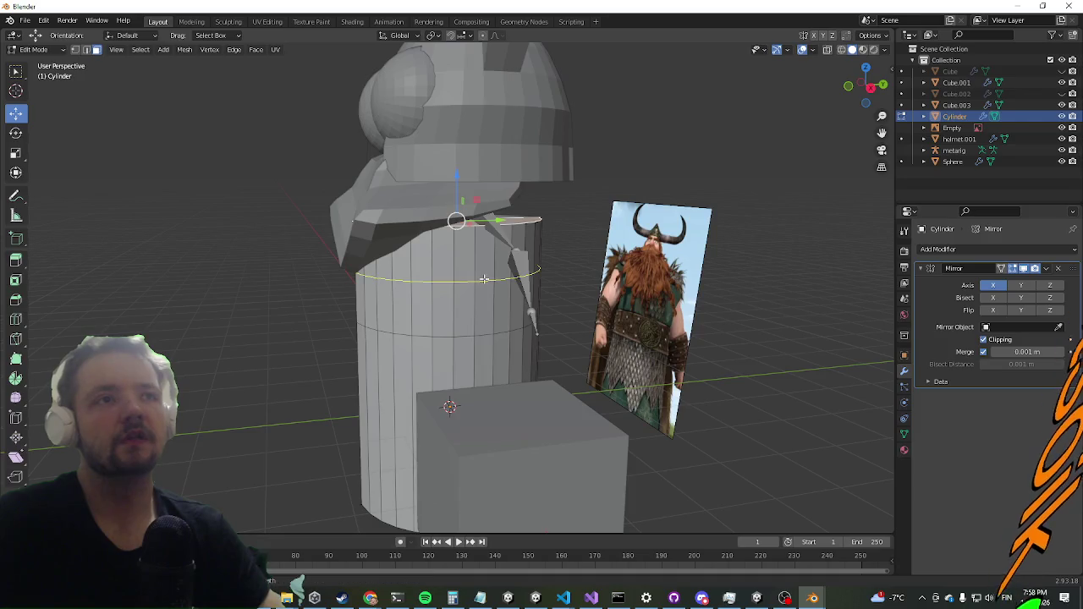
# Step: Add an edge loop near the cylinder's top and extrude the shoulder face outward into an arm
pyautogui.rightClick(474, 264)
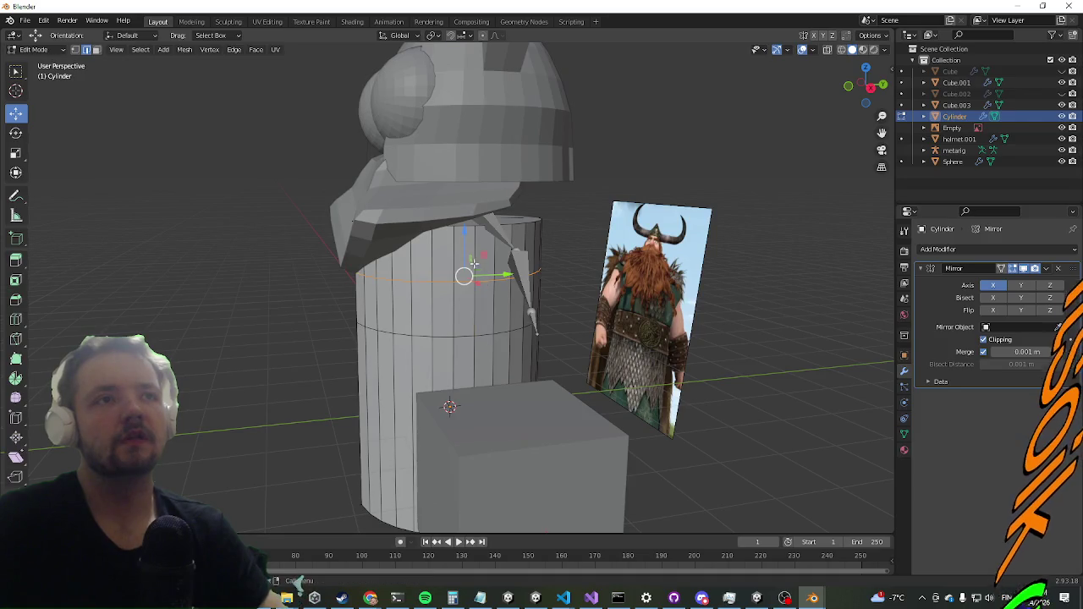
pyautogui.click(96, 50)
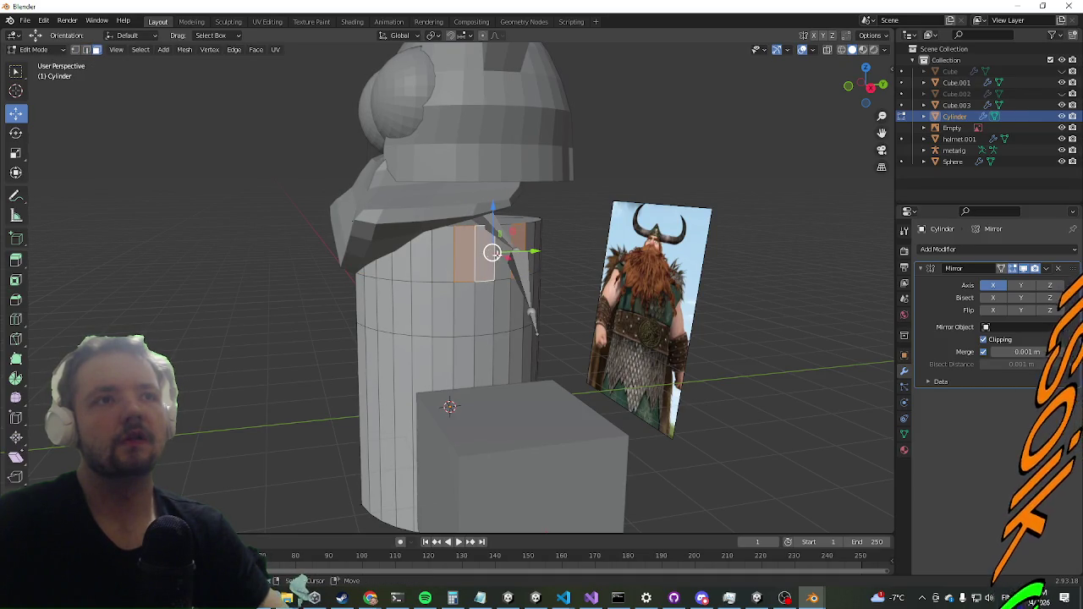
pyautogui.press('KP_4')
pyautogui.press('e')
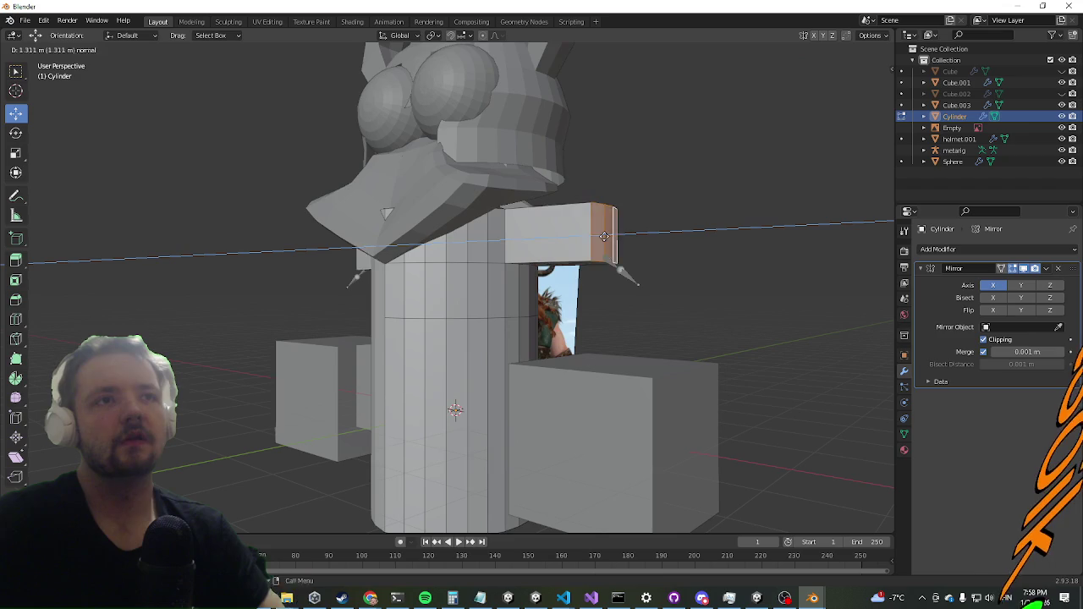
pyautogui.click(601, 237)
# Step: Tilt the arm's end face downward and pull it outward to lengthen the sloping arm
pyautogui.press('KP_8')
pyautogui.press('KP_8')
pyautogui.press('KP_8')
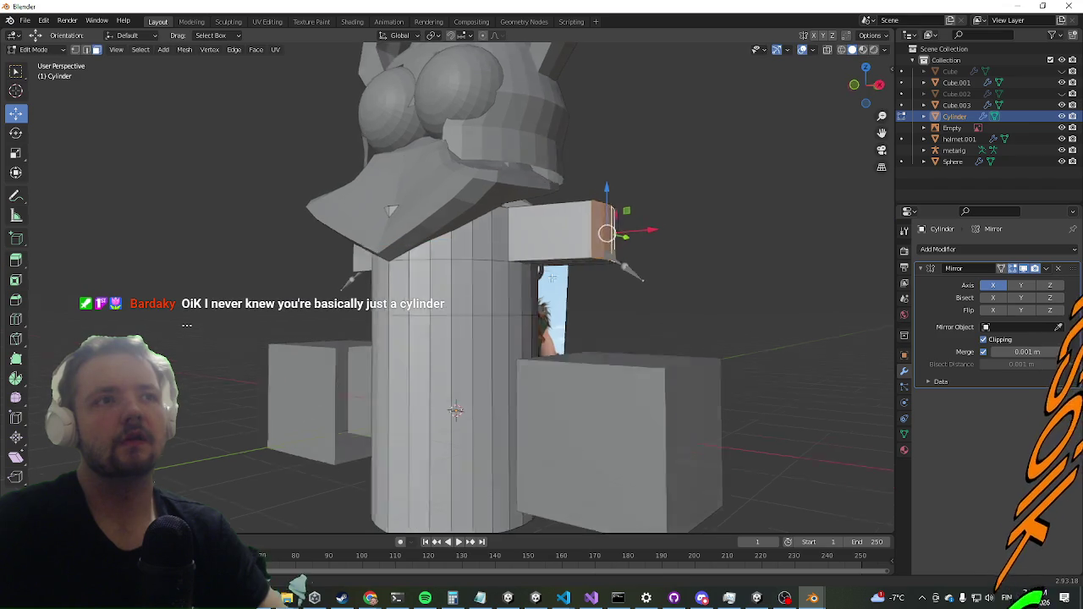
pyautogui.press('KP_2')
pyautogui.press('KP_2')
pyautogui.press('KP_2')
pyautogui.moveTo(614, 218); pyautogui.dragTo(621, 298)
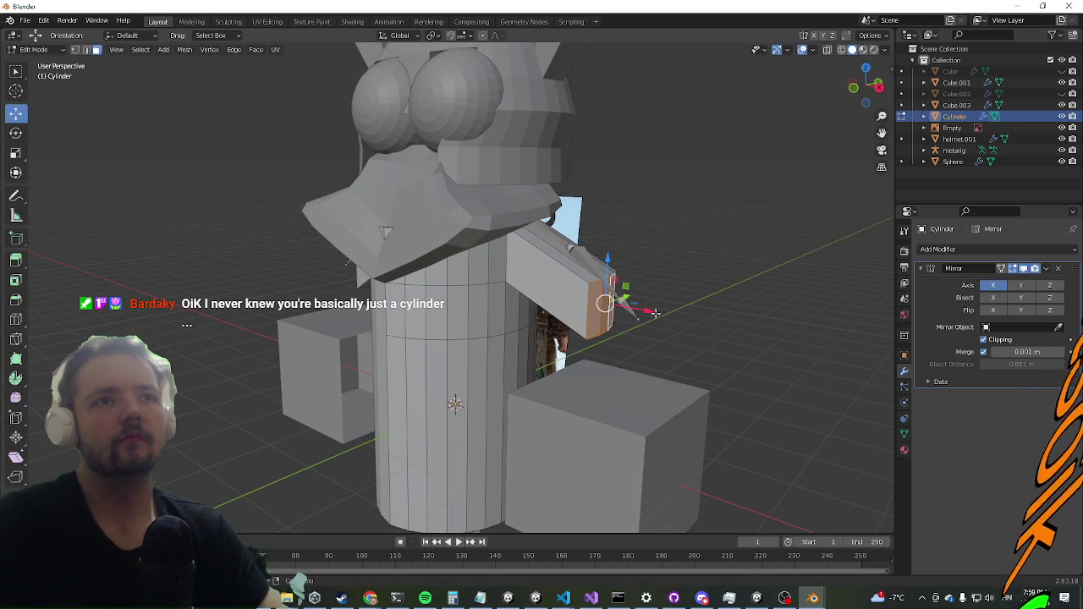
pyautogui.press('g')
pyautogui.press('z')
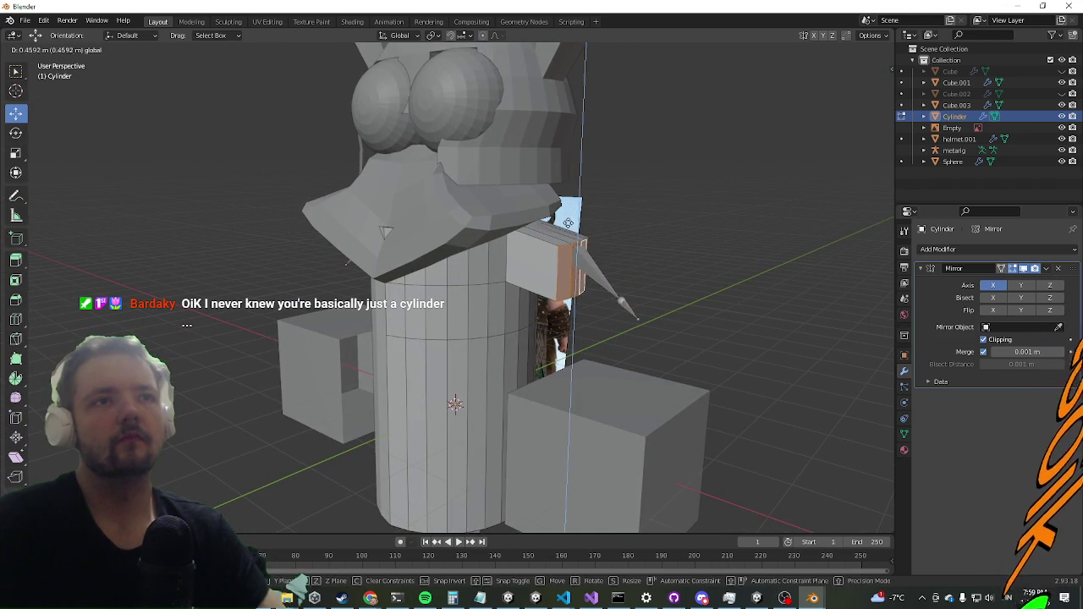
pyautogui.rightClick(630, 292)
pyautogui.moveTo(629, 242)
pyautogui.mouseDown()
pyautogui.moveTo(622, 284)
pyautogui.moveTo(624, 269)
pyautogui.moveTo(659, 273)
pyautogui.moveTo(661, 292)
pyautogui.moveTo(672, 252)
pyautogui.moveTo(597, 297)
pyautogui.moveTo(635, 302)
pyautogui.moveTo(571, 257)
pyautogui.mouseUp()
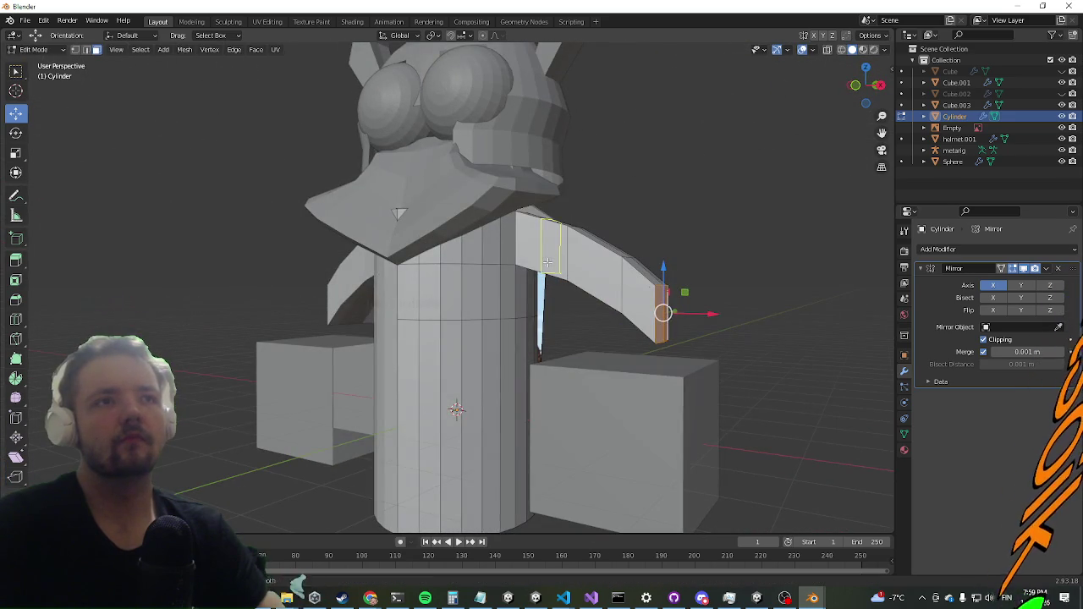
# Step: In edge select mode, select the edge at the arm's base
pyautogui.press('2')
pyautogui.click(533, 257)
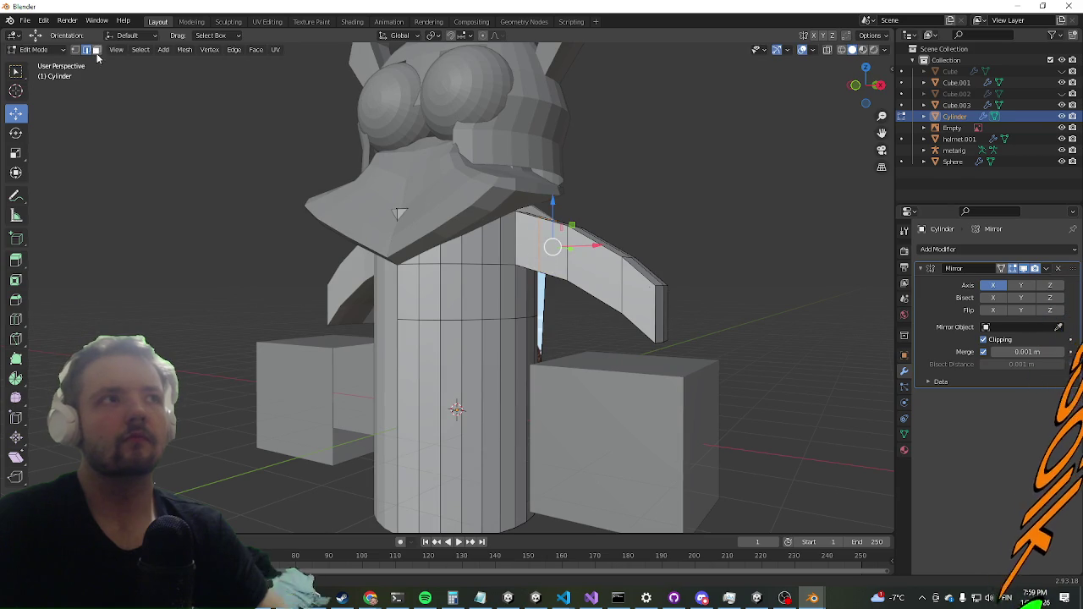
pyautogui.moveTo(542, 254)
pyautogui.mouseDown()
pyautogui.moveTo(513, 245)
pyautogui.moveTo(490, 271)
pyautogui.mouseUp()
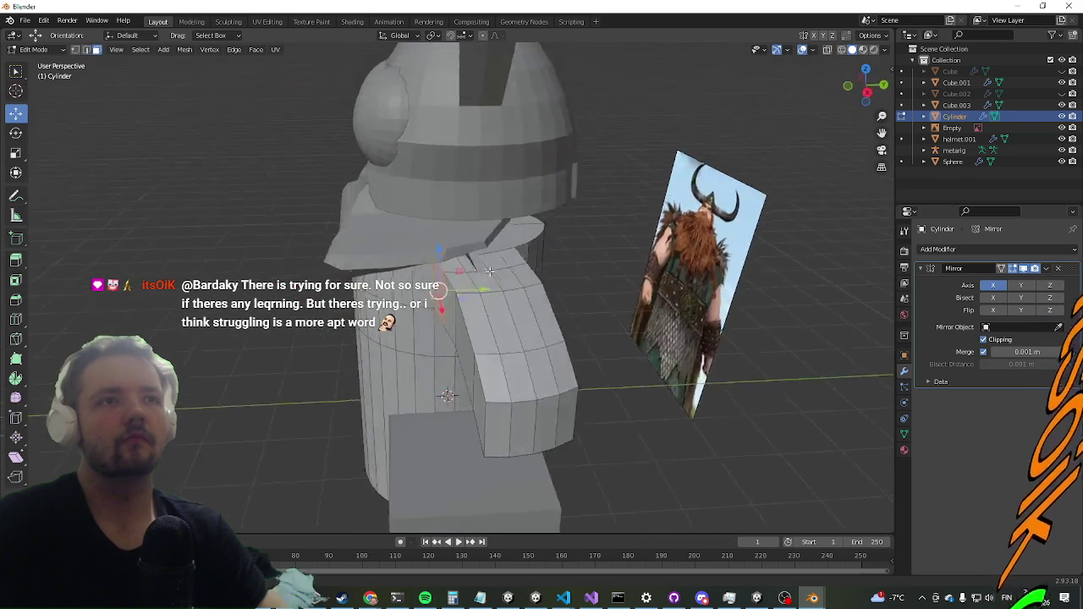
# Step: Select a strip of cylinder faces running down beside the shoulder
pyautogui.scroll(2, 489, 271)
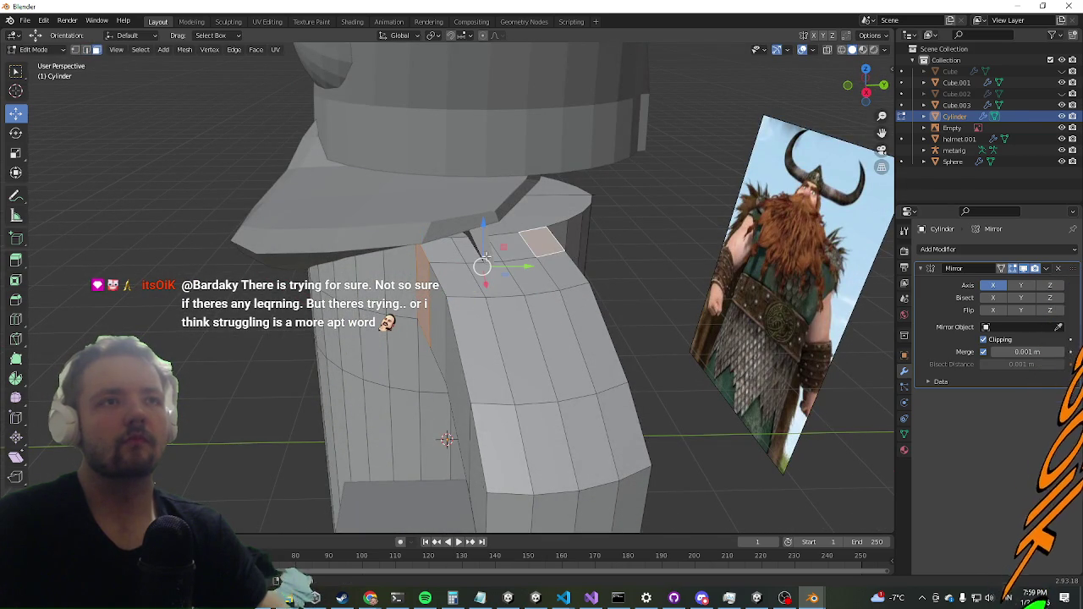
pyautogui.keyDown('ctrl'); pyautogui.click(449, 256); pyautogui.keyUp('ctrl')
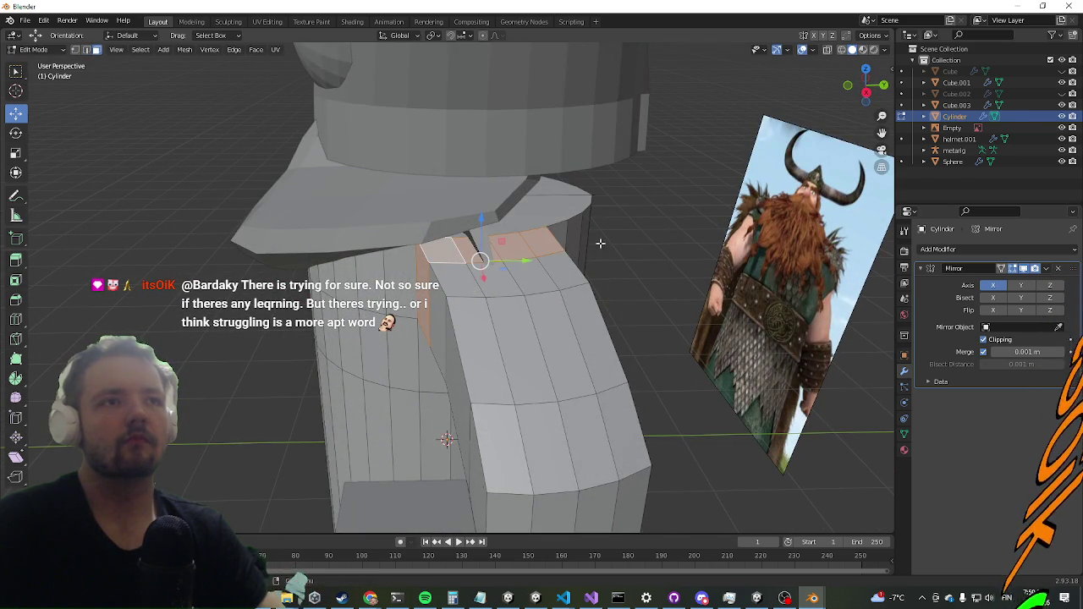
pyautogui.moveTo(600, 243); pyautogui.dragTo(527, 228)
pyautogui.moveTo(394, 247); pyautogui.dragTo(571, 202)
pyautogui.keyDown('ctrl'); pyautogui.click(605, 248); pyautogui.keyUp('ctrl')
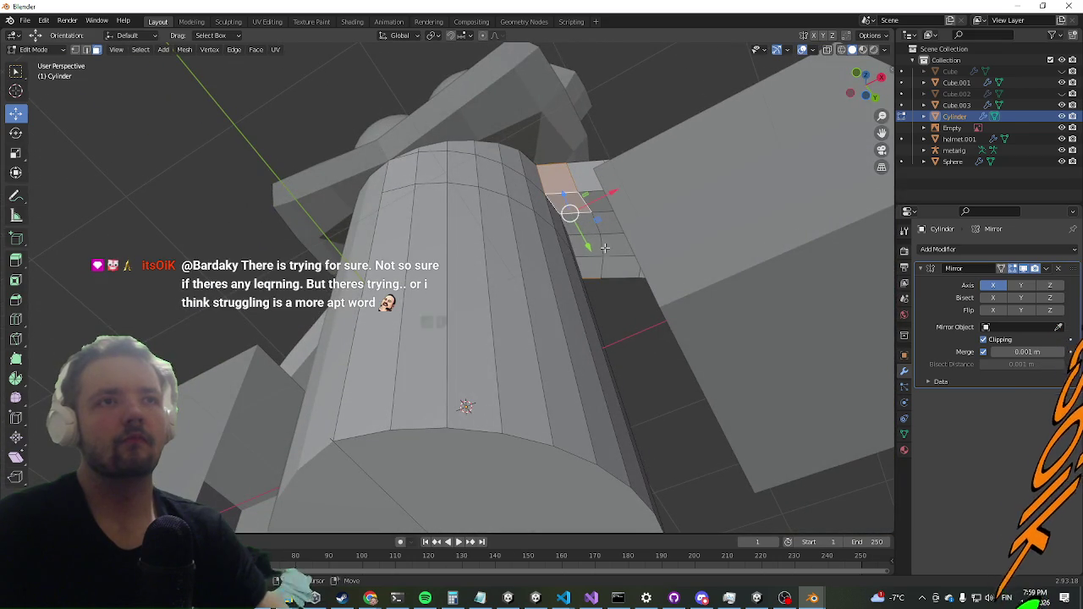
pyautogui.moveTo(592, 263)
pyautogui.mouseDown()
pyautogui.moveTo(542, 289)
pyautogui.moveTo(534, 261)
pyautogui.mouseUp()
# Step: Extrude the face strip along its normals into a raised shoulder slab
pyautogui.hotkey('alt', 'e')
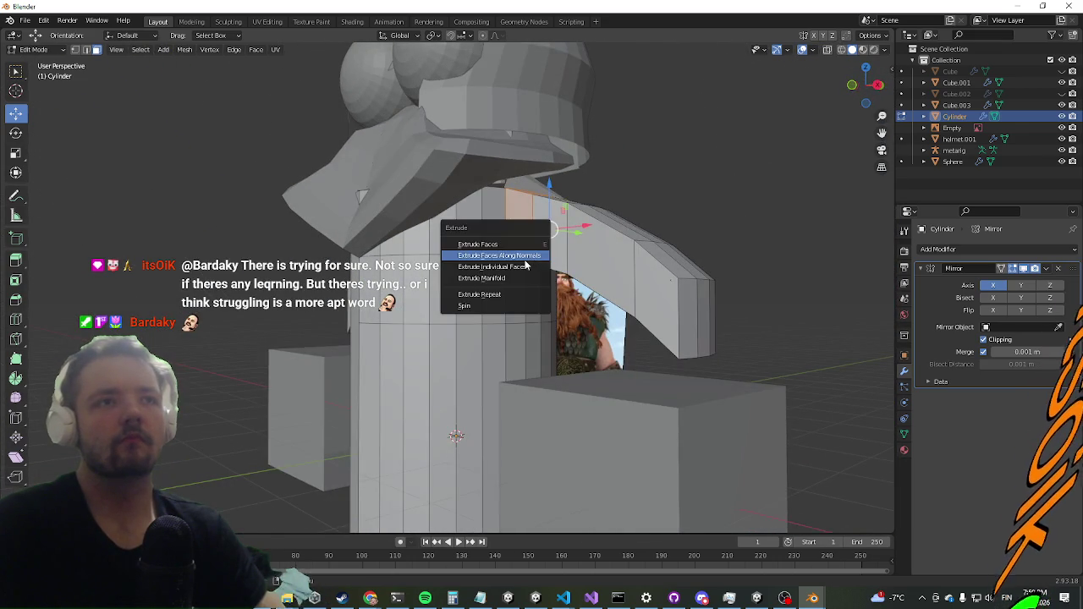
pyautogui.click(518, 257)
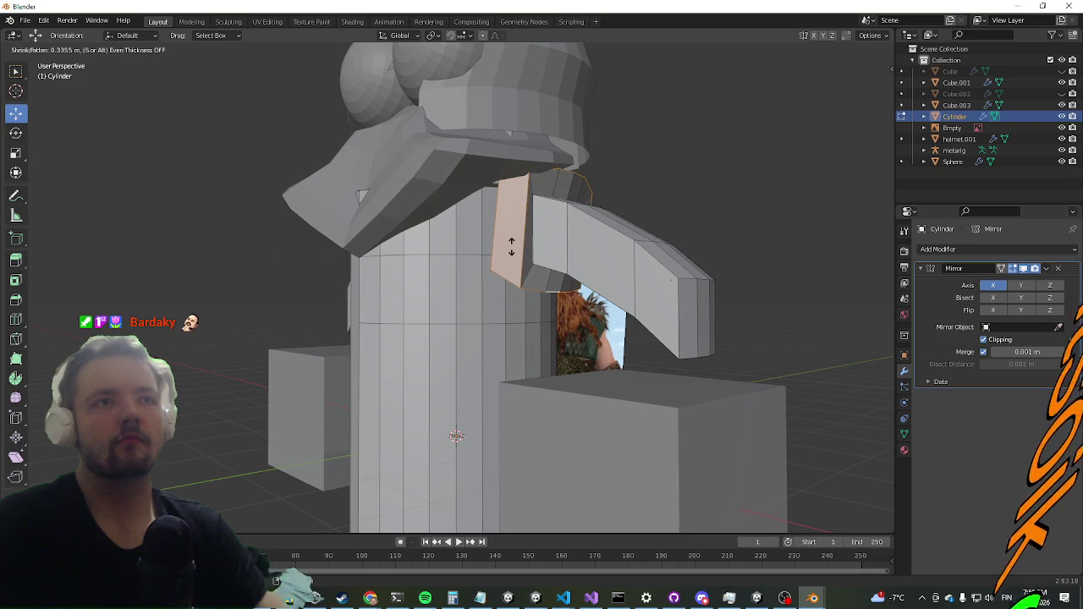
pyautogui.click(512, 252)
pyautogui.scroll(-5, 444, 310)
pyautogui.moveTo(445, 309)
pyautogui.mouseDown()
pyautogui.moveTo(508, 271)
pyautogui.moveTo(629, 296)
pyautogui.moveTo(534, 291)
pyautogui.moveTo(567, 288)
pyautogui.mouseUp()
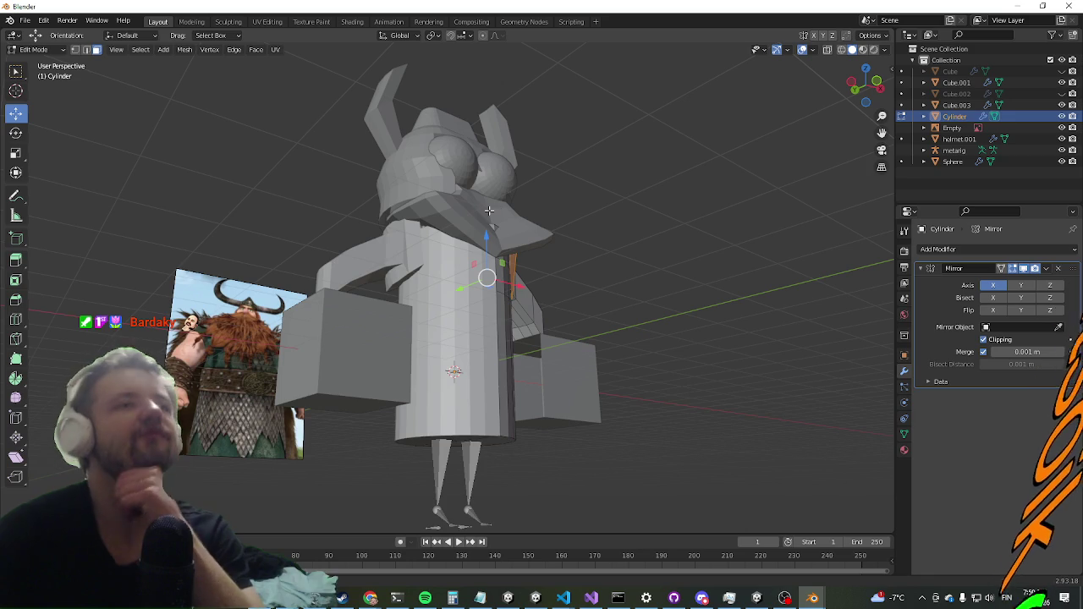
# Step: Select an edge loop on the body and edge-slide it down the torso
pyautogui.moveTo(492, 208)
pyautogui.mouseDown()
pyautogui.moveTo(613, 173)
pyautogui.moveTo(614, 161)
pyautogui.mouseUp()
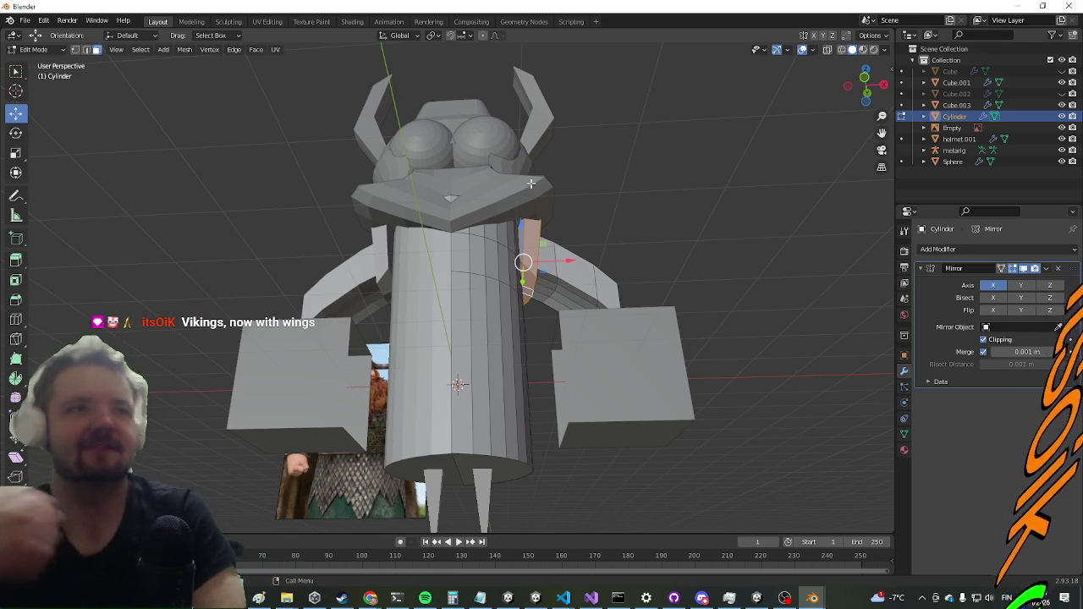
pyautogui.moveTo(505, 244); pyautogui.dragTo(702, 242)
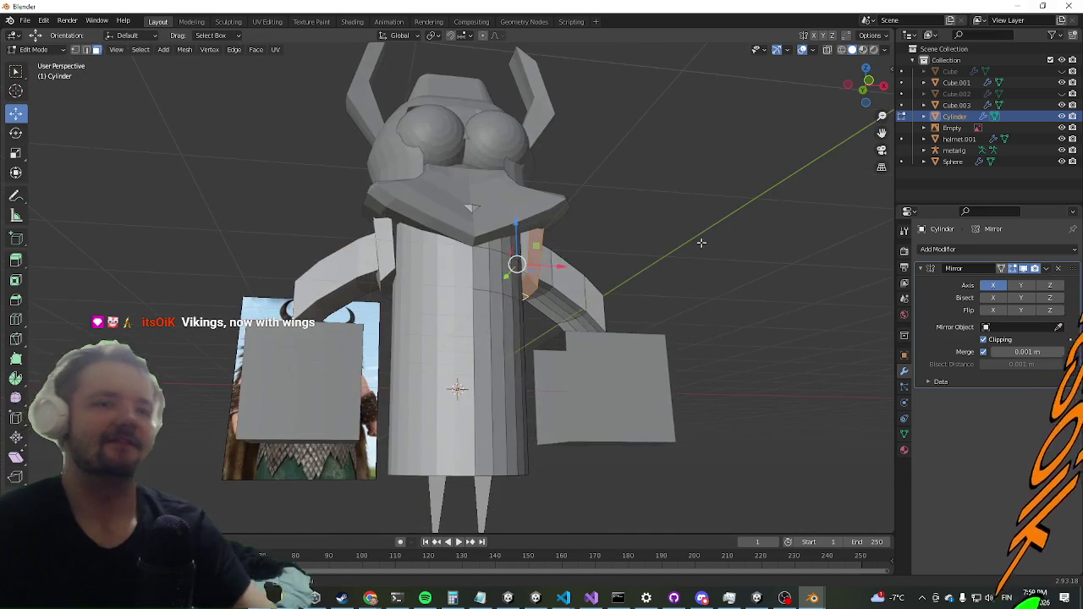
pyautogui.press('Tab')
pyautogui.press('Tab')
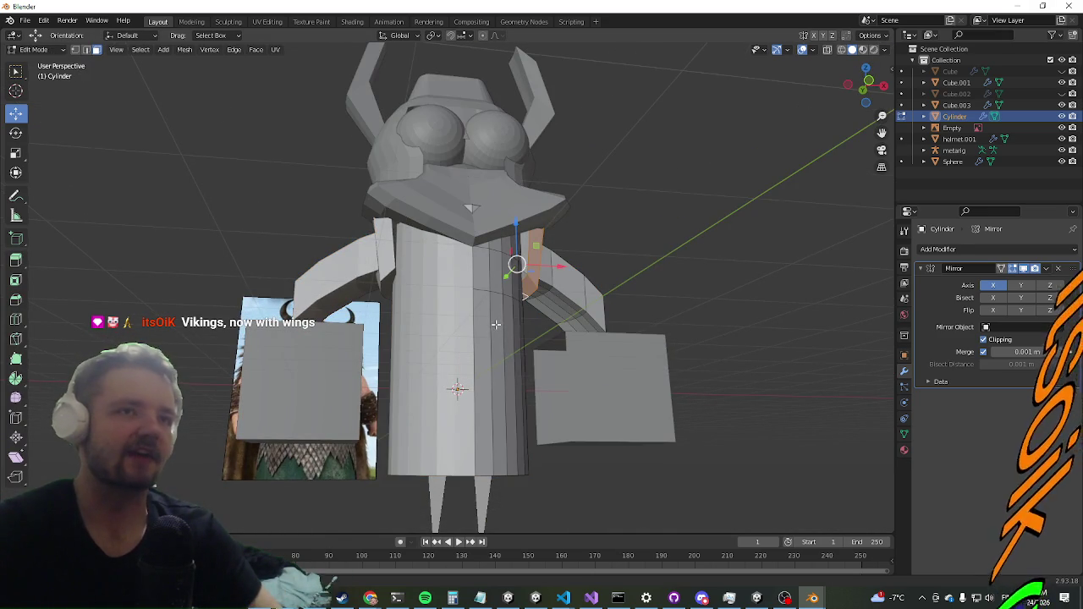
pyautogui.click(496, 325)
pyautogui.moveTo(506, 294)
pyautogui.mouseDown()
pyautogui.moveTo(525, 296)
pyautogui.moveTo(491, 301)
pyautogui.moveTo(520, 309)
pyautogui.moveTo(509, 331)
pyautogui.moveTo(516, 321)
pyautogui.moveTo(521, 336)
pyautogui.moveTo(504, 343)
pyautogui.moveTo(520, 335)
pyautogui.moveTo(552, 354)
pyautogui.moveTo(499, 332)
pyautogui.mouseUp()
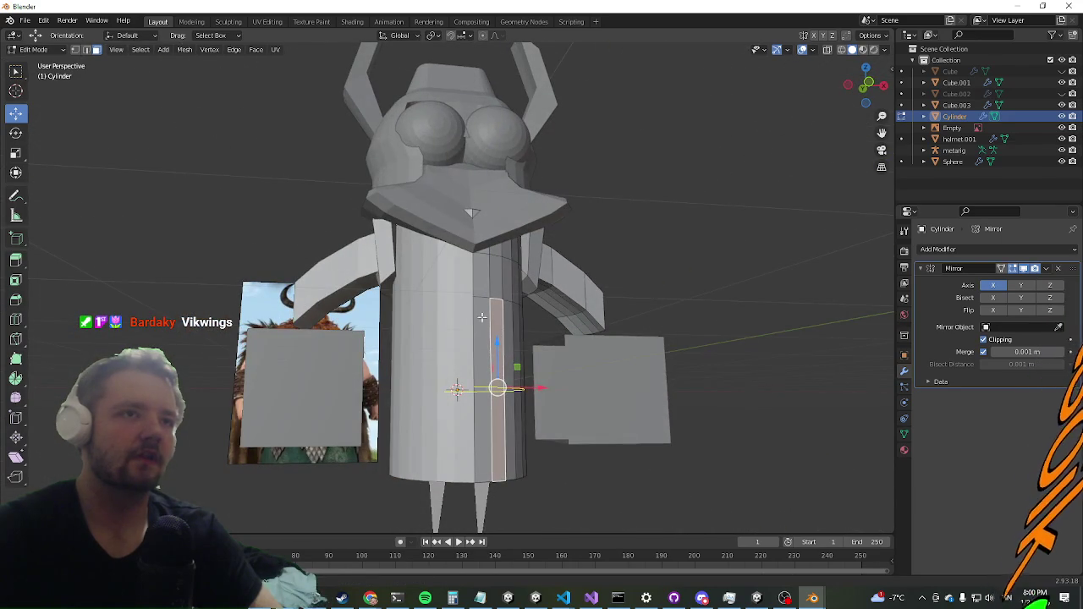
pyautogui.press('g')
pyautogui.press('g')
pyautogui.click(473, 315)
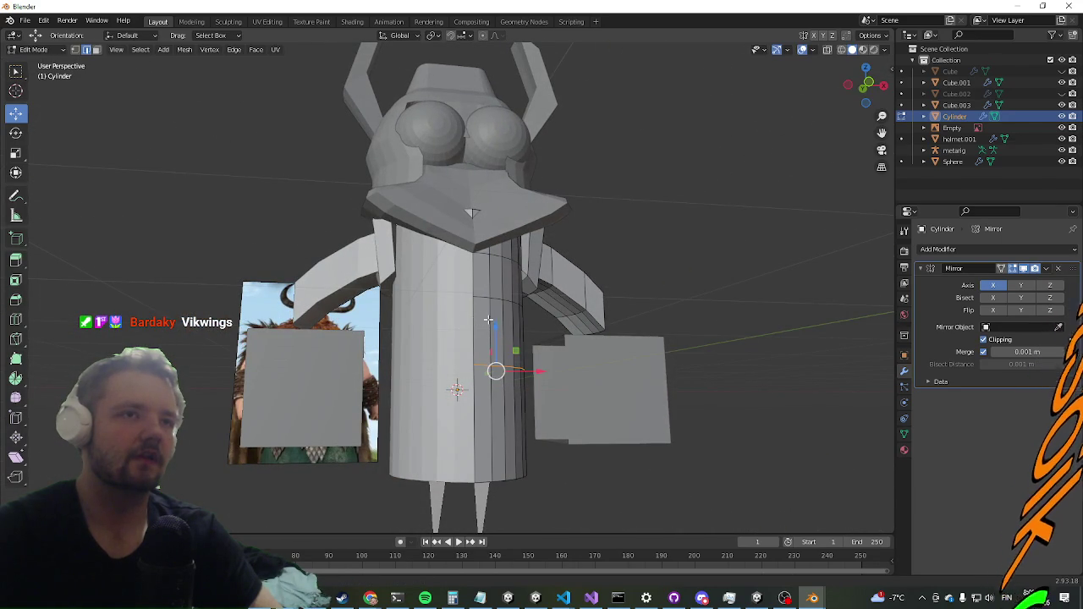
# Step: Slide another loop down the body to outline the waist band
pyautogui.press('3')
pyautogui.press('g')
pyautogui.press('g')
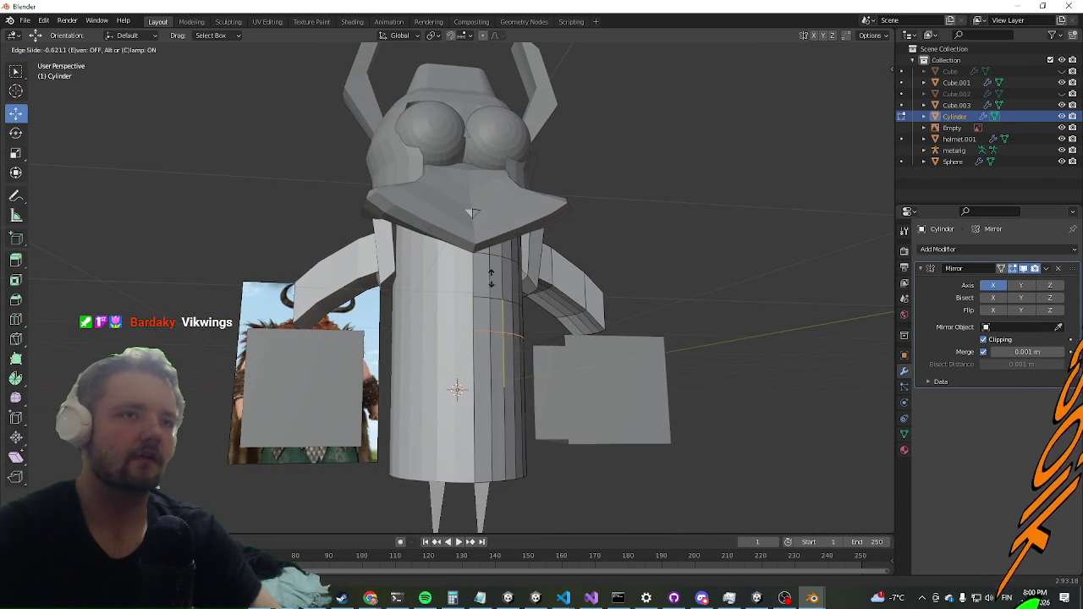
pyautogui.click(487, 280)
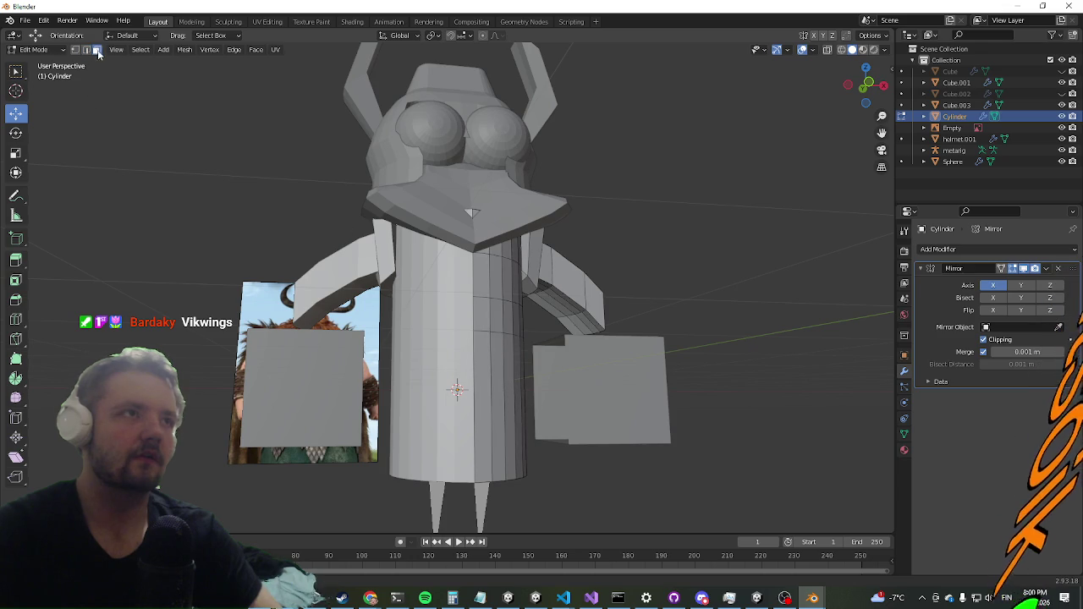
pyautogui.scroll(4, 408, 360)
pyautogui.click(400, 353)
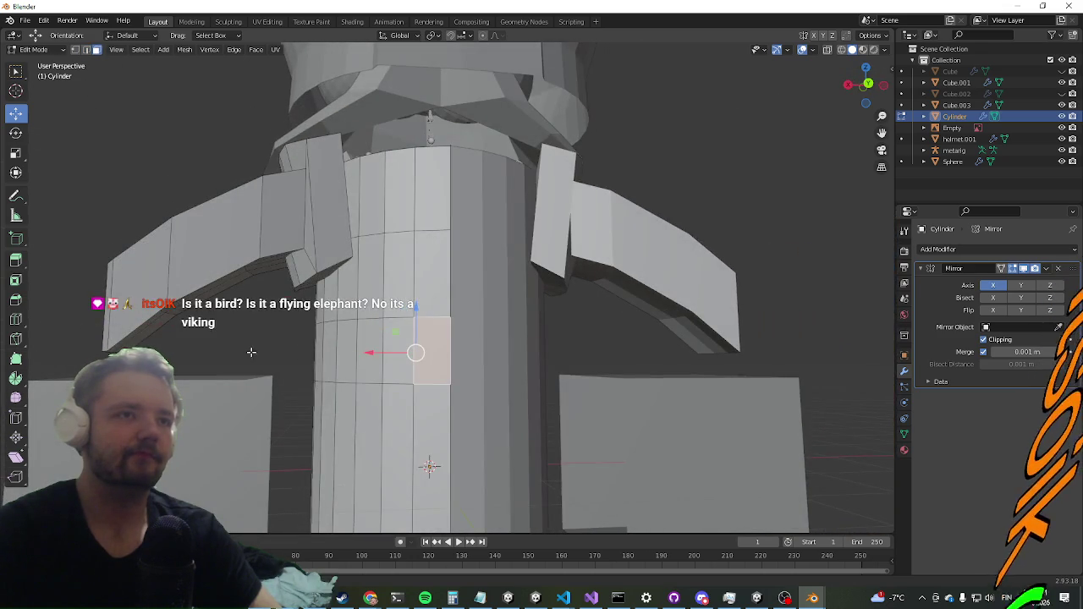
# Step: Thicken the waist band by extruding its faces along their normals
pyautogui.press('KP_4')
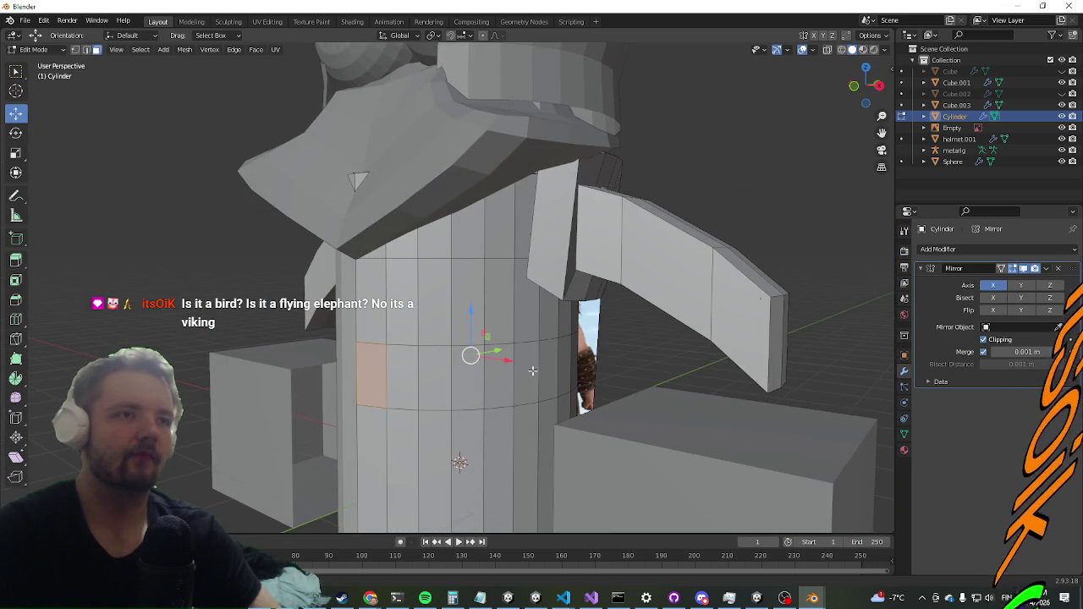
pyautogui.press('KP_4')
pyautogui.press('KP_4')
pyautogui.press('KP_4')
pyautogui.press('KP_4')
pyautogui.press('KP_4')
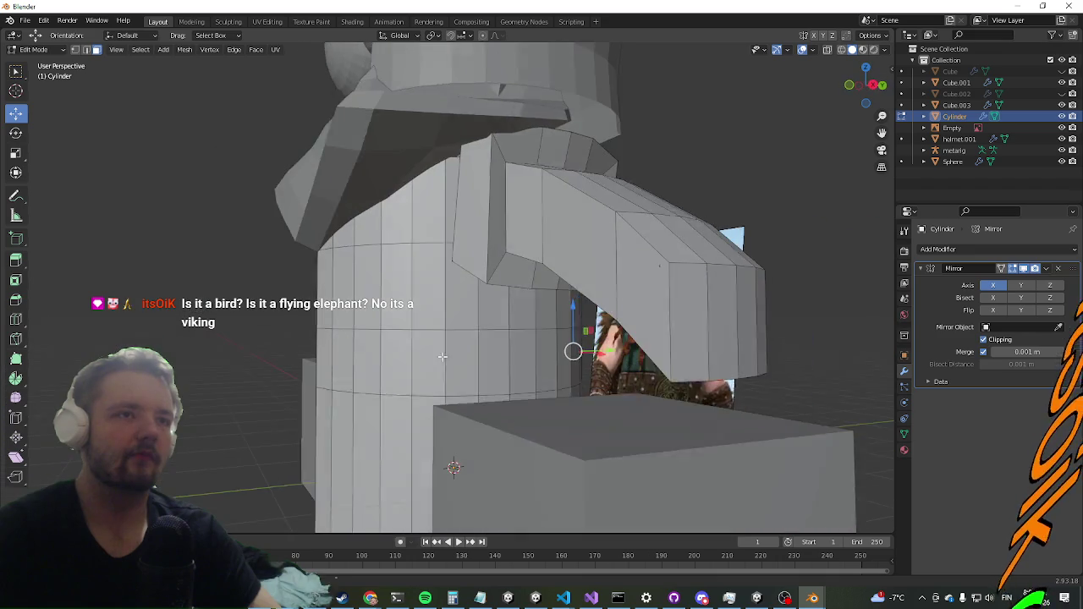
pyautogui.press('KP_8')
pyautogui.scroll(-5, 416, 368)
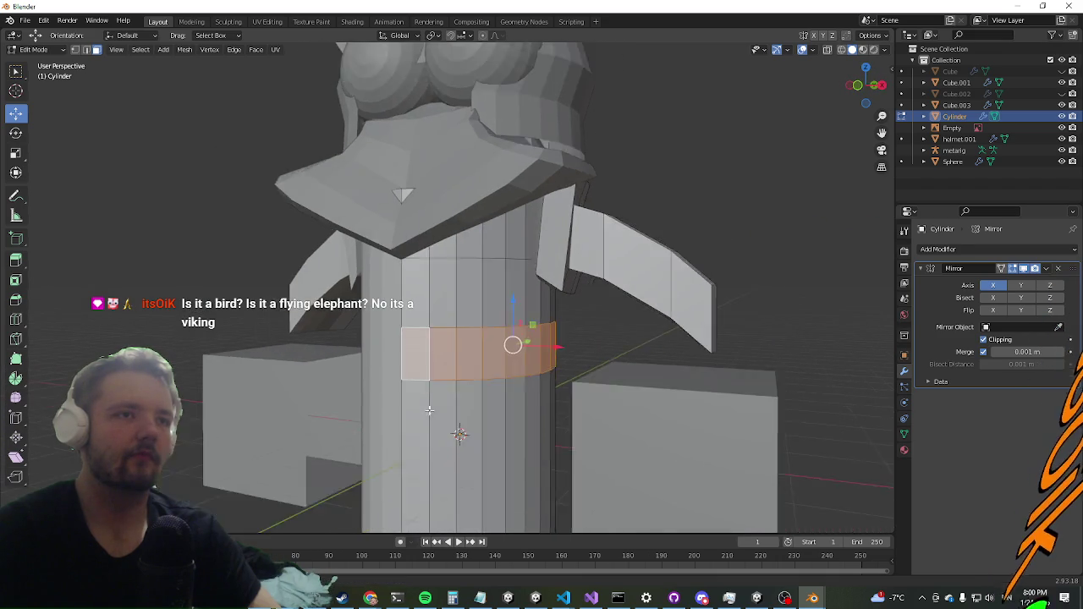
pyautogui.hotkey('alt', 'e')
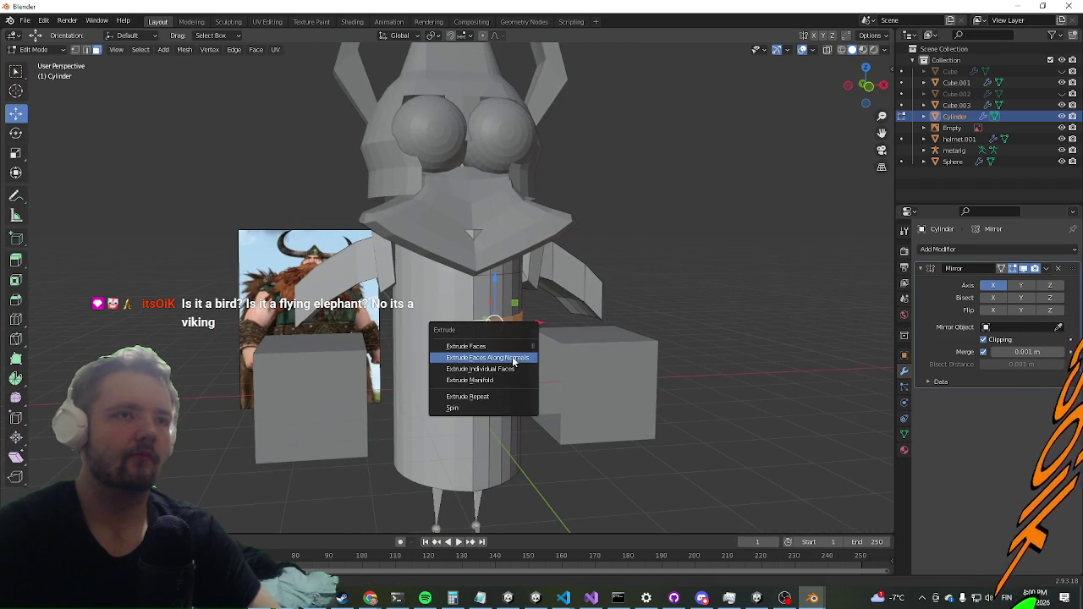
pyautogui.click(513, 359)
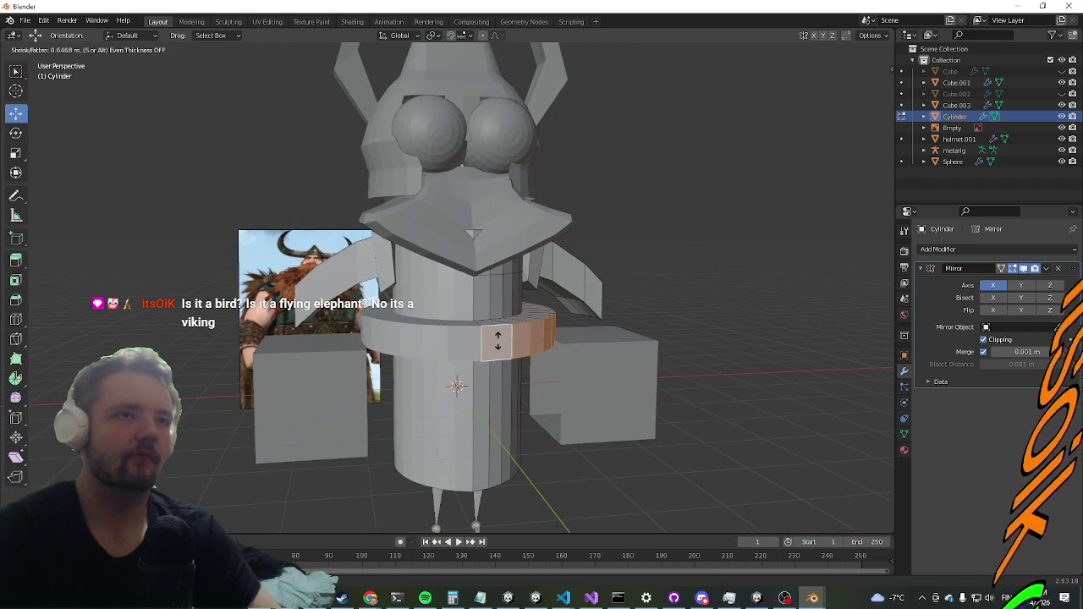
pyautogui.rightClick(498, 341)
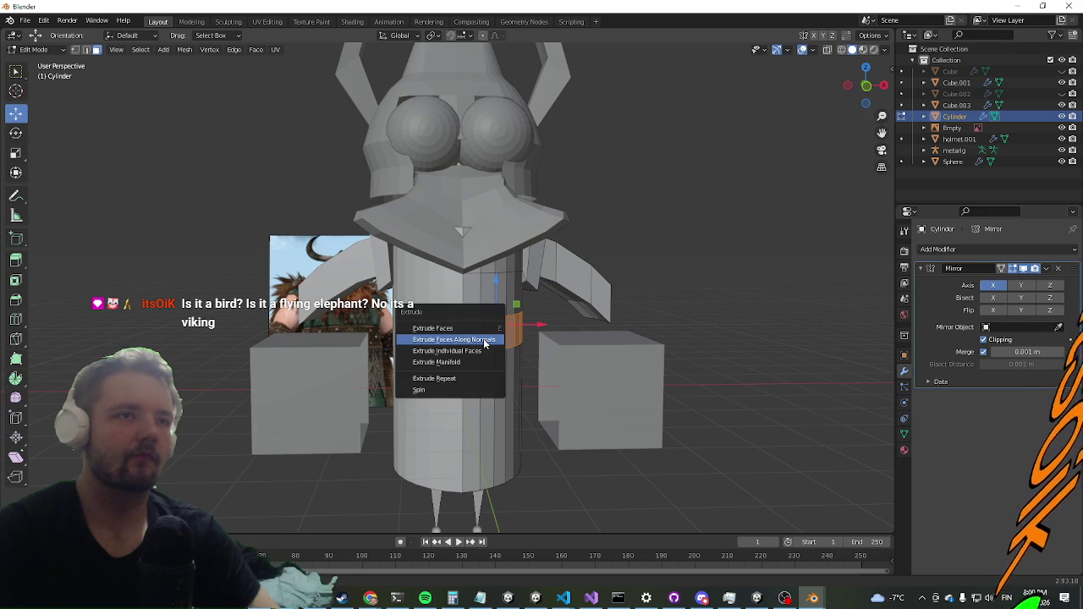
pyautogui.click(485, 342)
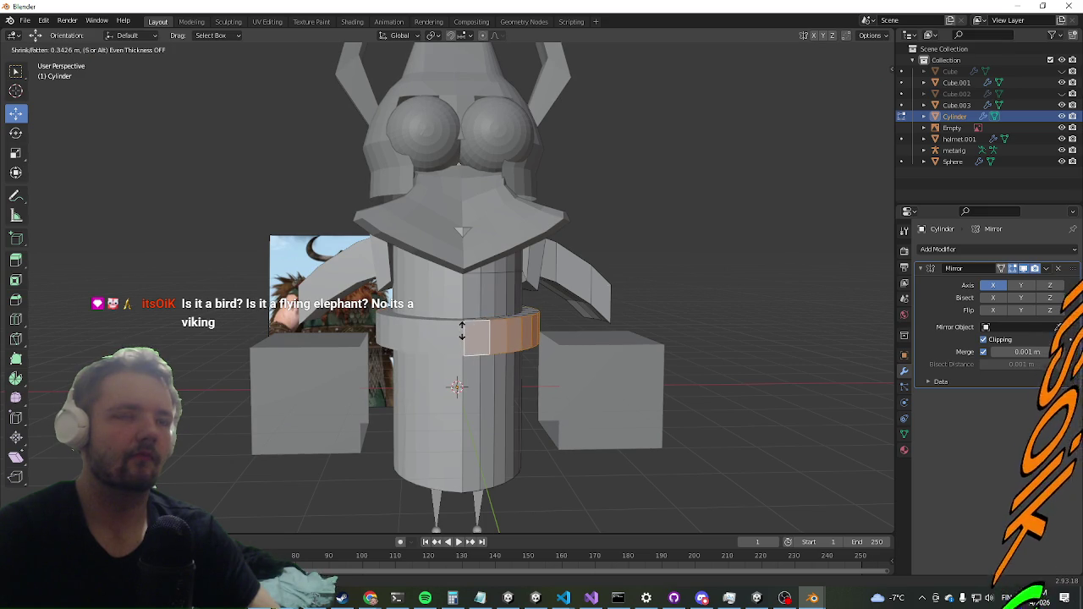
pyautogui.click(462, 333)
# Step: Extrude the belt faces outward again so the belt ring stands proud
pyautogui.moveTo(483, 298)
pyautogui.mouseDown()
pyautogui.moveTo(573, 337)
pyautogui.moveTo(494, 236)
pyautogui.moveTo(543, 343)
pyautogui.moveTo(501, 362)
pyautogui.moveTo(511, 358)
pyautogui.moveTo(389, 358)
pyautogui.mouseUp()
pyautogui.click(543, 347)
pyautogui.click(500, 363)
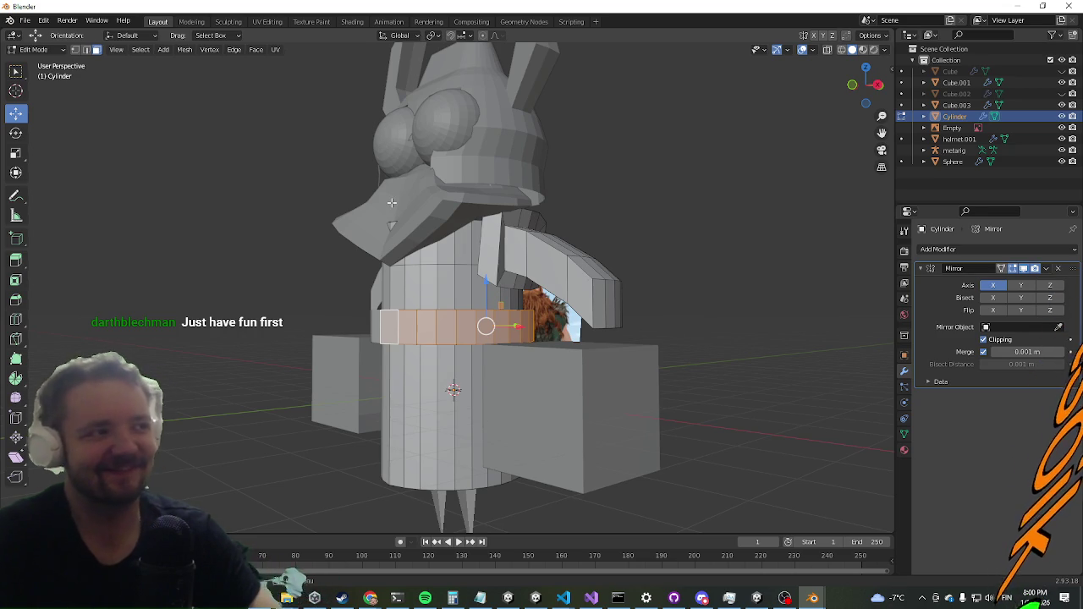
# Step: Select the cylinder's bottom cap face and tilt it with the Rotate tool
pyautogui.moveTo(329, 276); pyautogui.dragTo(535, 403)
pyautogui.click(497, 430)
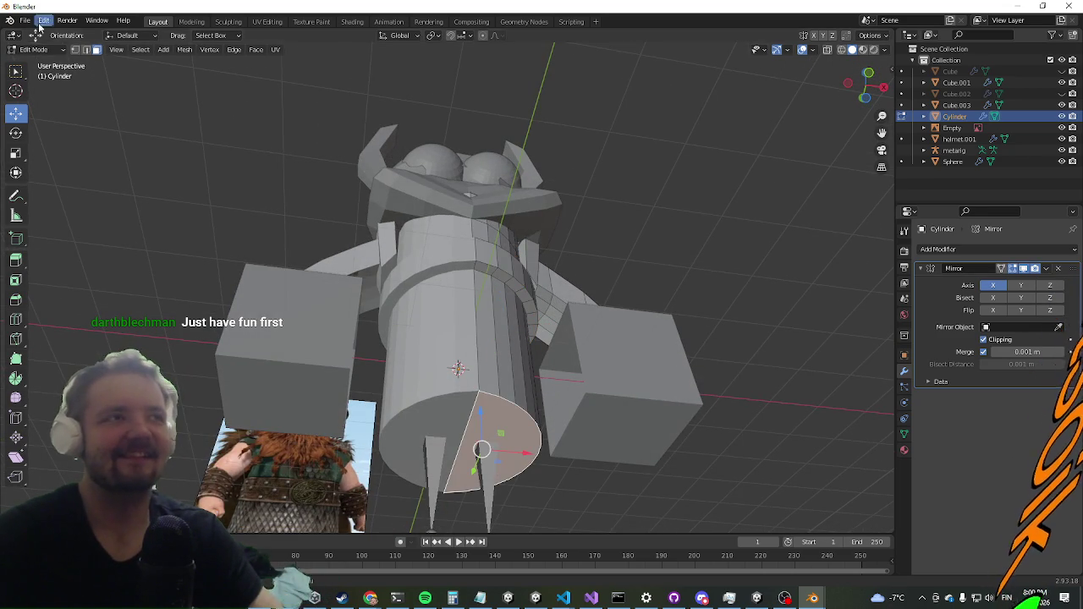
pyautogui.click(21, 134)
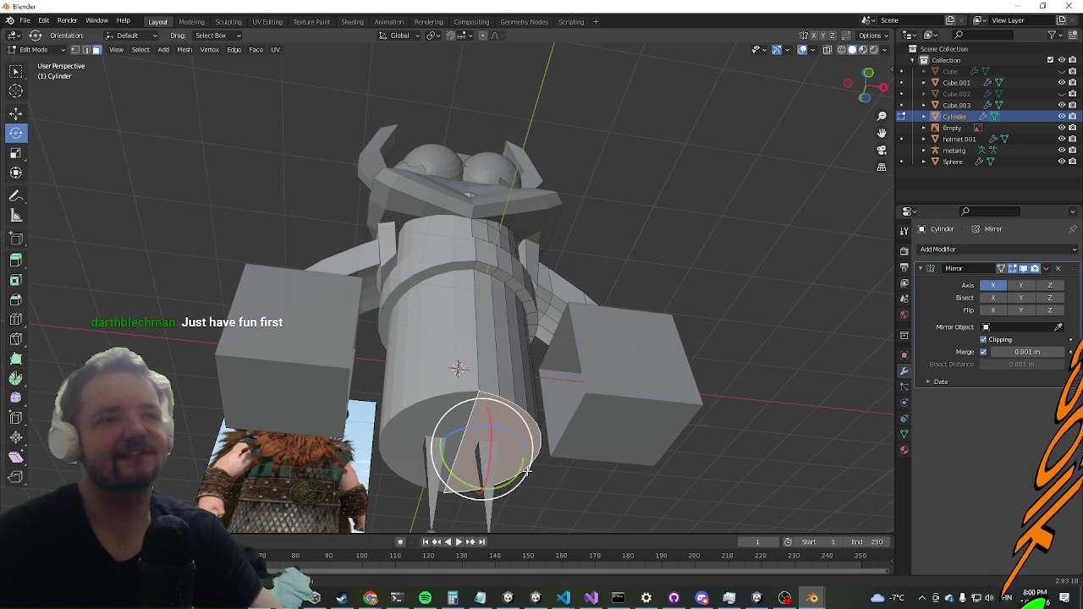
pyautogui.moveTo(524, 479)
pyautogui.mouseDown()
pyautogui.moveTo(514, 376)
pyautogui.moveTo(290, 579)
pyautogui.mouseUp()
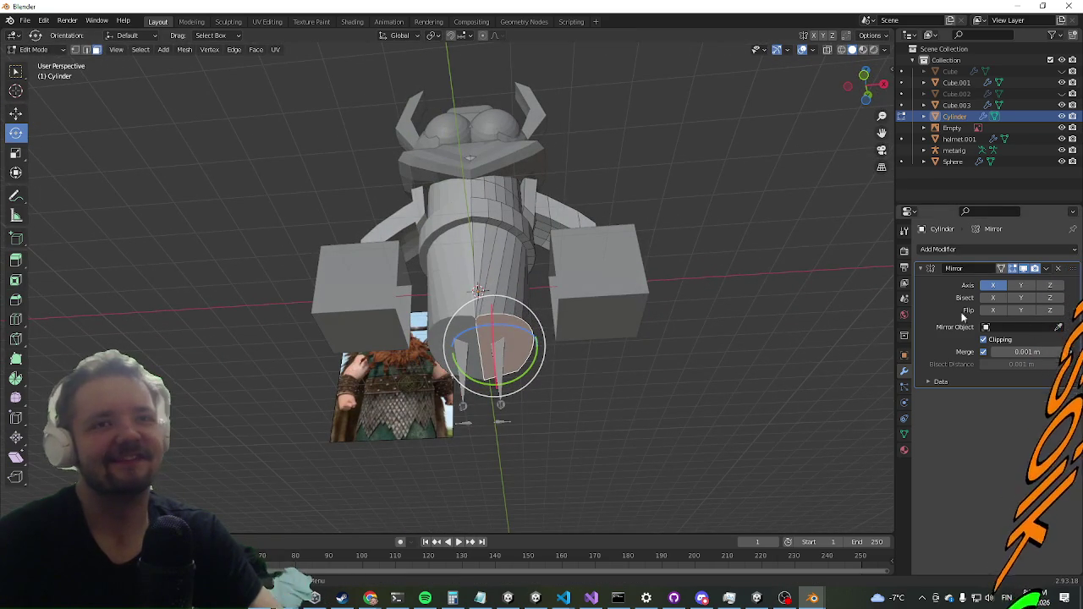
pyautogui.moveTo(414, 286)
pyautogui.mouseDown()
pyautogui.moveTo(414, 349)
pyautogui.moveTo(423, 313)
pyautogui.moveTo(402, 283)
pyautogui.mouseUp()
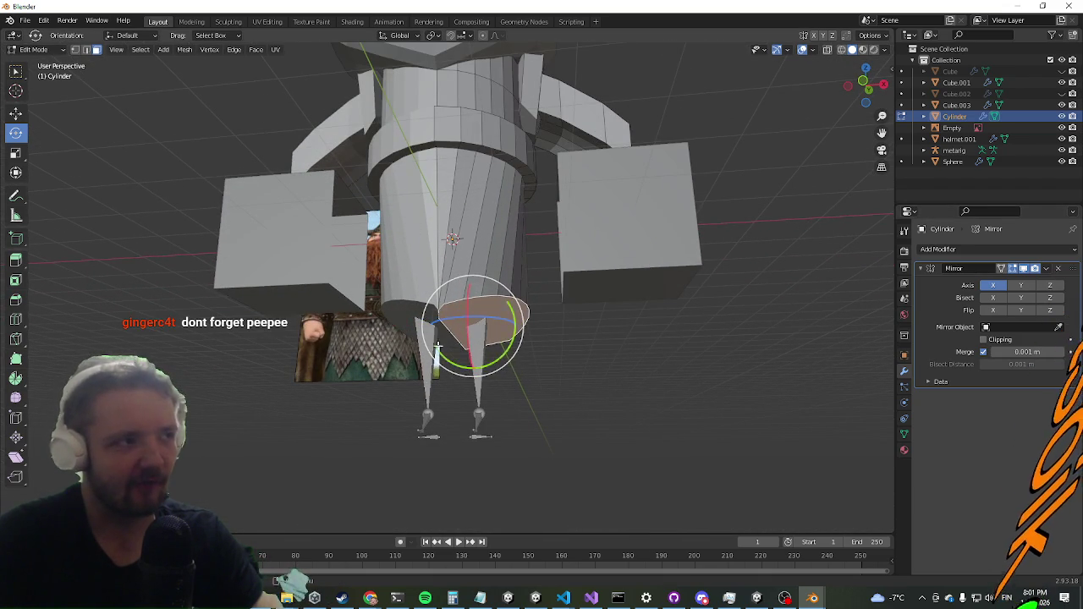
# Step: Extrude the bottom face, scale it down to taper, then extrude it further
pyautogui.press('e')
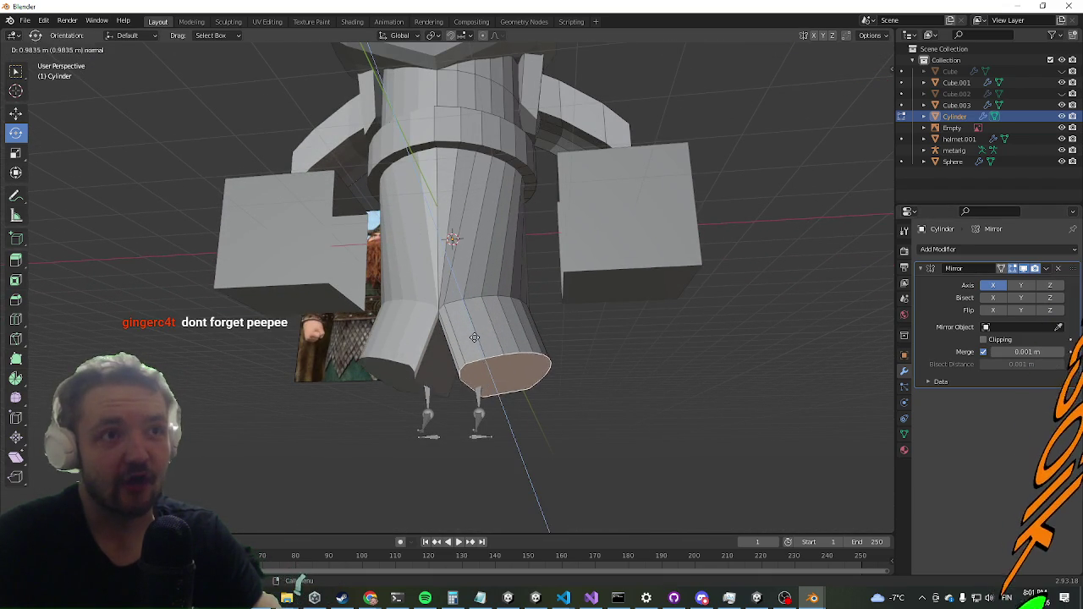
pyautogui.click(476, 335)
pyautogui.moveTo(612, 350); pyautogui.dragTo(515, 435)
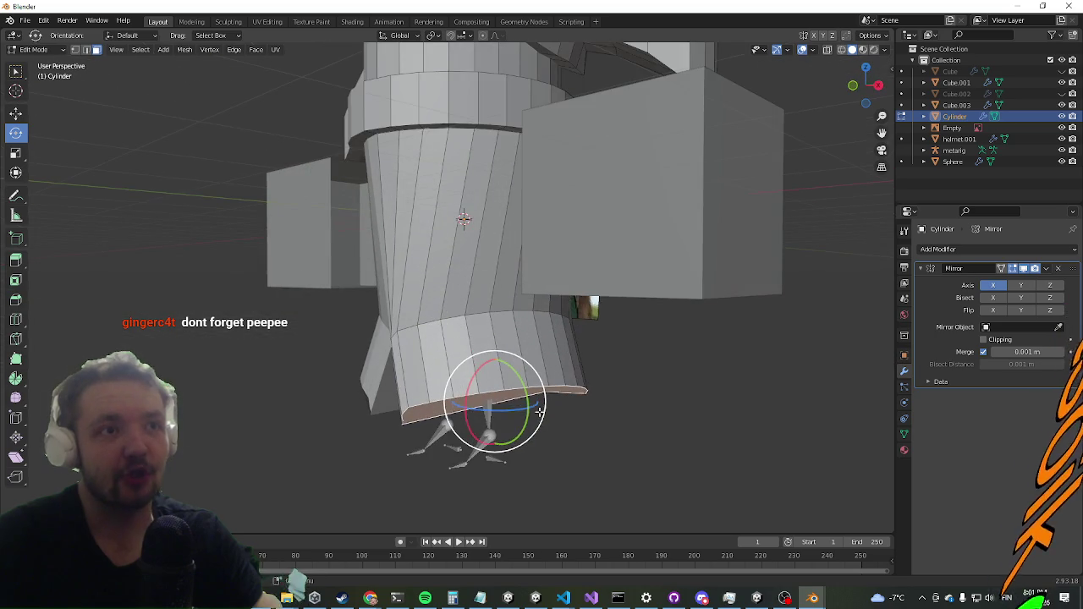
pyautogui.press('s')
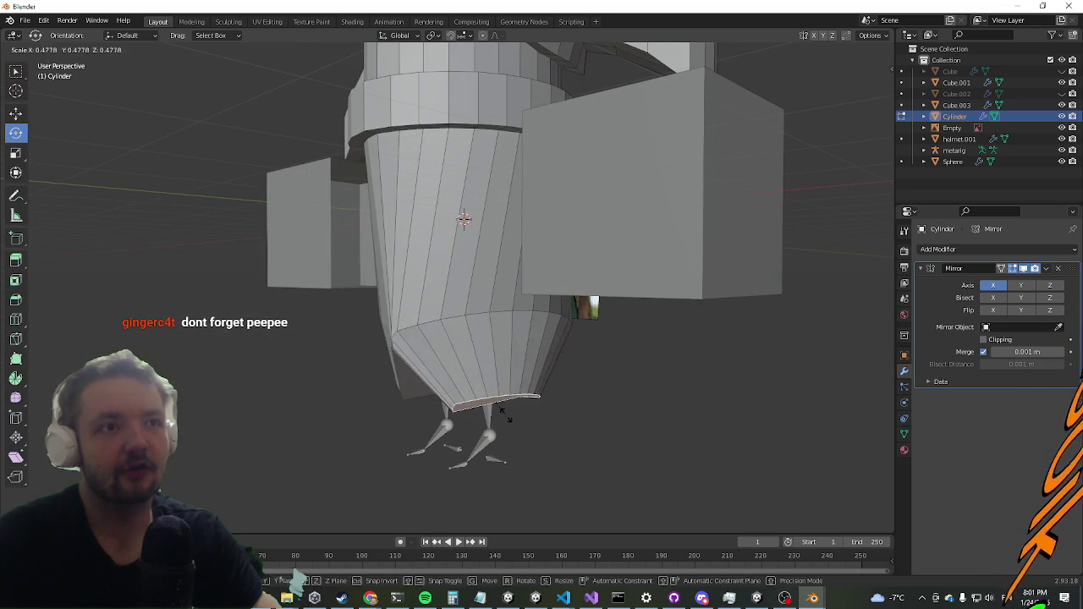
pyautogui.click(507, 414)
pyautogui.moveTo(507, 414); pyautogui.dragTo(561, 358)
pyautogui.press('e')
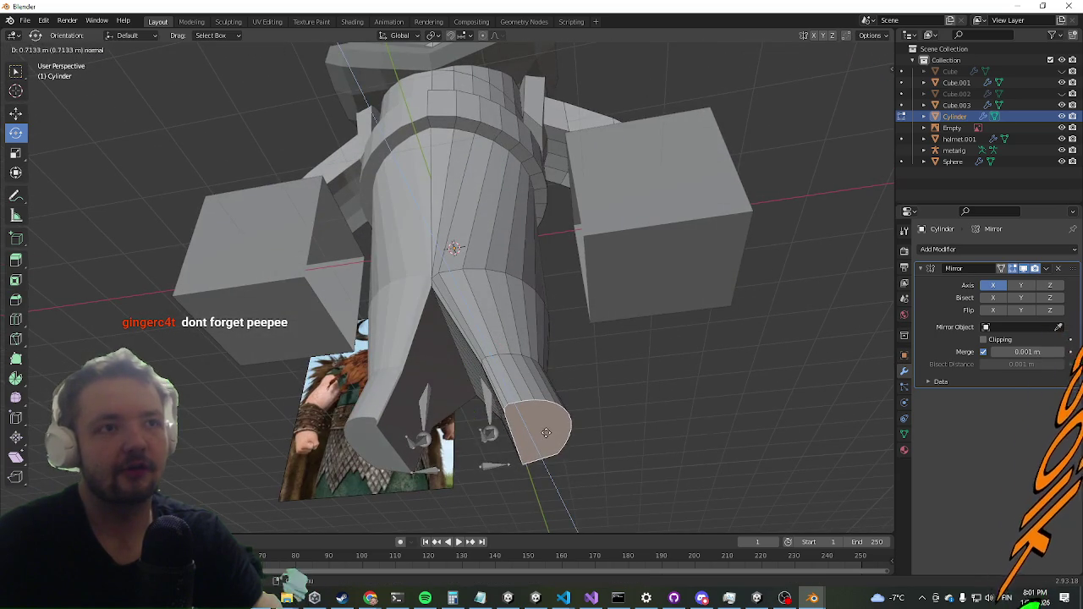
pyautogui.click(596, 438)
pyautogui.moveTo(595, 438); pyautogui.dragTo(531, 486)
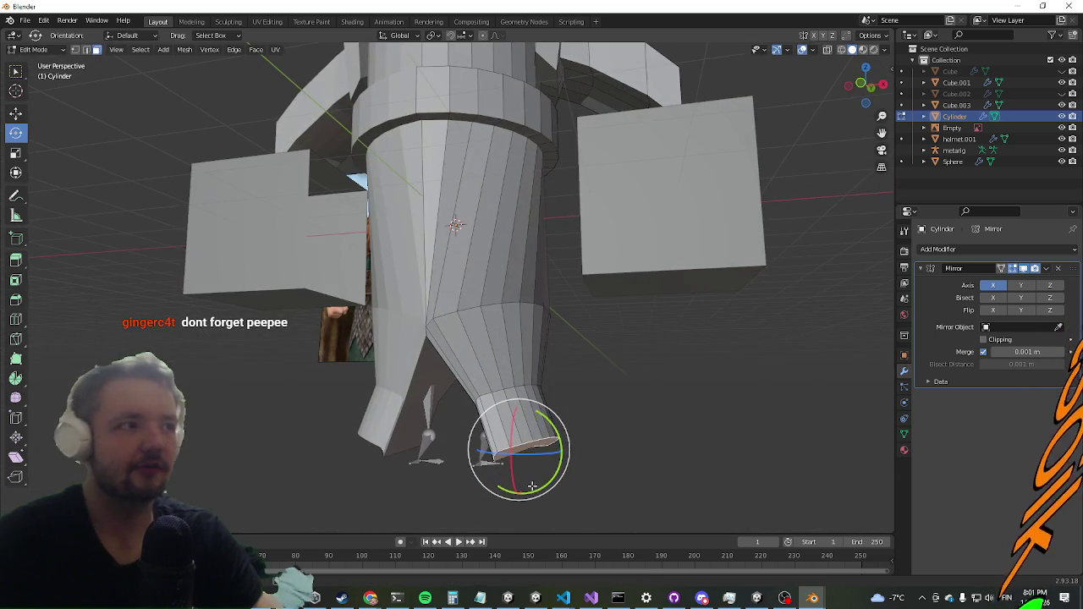
# Step: Move the bottom ring sideways along X and lower it, forming mirrored thin legs
pyautogui.click(15, 114)
pyautogui.moveTo(567, 454)
pyautogui.mouseDown()
pyautogui.moveTo(538, 454)
pyautogui.moveTo(573, 466)
pyautogui.moveTo(508, 465)
pyautogui.mouseUp()
pyautogui.moveTo(503, 420)
pyautogui.mouseDown()
pyautogui.moveTo(512, 448)
pyautogui.moveTo(530, 455)
pyautogui.mouseUp()
pyautogui.moveTo(530, 454)
pyautogui.mouseDown()
pyautogui.moveTo(519, 431)
pyautogui.moveTo(545, 419)
pyautogui.mouseUp()
pyautogui.scroll(5, 544, 419)
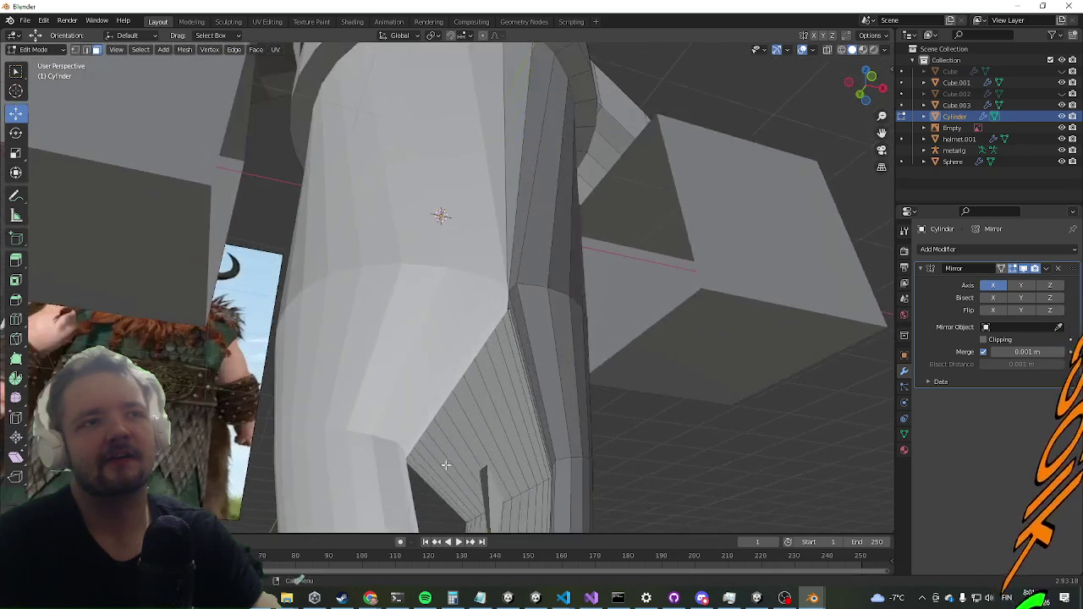
pyautogui.scroll(-4, 474, 423)
pyautogui.moveTo(474, 423)
pyautogui.mouseDown()
pyautogui.moveTo(440, 282)
pyautogui.moveTo(413, 300)
pyautogui.mouseUp()
pyautogui.click(414, 299)
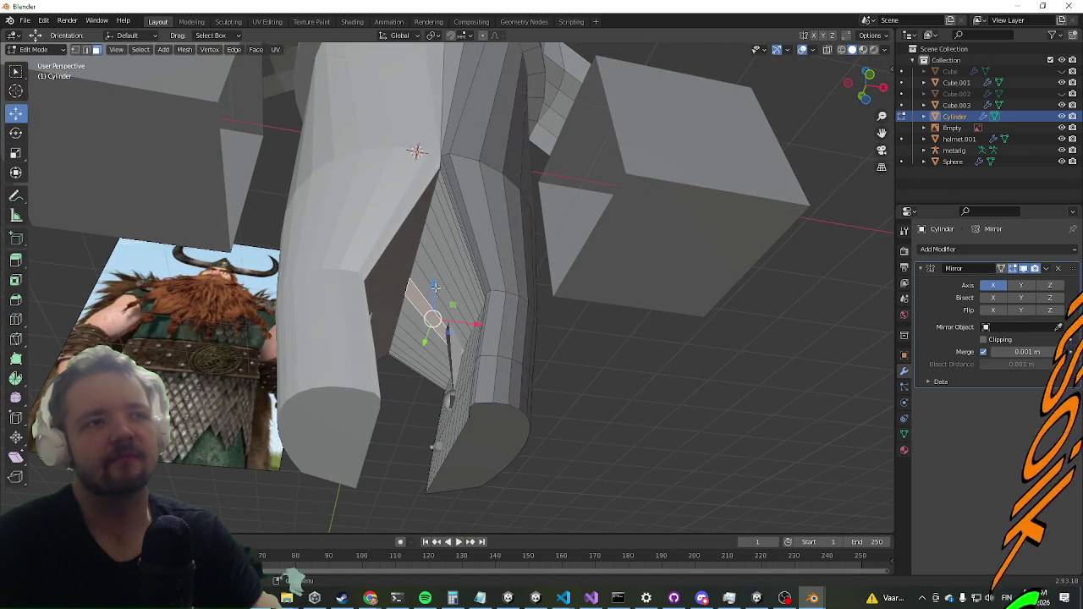
pyautogui.moveTo(472, 268)
pyautogui.mouseDown()
pyautogui.moveTo(433, 285)
pyautogui.moveTo(451, 271)
pyautogui.moveTo(465, 358)
pyautogui.moveTo(455, 333)
pyautogui.mouseUp()
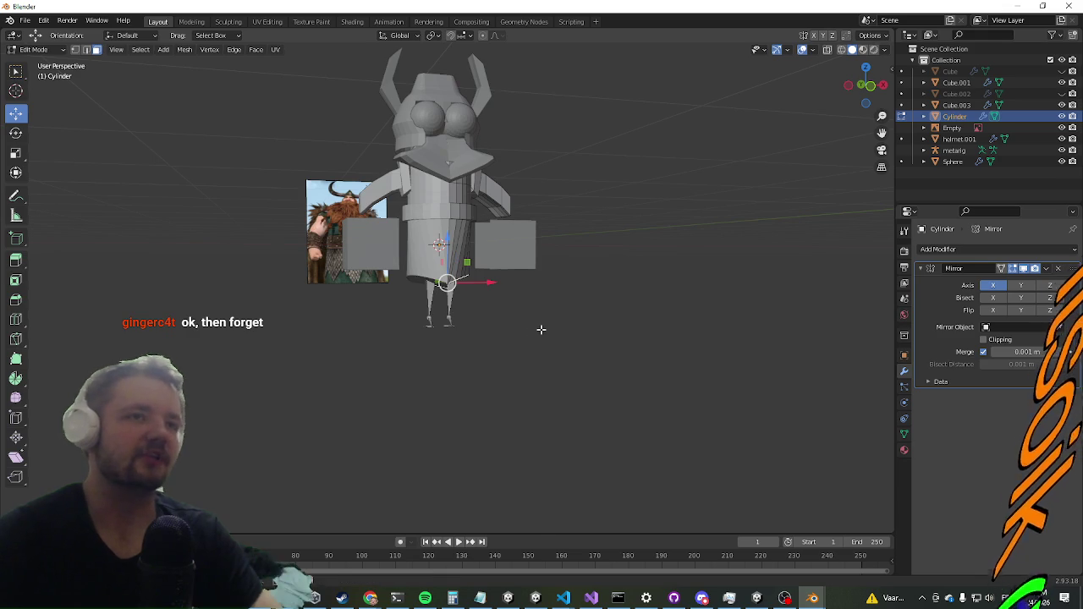
# Step: Add a Subdivision Surface modifier to the Cylinder from the Add Modifier list
pyautogui.scroll(5, 541, 329)
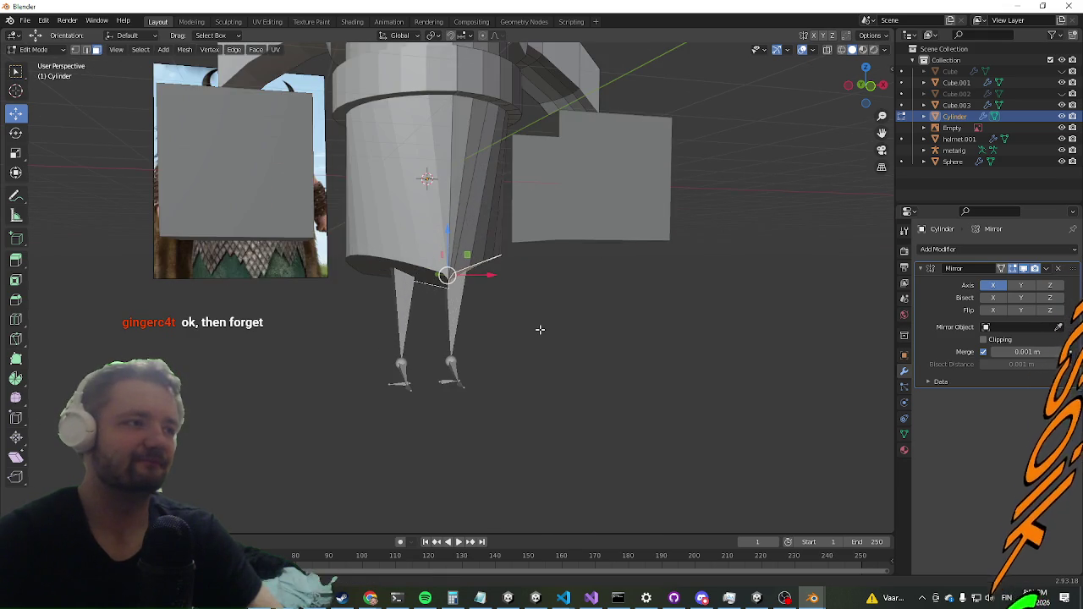
pyautogui.moveTo(337, 375)
pyautogui.mouseDown()
pyautogui.moveTo(321, 338)
pyautogui.moveTo(283, 310)
pyautogui.moveTo(336, 291)
pyautogui.moveTo(359, 358)
pyautogui.moveTo(471, 303)
pyautogui.moveTo(491, 307)
pyautogui.mouseUp()
pyautogui.scroll(-6, 359, 358)
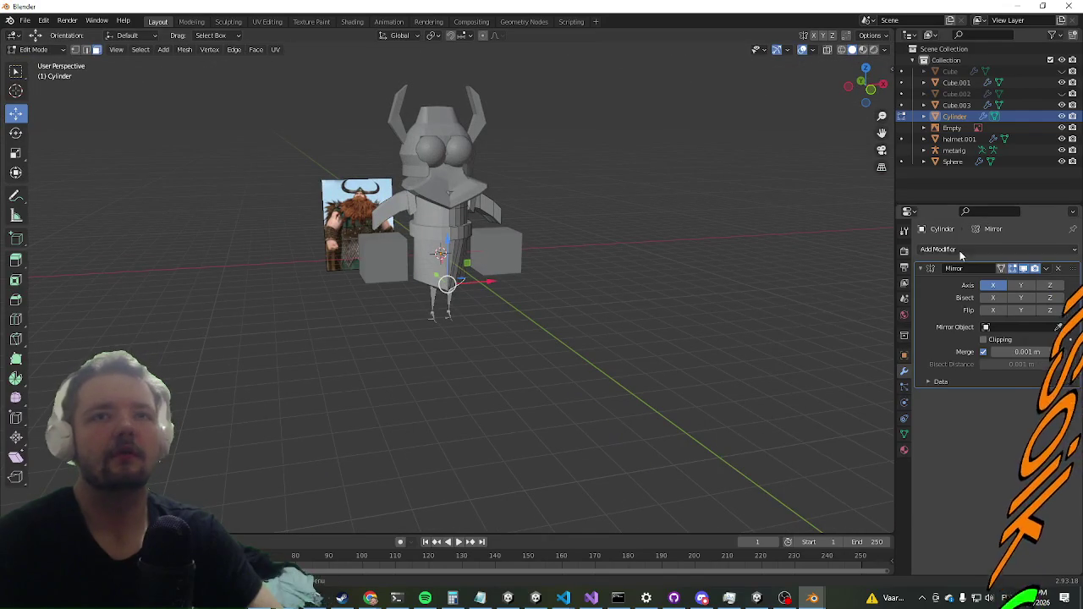
pyautogui.click(957, 249)
pyautogui.click(869, 453)
# Step: Inspect the smoothed horned character from several angles, selecting part of the torso
pyautogui.moveTo(627, 283)
pyautogui.mouseDown()
pyautogui.moveTo(534, 266)
pyautogui.moveTo(614, 319)
pyautogui.mouseUp()
pyautogui.scroll(3, 613, 319)
pyautogui.moveTo(557, 370)
pyautogui.mouseDown()
pyautogui.moveTo(564, 297)
pyautogui.moveTo(553, 297)
pyautogui.mouseUp()
pyautogui.moveTo(526, 263)
pyautogui.mouseDown()
pyautogui.moveTo(567, 280)
pyautogui.moveTo(610, 269)
pyautogui.mouseUp()
pyautogui.keyDown('alt'); pyautogui.click(557, 267); pyautogui.keyUp('alt')
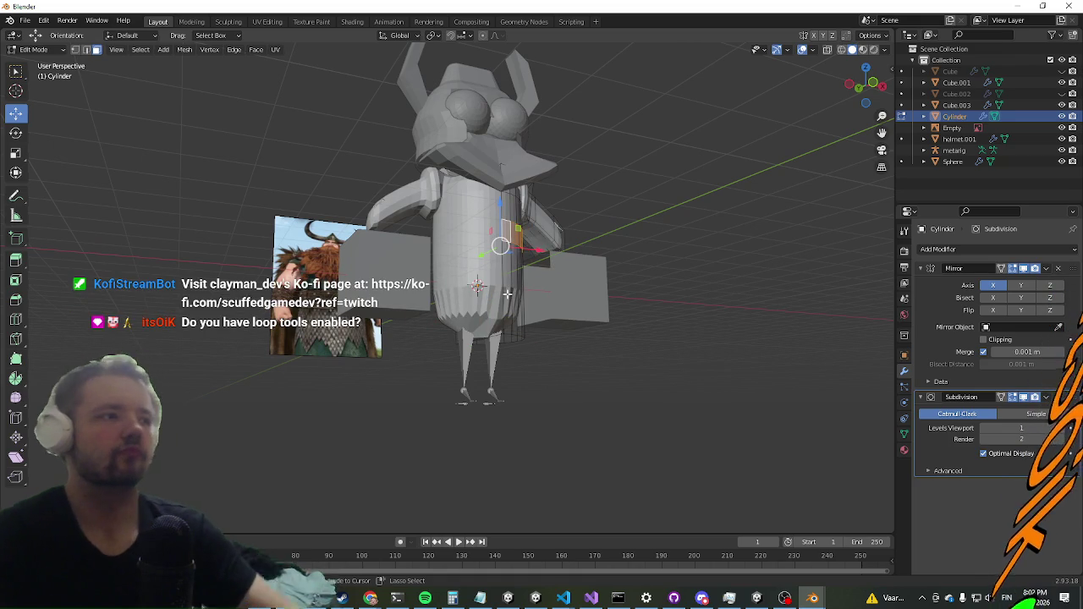
pyautogui.moveTo(595, 275); pyautogui.dragTo(589, 268)
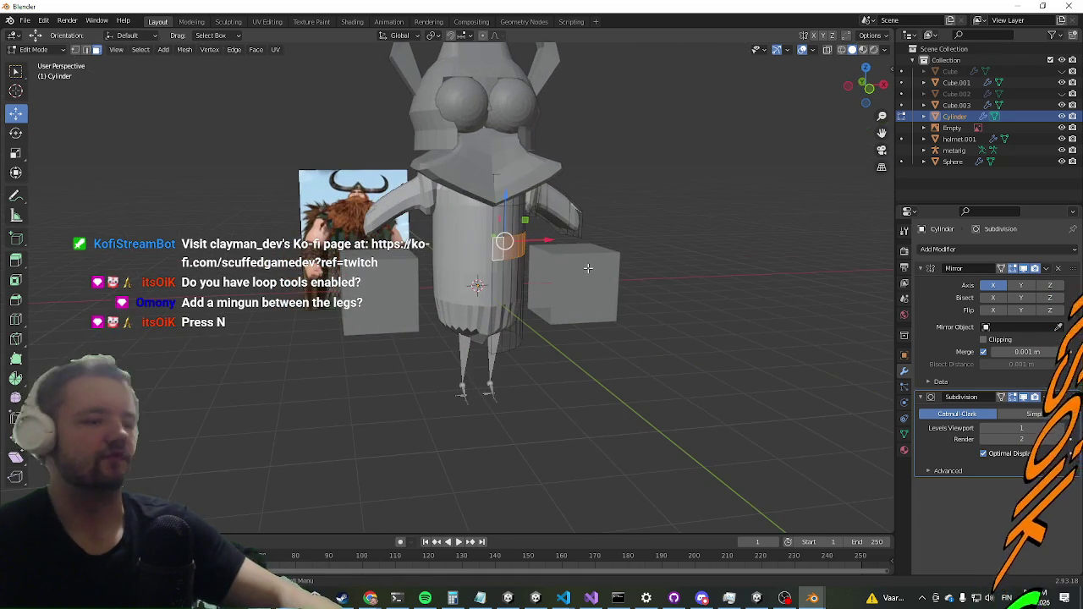
pyautogui.moveTo(630, 201); pyautogui.dragTo(583, 243)
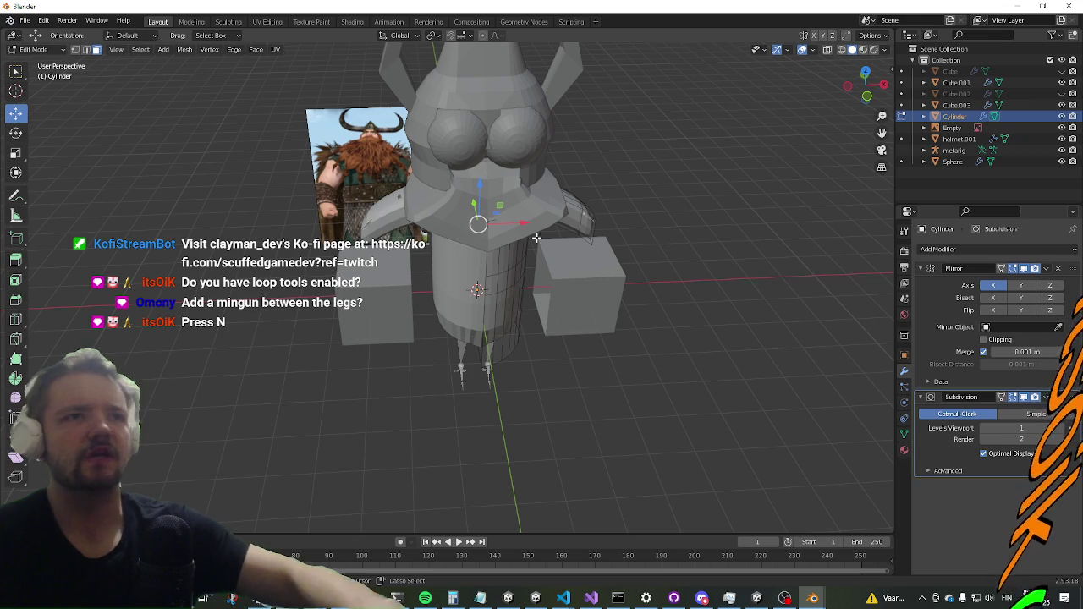
pyautogui.moveTo(537, 239); pyautogui.dragTo(492, 268)
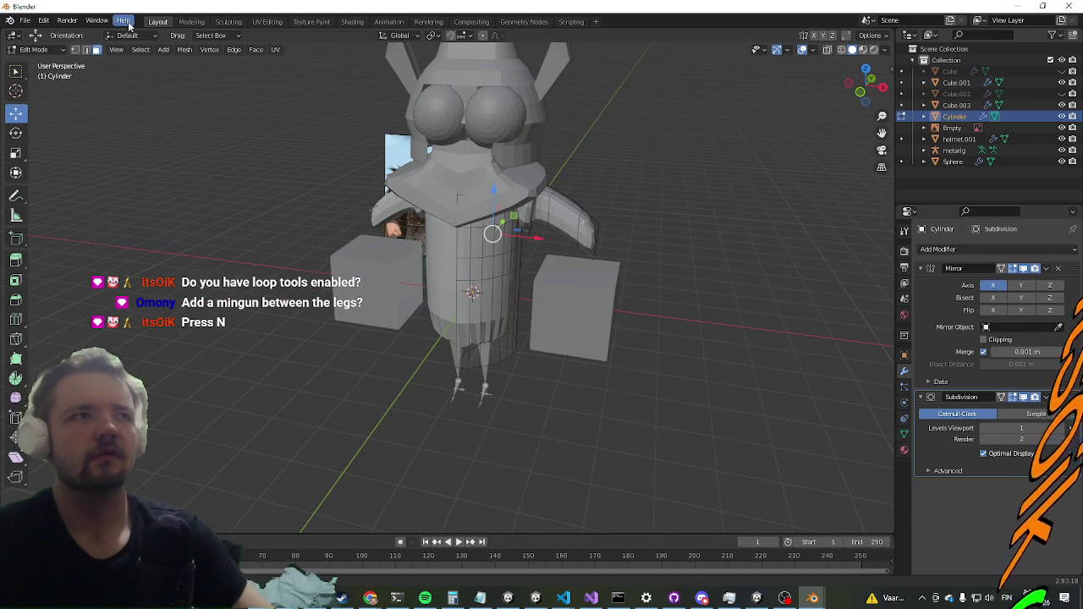
# Step: In Edit > Preferences, search add-ons for 'loop', enable Mesh: LoopTools, and close
pyautogui.click(25, 21)
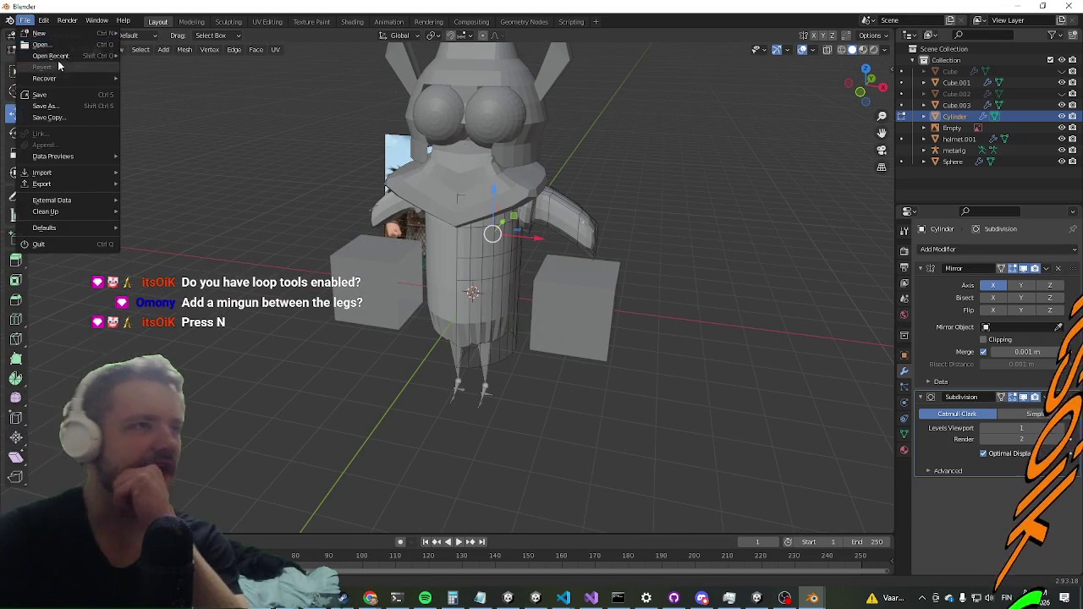
pyautogui.click(42, 22)
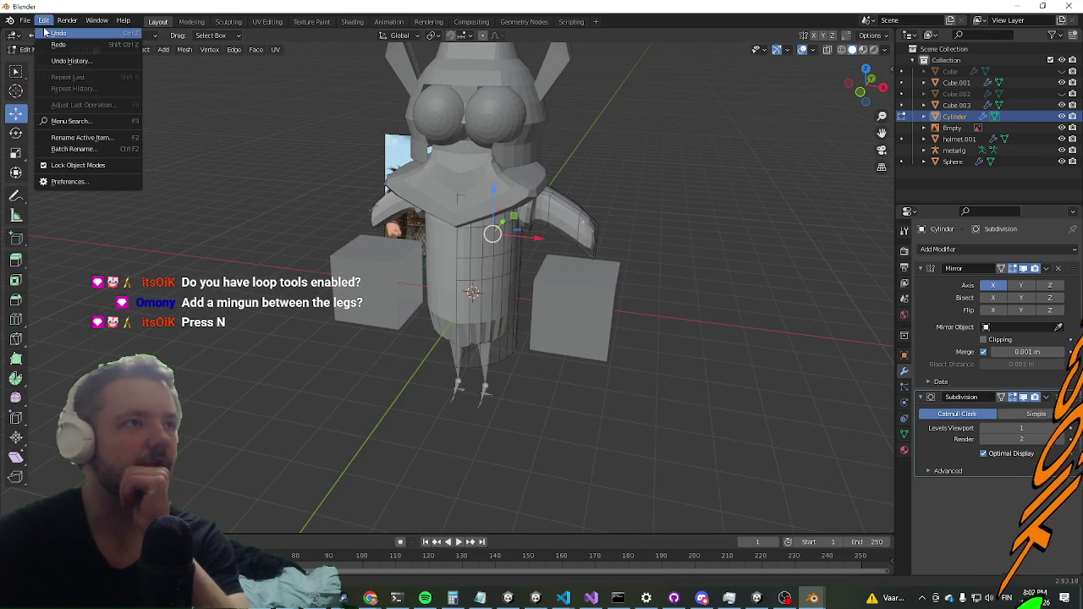
pyautogui.click(59, 182)
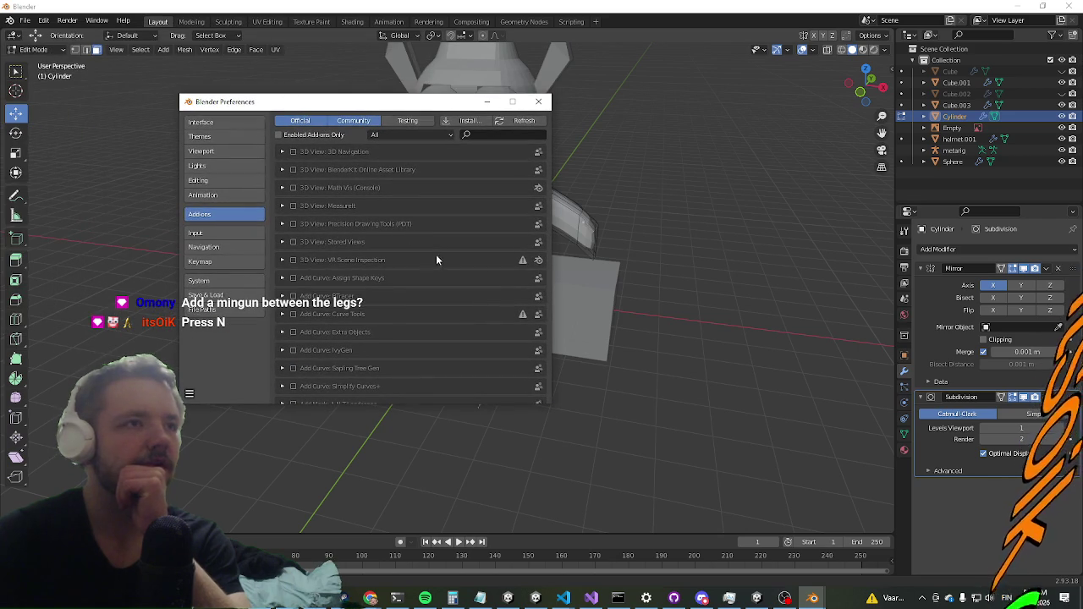
pyautogui.click(503, 135)
pyautogui.write('loop')
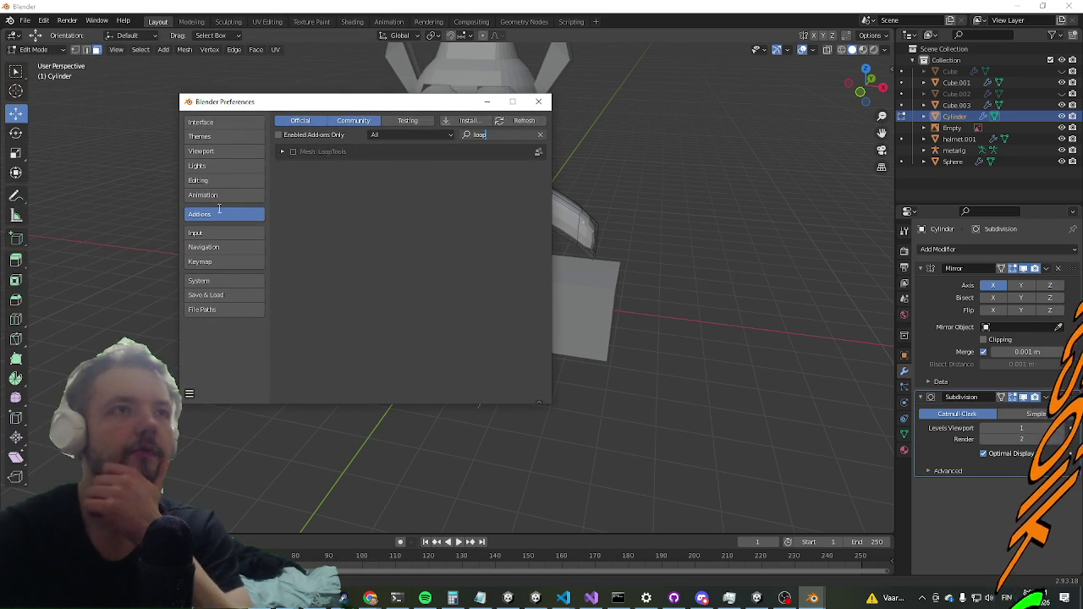
pyautogui.click(293, 151)
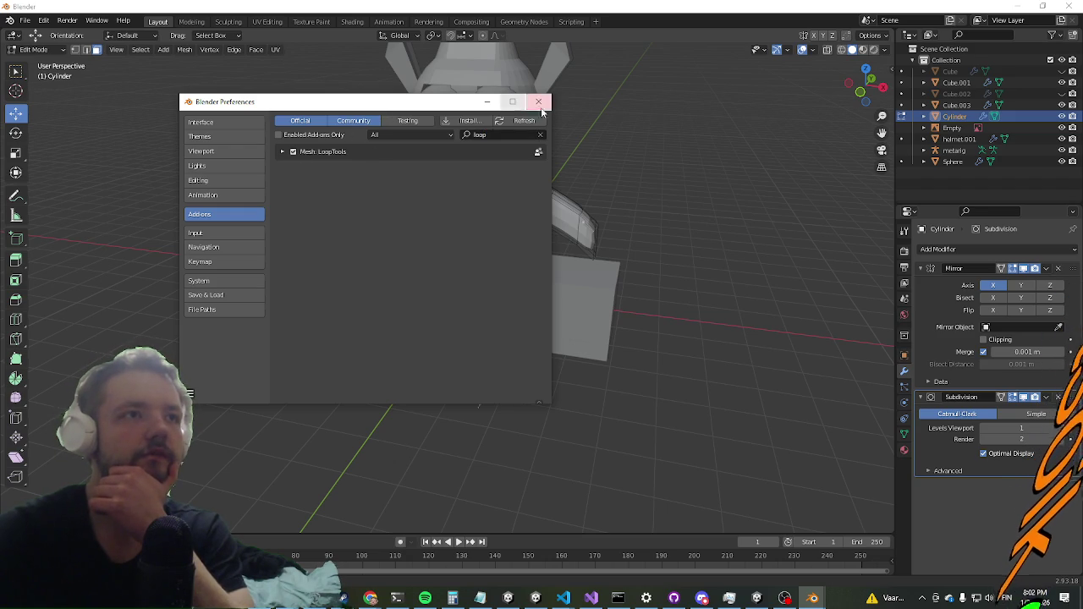
pyautogui.click(283, 152)
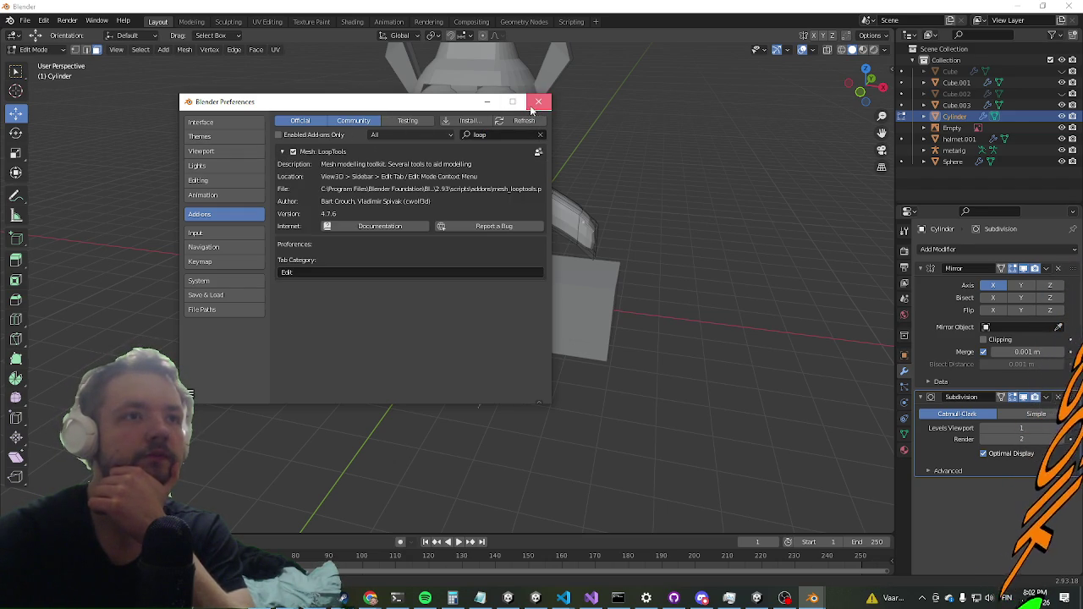
pyautogui.click(537, 103)
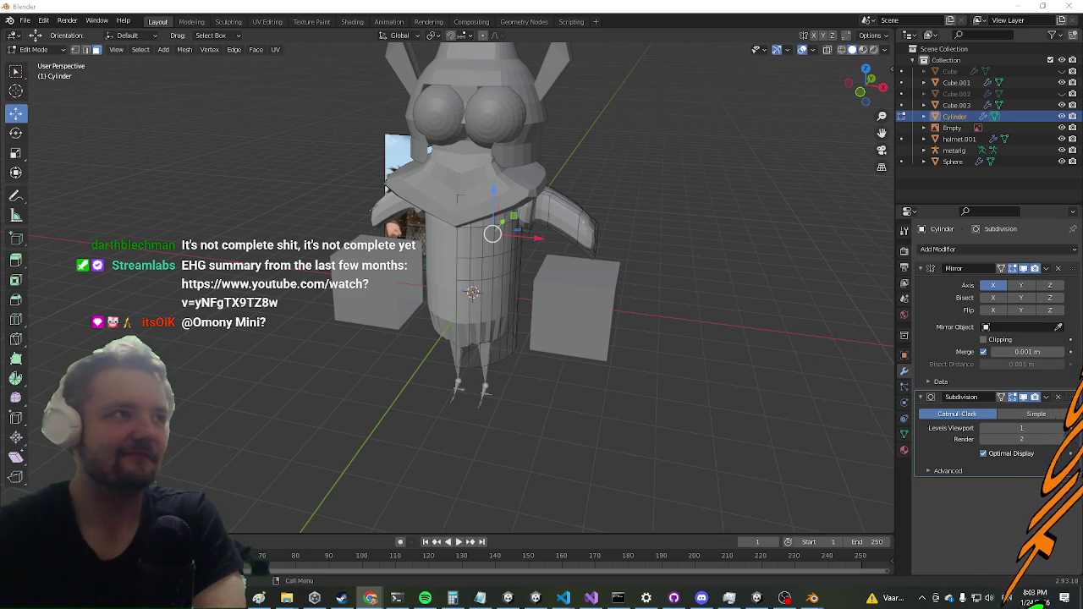
pyautogui.moveTo(459, 196)
pyautogui.mouseDown()
pyautogui.moveTo(341, 197)
pyautogui.moveTo(384, 356)
pyautogui.moveTo(322, 318)
pyautogui.moveTo(240, 302)
pyautogui.mouseUp()
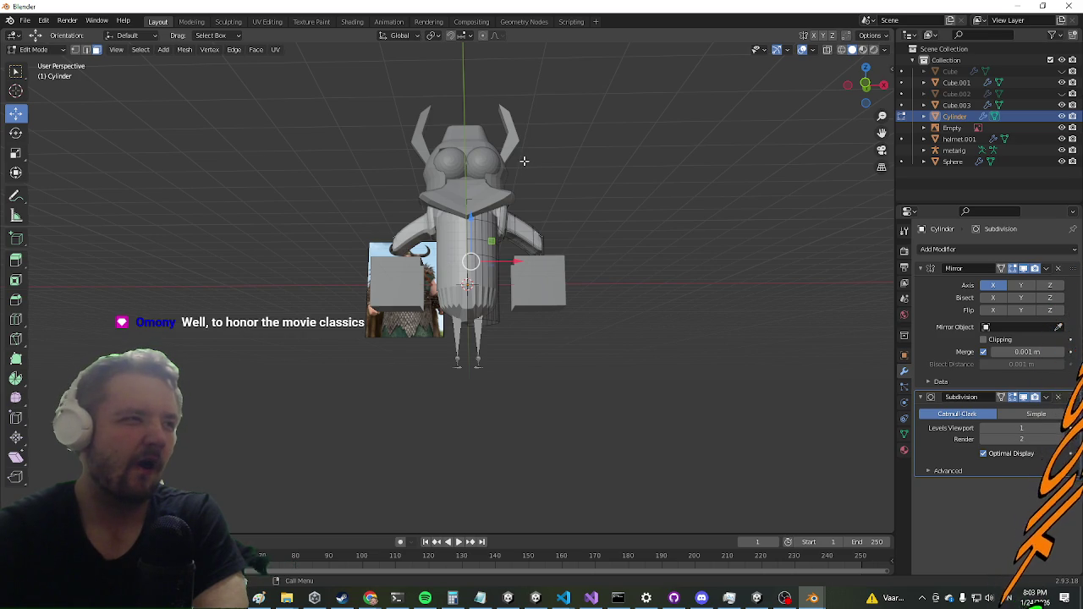
# Step: Show the N sidebar and browse its LoopTools, Rigify, View, Tool and Item tabs
pyautogui.moveTo(551, 271); pyautogui.dragTo(568, 319)
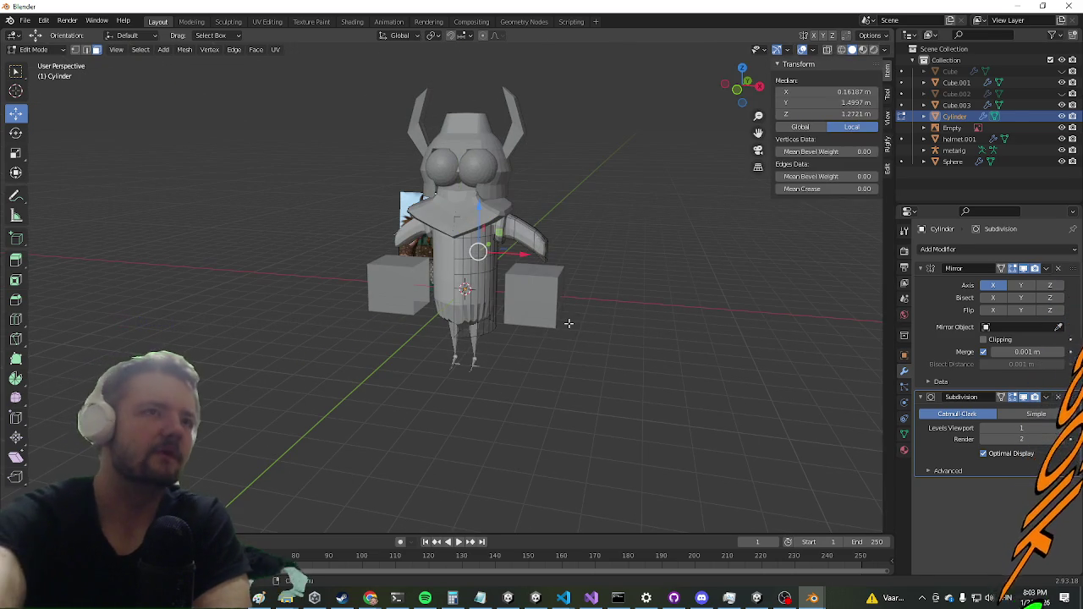
pyautogui.press('n')
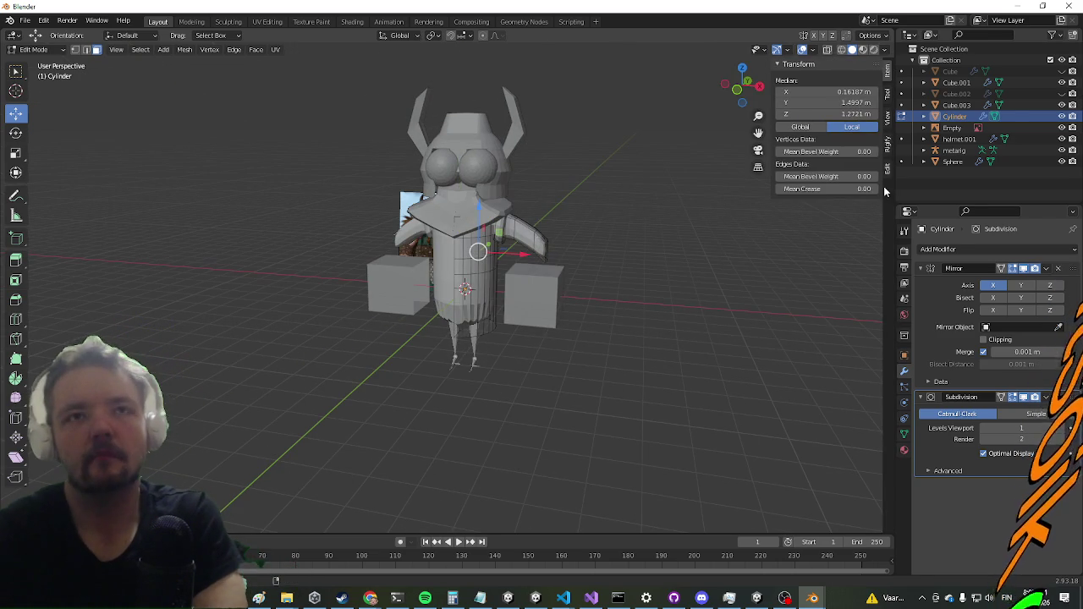
pyautogui.click(888, 168)
pyautogui.click(888, 155)
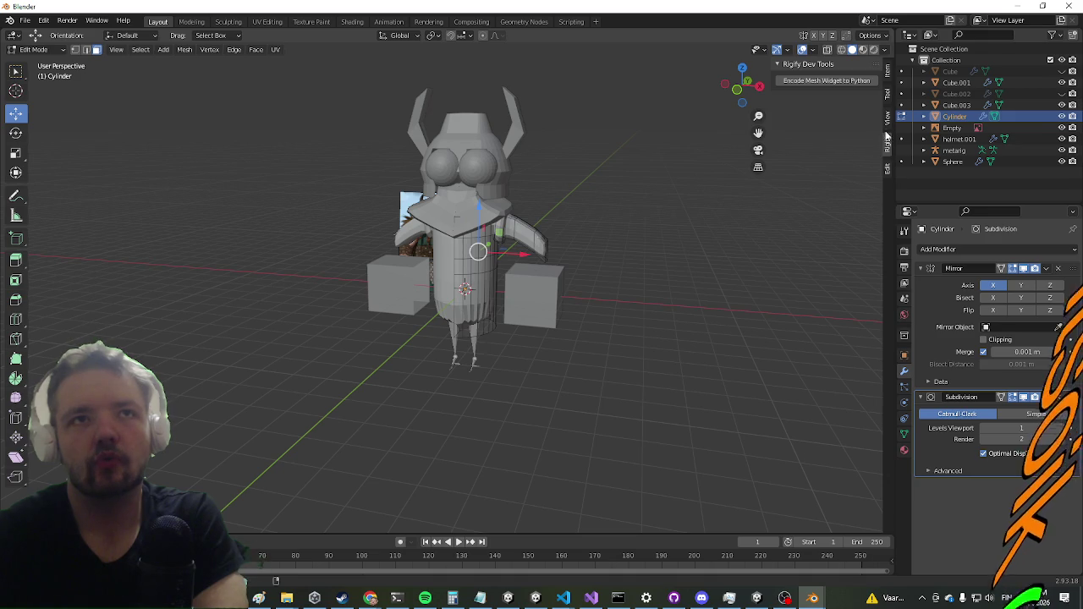
pyautogui.click(889, 117)
pyautogui.click(889, 103)
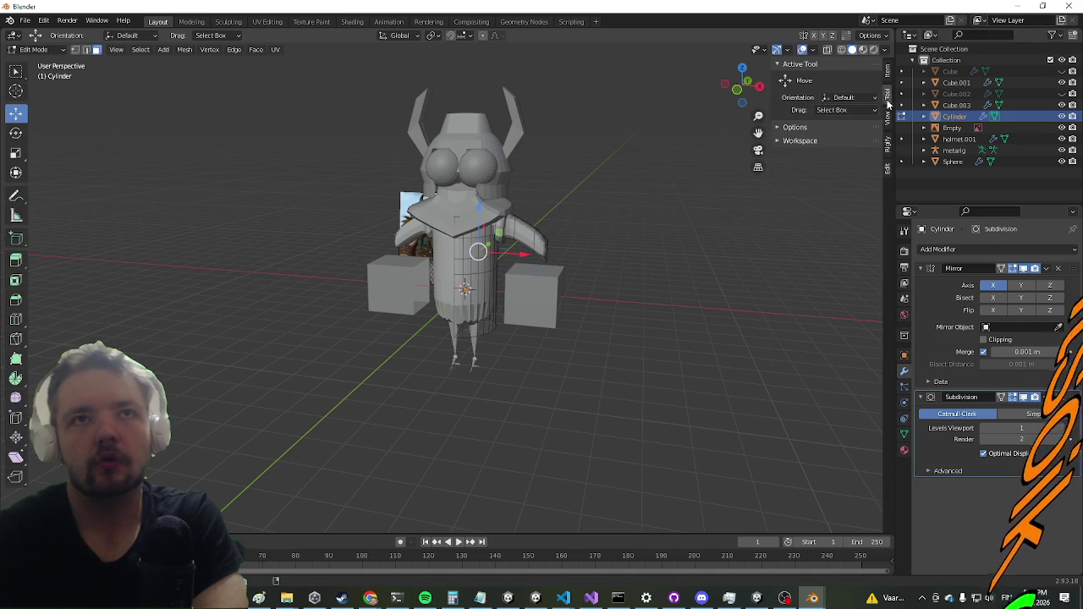
pyautogui.click(823, 129)
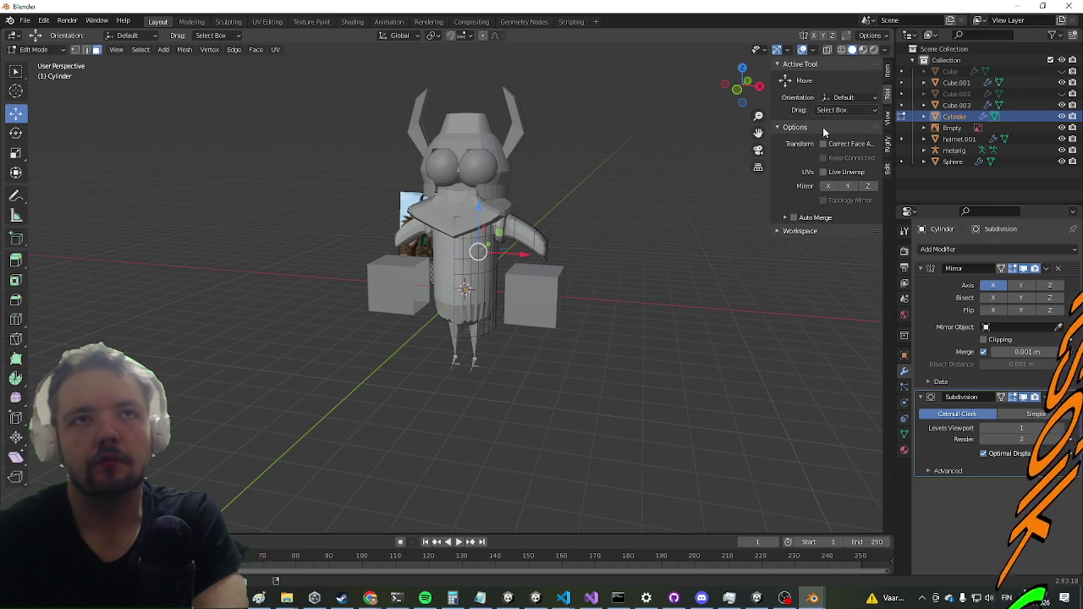
pyautogui.click(823, 127)
pyautogui.click(887, 72)
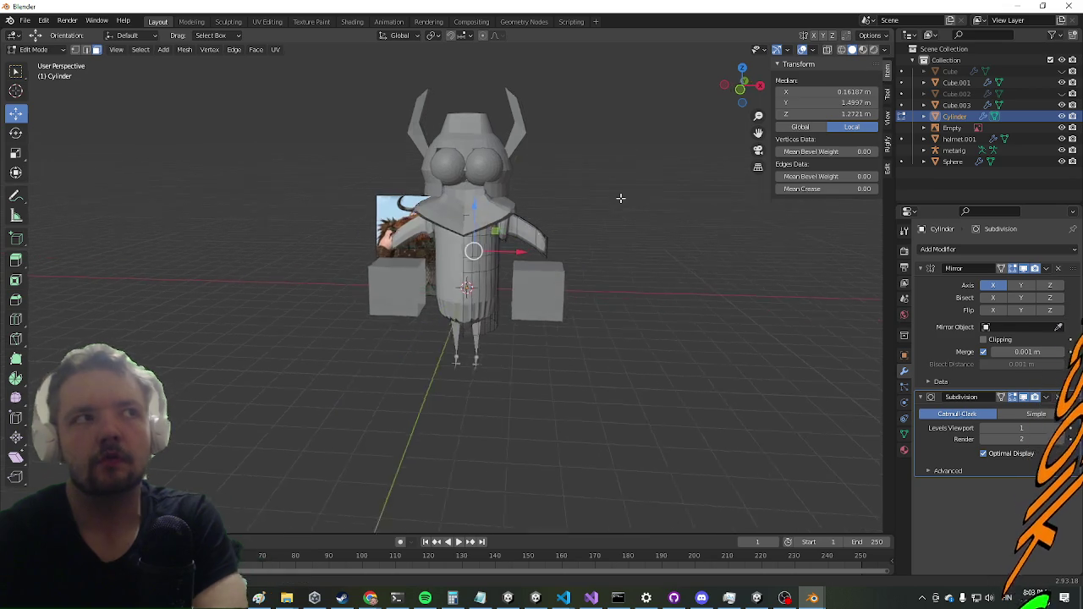
# Step: Switch to Object Mode and display the Cylinder's transform values in the Item tab
pyautogui.press('Tab')
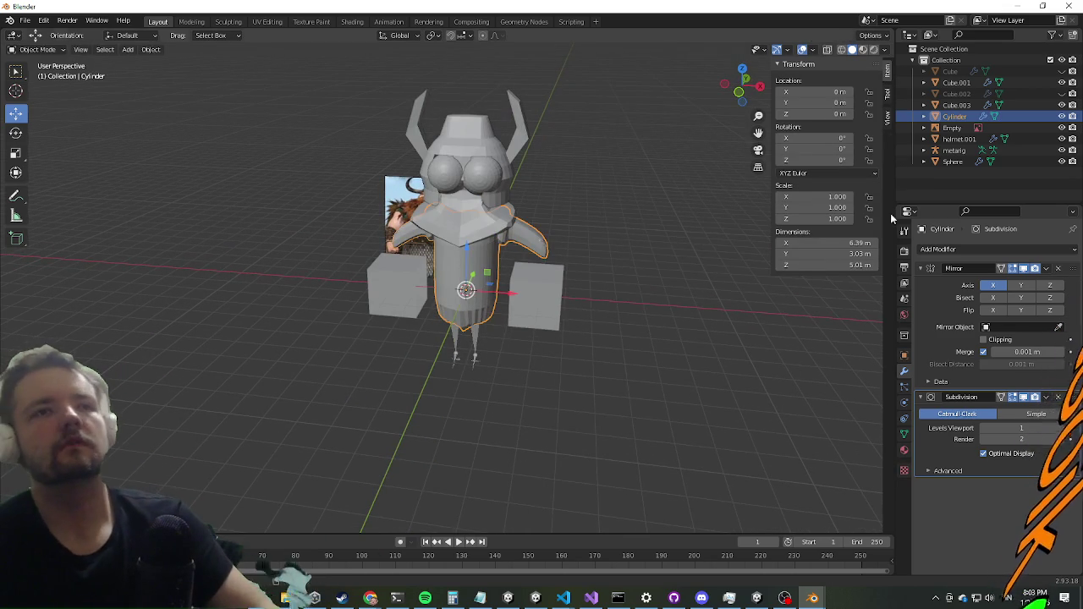
pyautogui.click(887, 114)
pyautogui.click(887, 96)
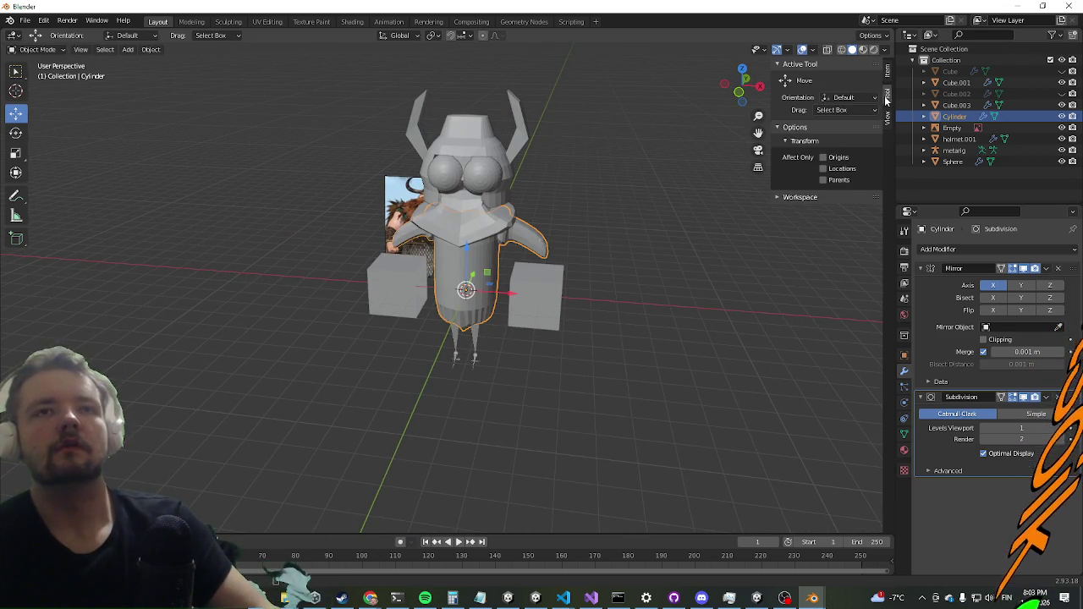
pyautogui.click(889, 80)
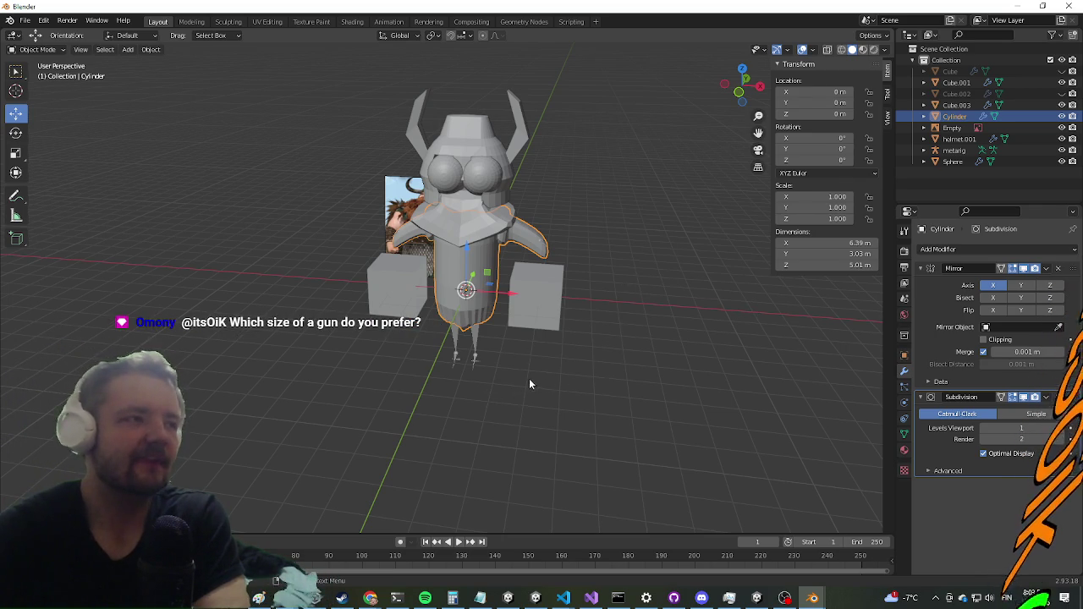
pyautogui.scroll(3, 235, 354)
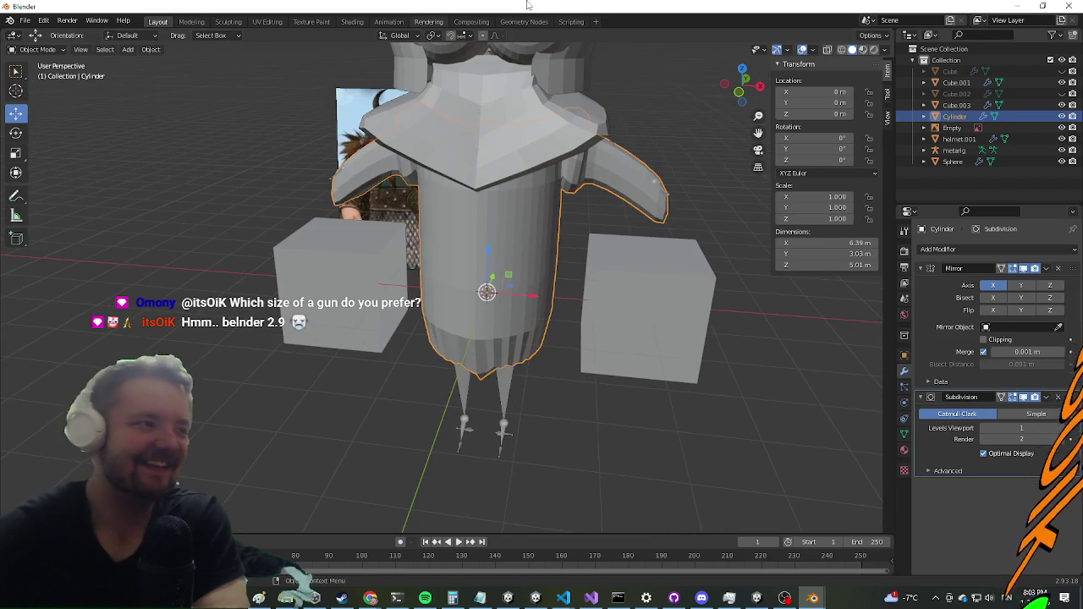
pyautogui.scroll(-4, 330, 310)
pyautogui.moveTo(351, 310)
pyautogui.mouseDown()
pyautogui.moveTo(419, 266)
pyautogui.moveTo(102, 309)
pyautogui.moveTo(77, 285)
pyautogui.moveTo(580, 282)
pyautogui.moveTo(606, 167)
pyautogui.moveTo(408, 218)
pyautogui.moveTo(290, 277)
pyautogui.moveTo(397, 328)
pyautogui.moveTo(649, 294)
pyautogui.moveTo(870, 308)
pyautogui.moveTo(251, 332)
pyautogui.moveTo(365, 342)
pyautogui.moveTo(581, 126)
pyautogui.moveTo(648, 306)
pyautogui.moveTo(339, 254)
pyautogui.moveTo(54, 231)
pyautogui.moveTo(848, 273)
pyautogui.moveTo(752, 334)
pyautogui.moveTo(400, 330)
pyautogui.moveTo(325, 340)
pyautogui.moveTo(579, 312)
pyautogui.moveTo(851, 310)
pyautogui.moveTo(324, 333)
pyautogui.moveTo(702, 222)
pyautogui.moveTo(33, 403)
pyautogui.moveTo(109, 273)
pyautogui.moveTo(321, 247)
pyautogui.moveTo(580, 295)
pyautogui.moveTo(644, 264)
pyautogui.moveTo(531, 244)
pyautogui.moveTo(166, 261)
pyautogui.moveTo(107, 285)
pyautogui.moveTo(179, 267)
pyautogui.mouseUp()
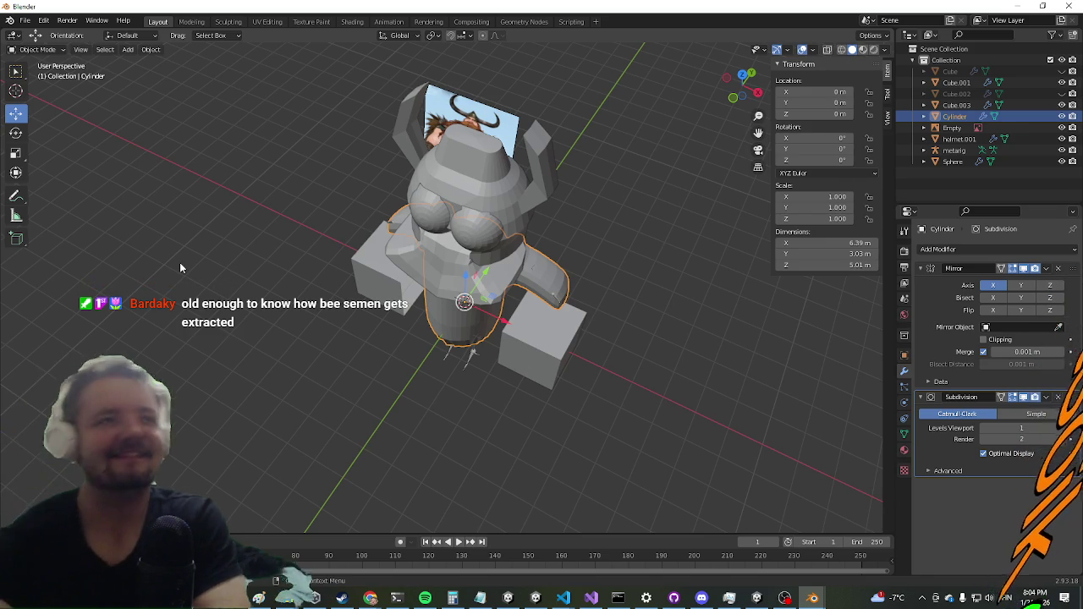
pyautogui.moveTo(550, 382)
pyautogui.mouseDown()
pyautogui.moveTo(604, 286)
pyautogui.moveTo(526, 258)
pyautogui.moveTo(618, 317)
pyautogui.moveTo(571, 313)
pyautogui.moveTo(560, 300)
pyautogui.mouseUp()
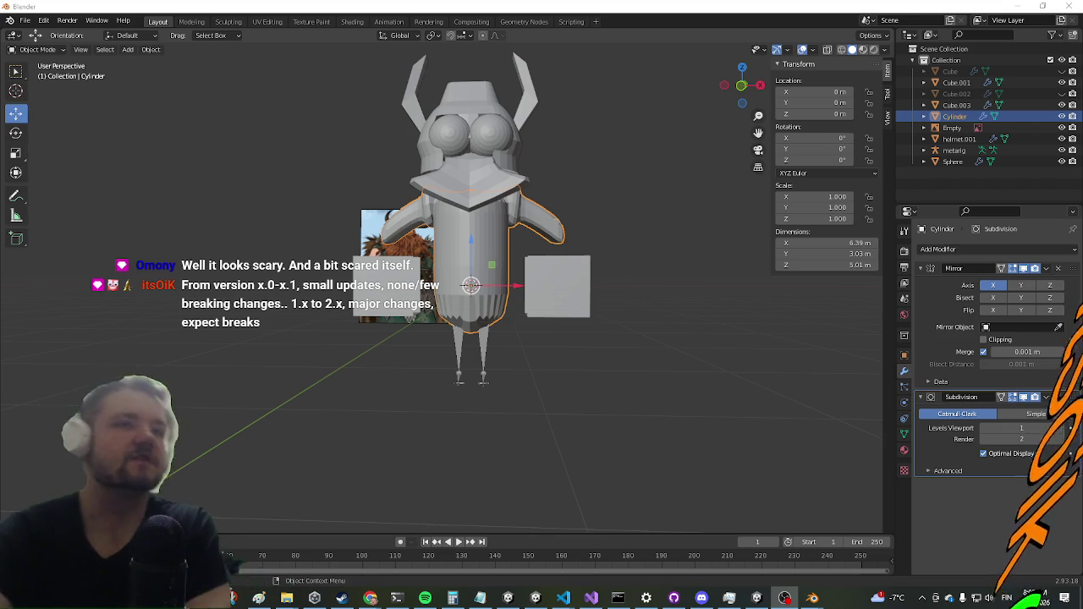
pyautogui.hotkey('alt', 'Tab')
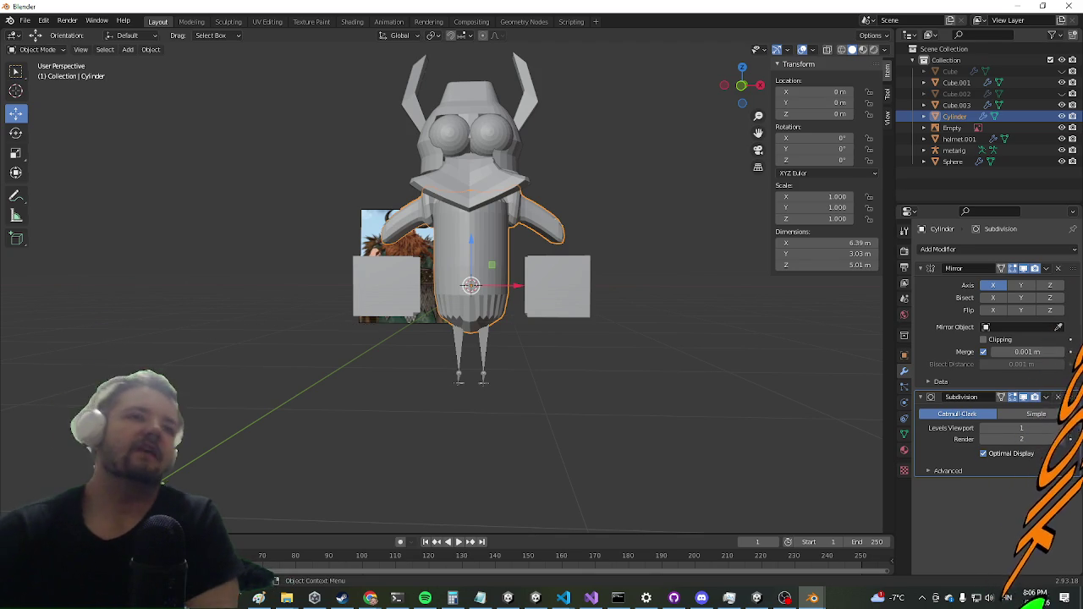
pyautogui.moveTo(322, 296)
pyautogui.mouseDown()
pyautogui.moveTo(257, 296)
pyautogui.moveTo(402, 170)
pyautogui.moveTo(429, 170)
pyautogui.mouseUp()
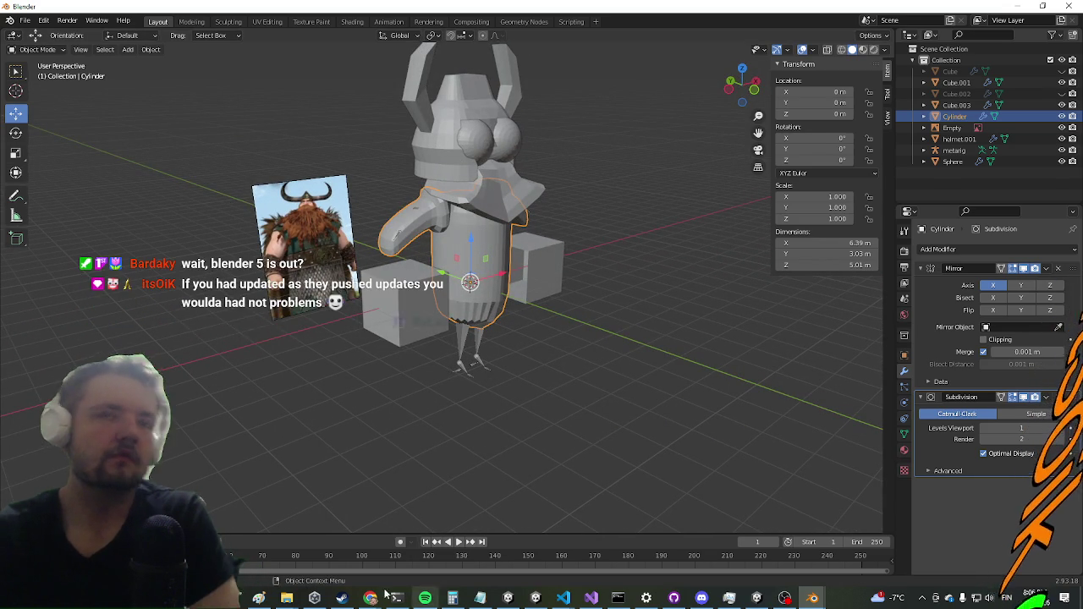
pyautogui.scroll(2, 385, 441)
pyautogui.scroll(3, 344, 405)
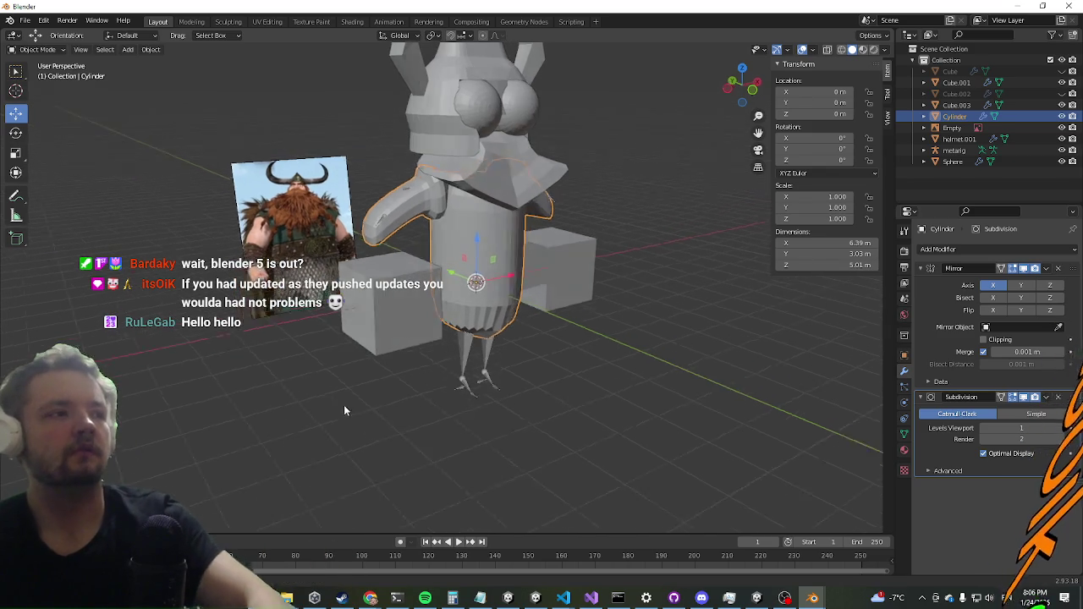
pyautogui.press('Delete')
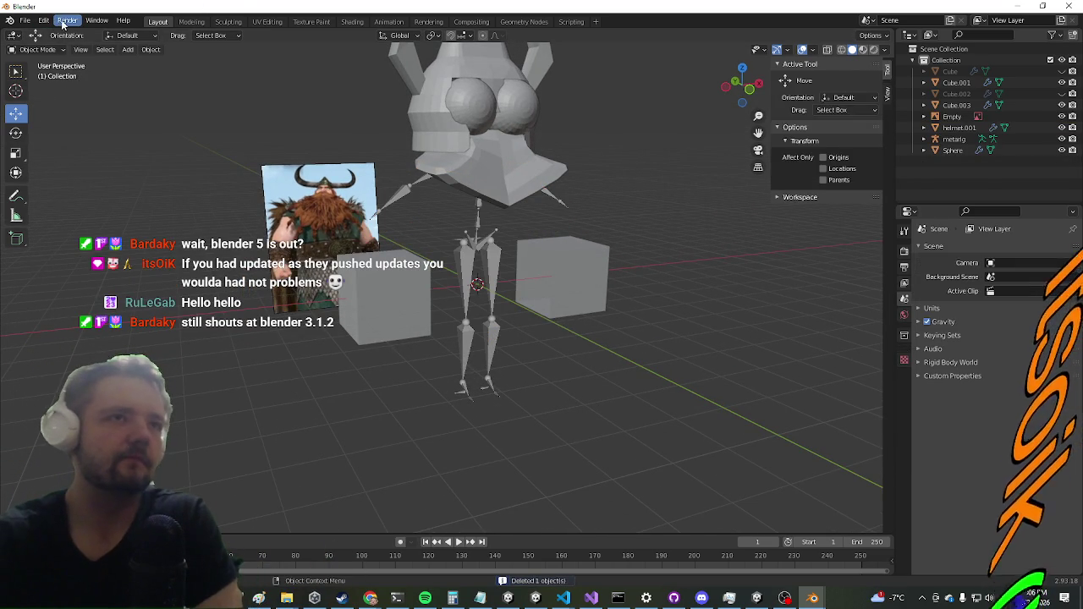
# Step: Add a new mesh cube, Cube.004, at the origin
pyautogui.click(131, 51)
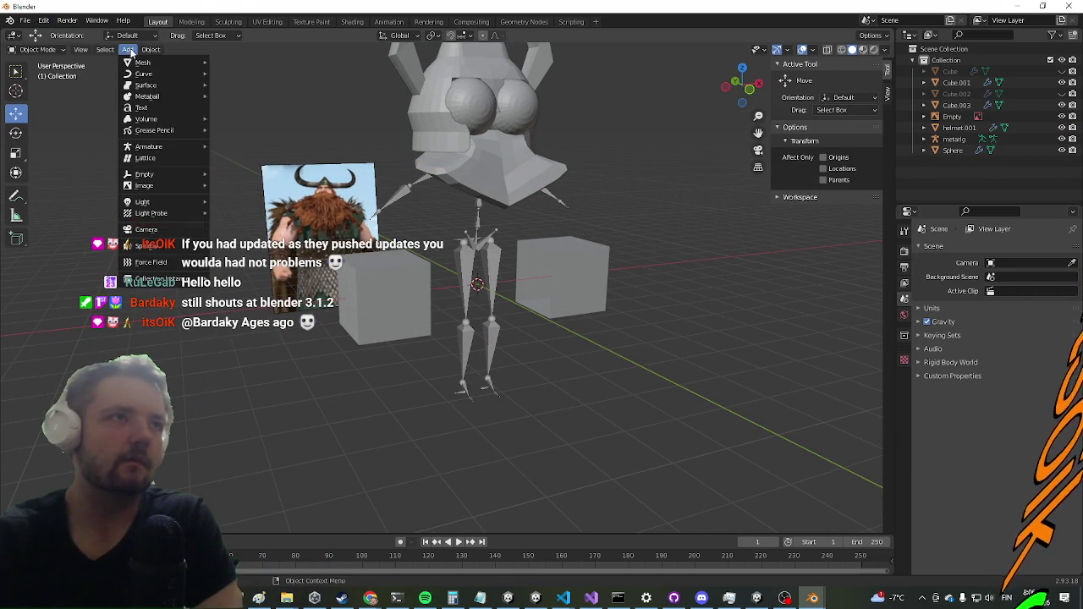
pyautogui.moveTo(139, 64)
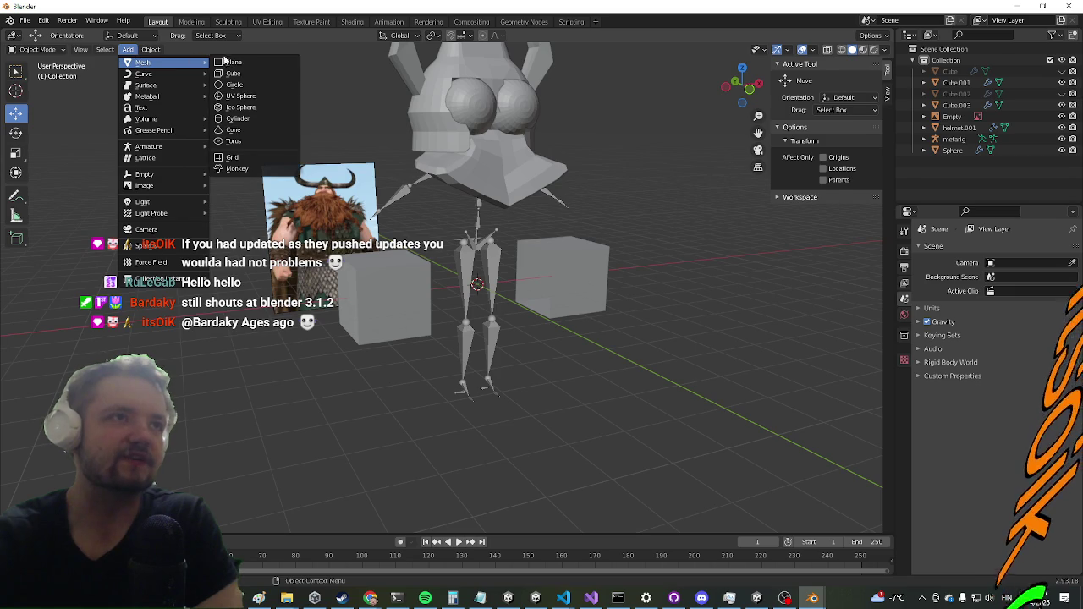
pyautogui.click(231, 75)
# Step: Add a Mirror modifier to Cube.004 in Modifier Properties
pyautogui.click(904, 369)
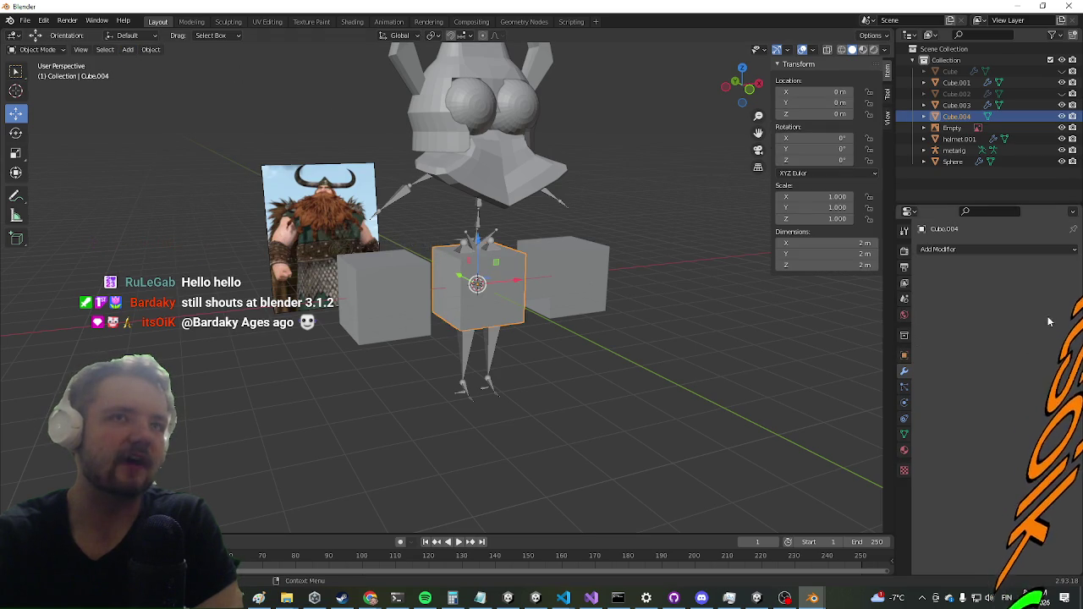
pyautogui.click(999, 249)
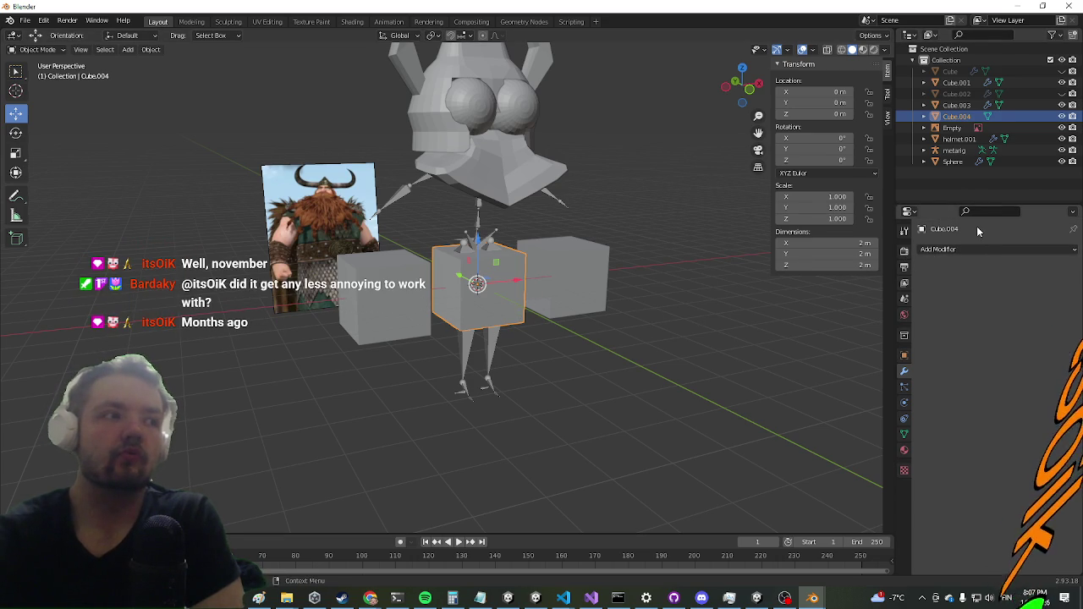
pyautogui.click(937, 249)
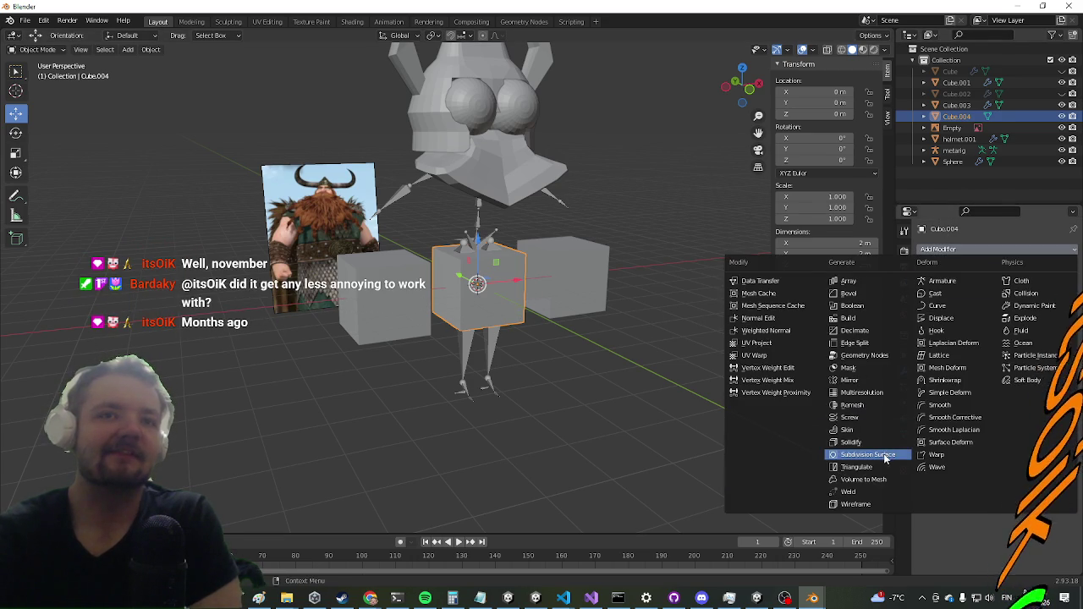
pyautogui.click(850, 380)
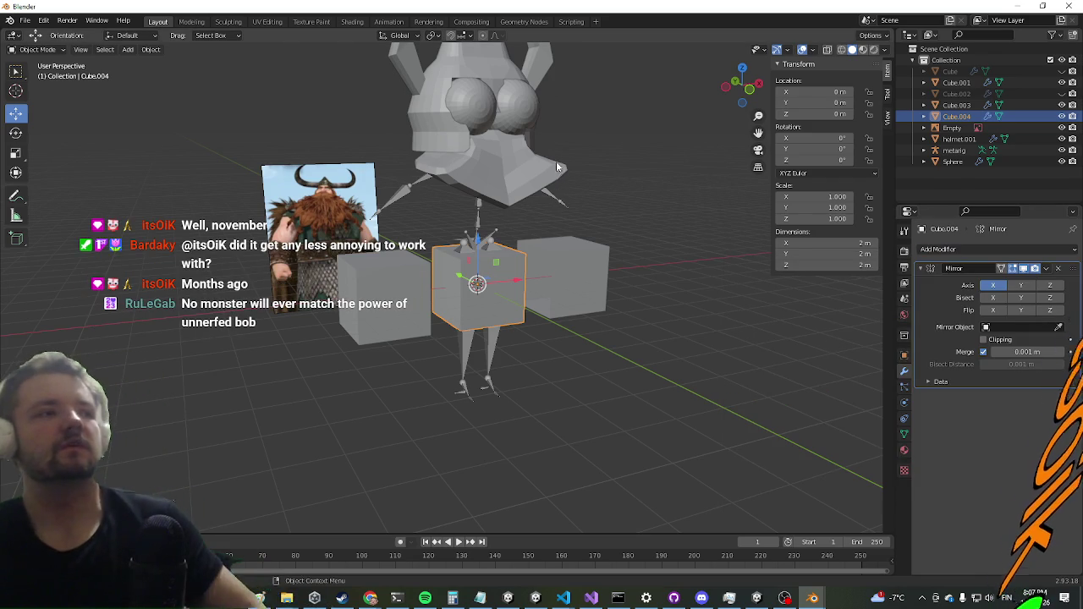
pyautogui.press('Tab')
# Step: Move the cube out along X and raise it about 1.76 m
pyautogui.scroll(4, 515, 375)
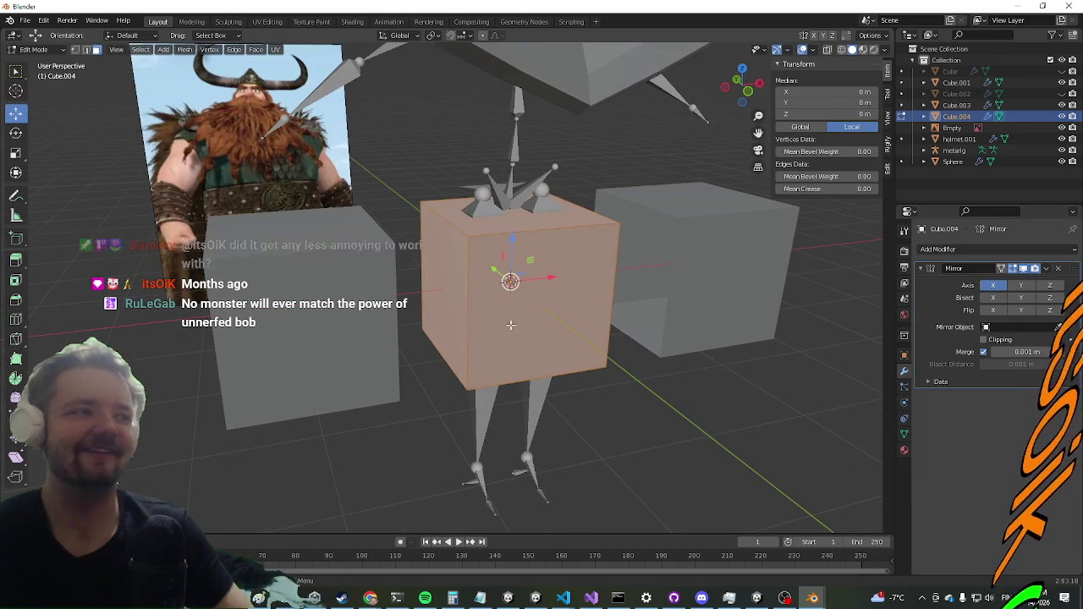
pyautogui.press('g')
pyautogui.press('x')
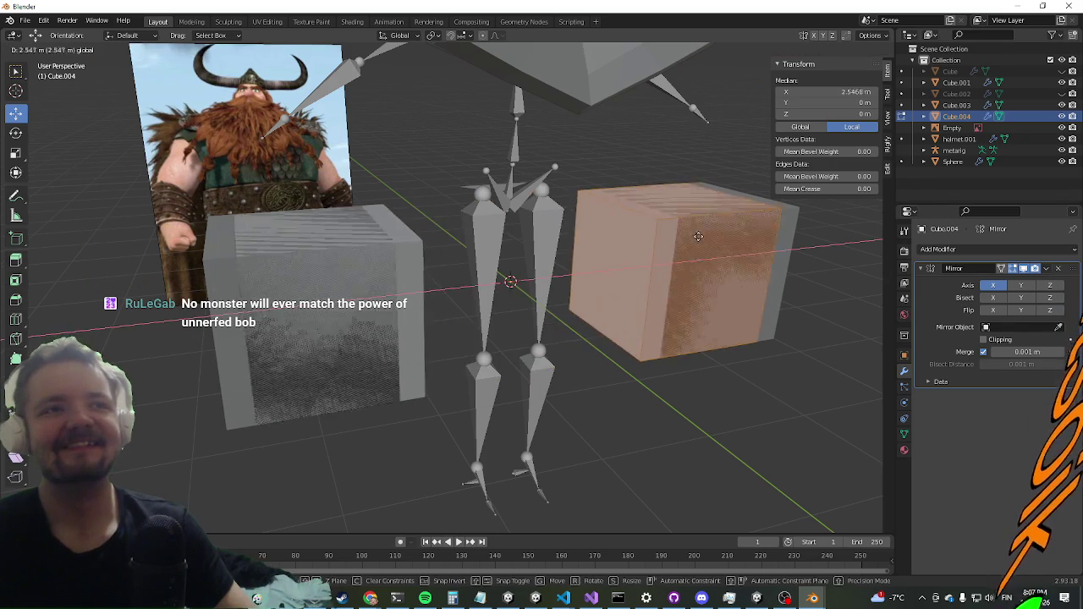
pyautogui.click(657, 226)
pyautogui.scroll(-5, 668, 229)
pyautogui.moveTo(548, 278)
pyautogui.mouseDown()
pyautogui.moveTo(609, 259)
pyautogui.moveTo(621, 273)
pyautogui.mouseUp()
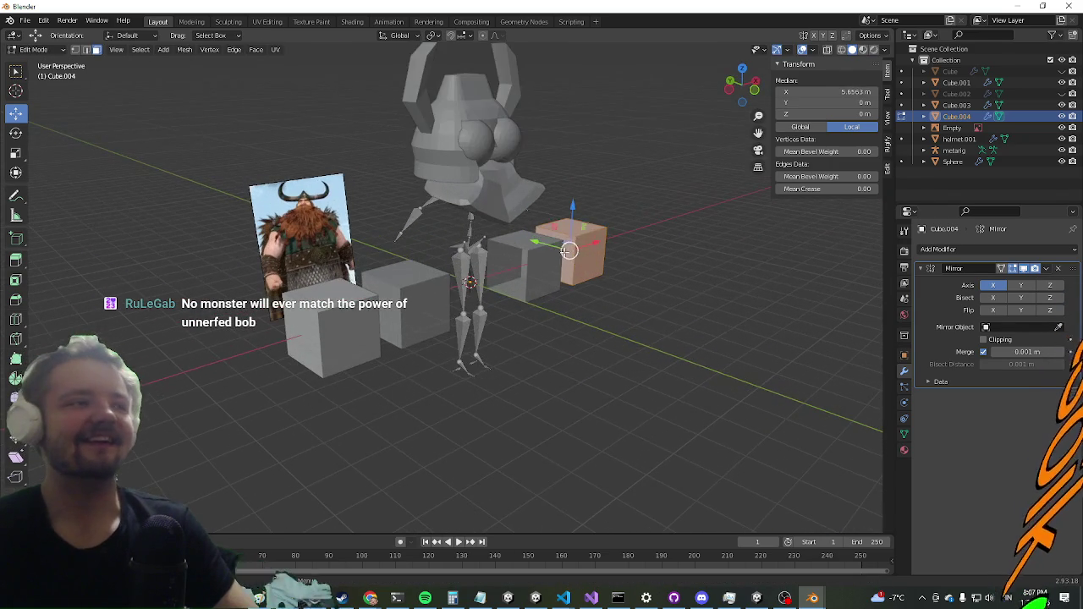
pyautogui.moveTo(575, 196); pyautogui.dragTo(576, 157)
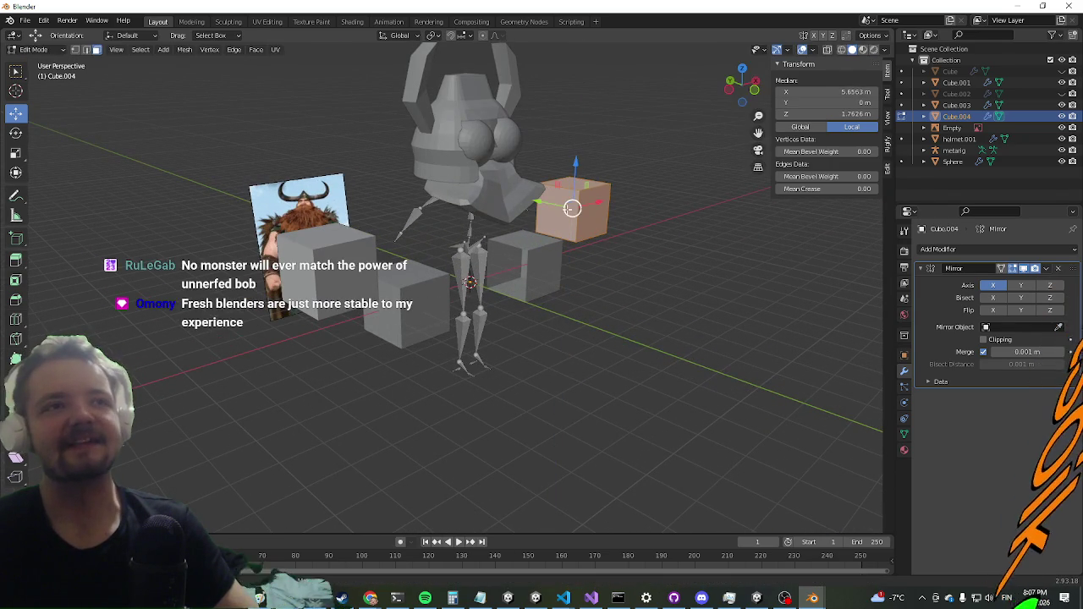
pyautogui.moveTo(552, 223); pyautogui.dragTo(547, 229)
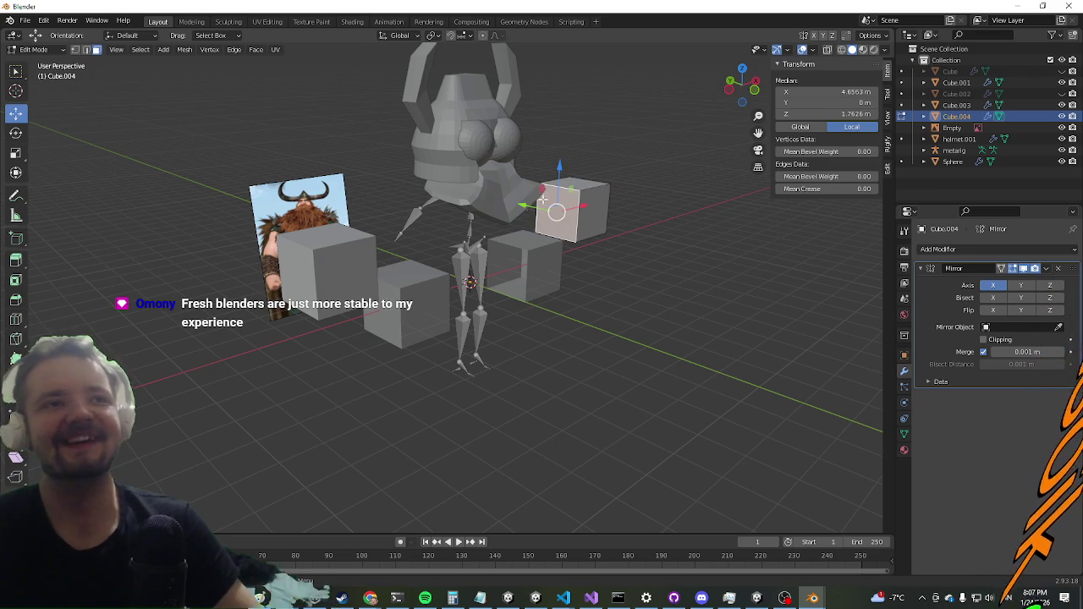
# Step: Delete one face of the cube to open it and enable Mirror Clipping
pyautogui.press('x')
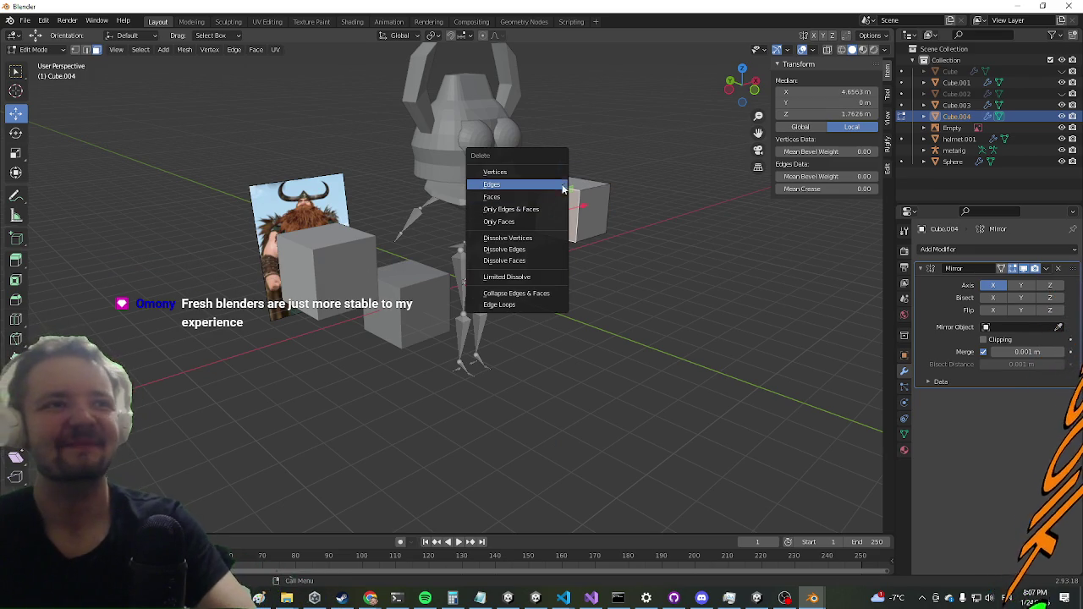
pyautogui.click(512, 198)
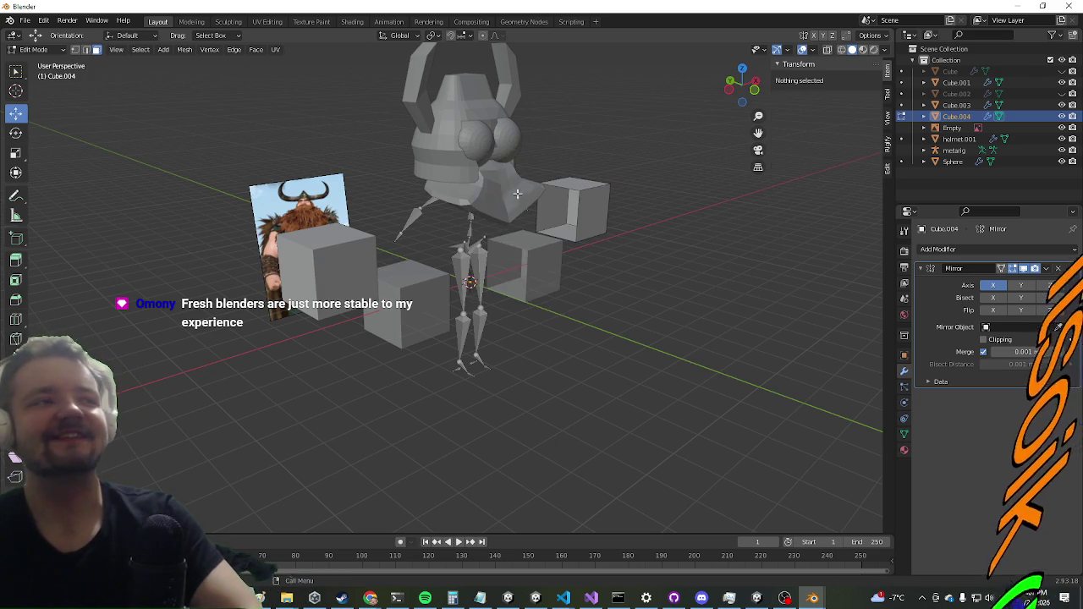
pyautogui.press('a')
pyautogui.click(992, 342)
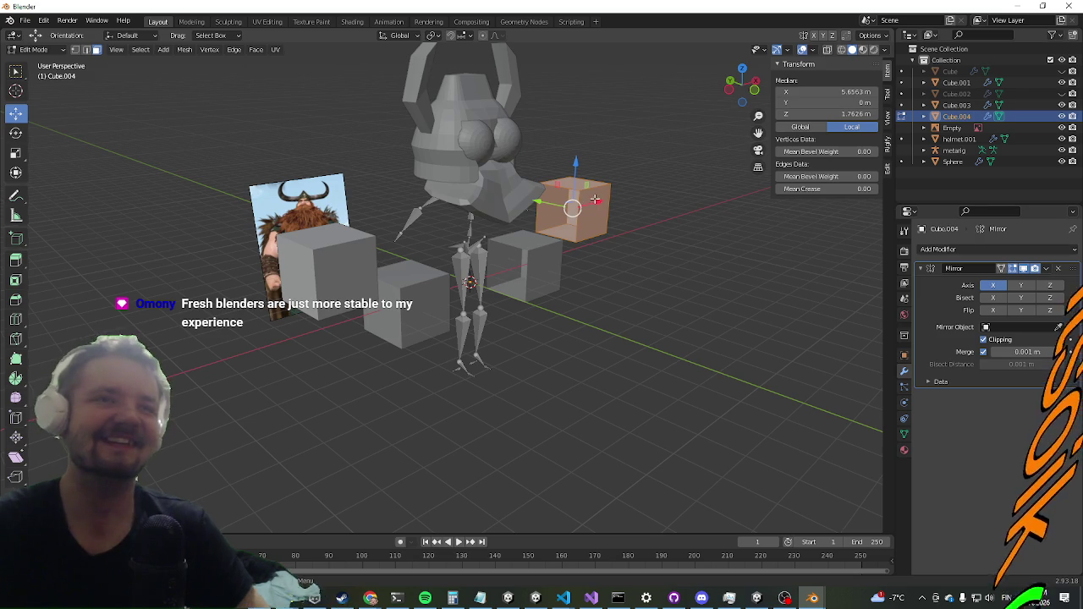
# Step: Move the cube into the body, lower a face, and push the torso's outer side face outward
pyautogui.moveTo(602, 198); pyautogui.dragTo(504, 229)
pyautogui.scroll(5, 499, 280)
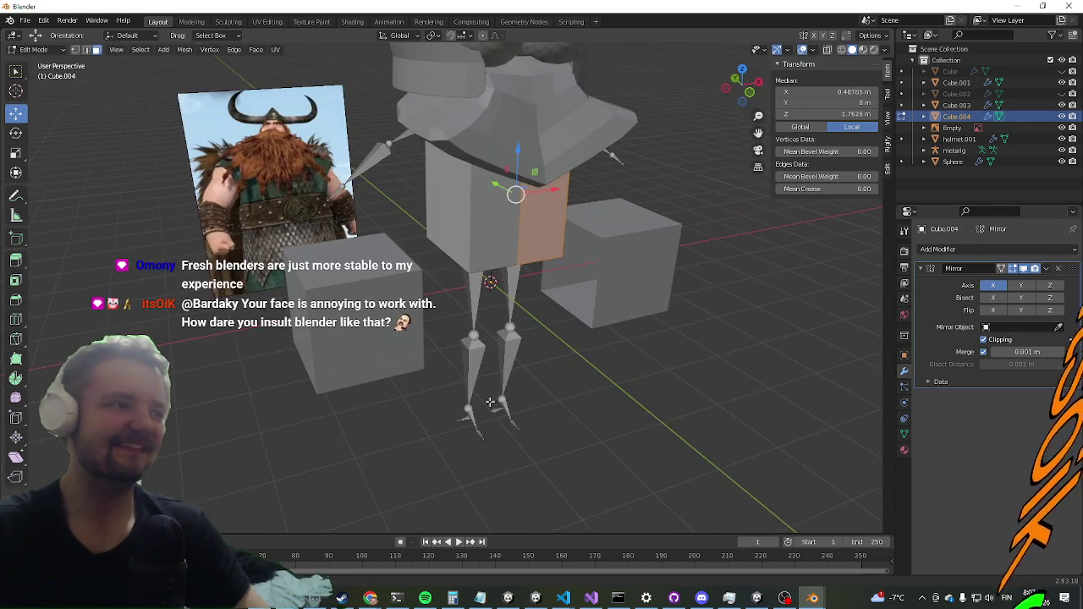
pyautogui.moveTo(491, 329); pyautogui.dragTo(437, 403)
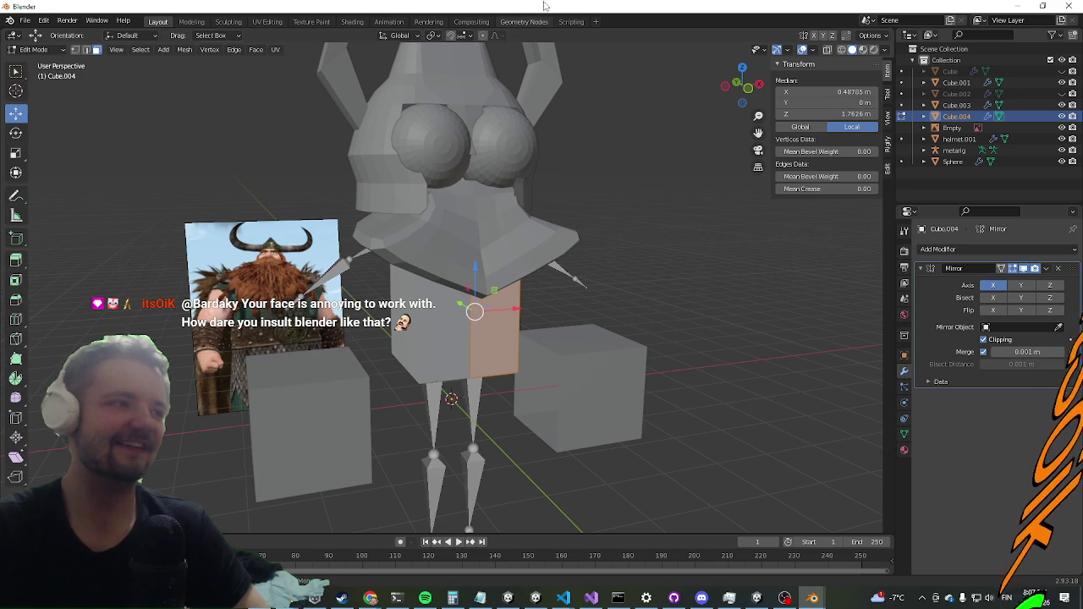
pyautogui.moveTo(474, 266); pyautogui.dragTo(460, 290)
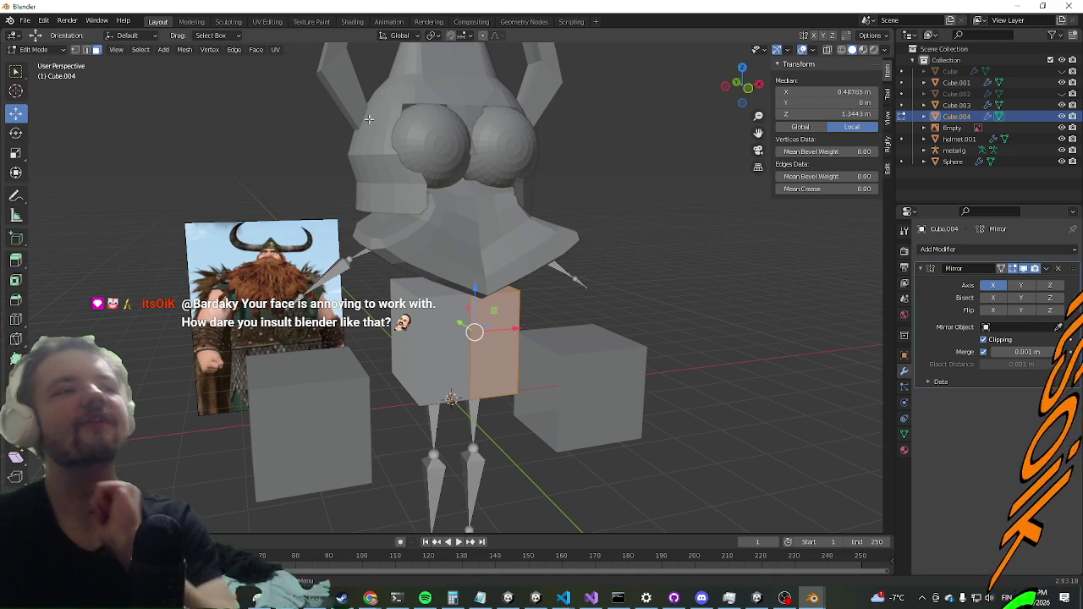
pyautogui.moveTo(362, 224)
pyautogui.mouseDown()
pyautogui.moveTo(383, 279)
pyautogui.moveTo(383, 240)
pyautogui.moveTo(335, 211)
pyautogui.mouseUp()
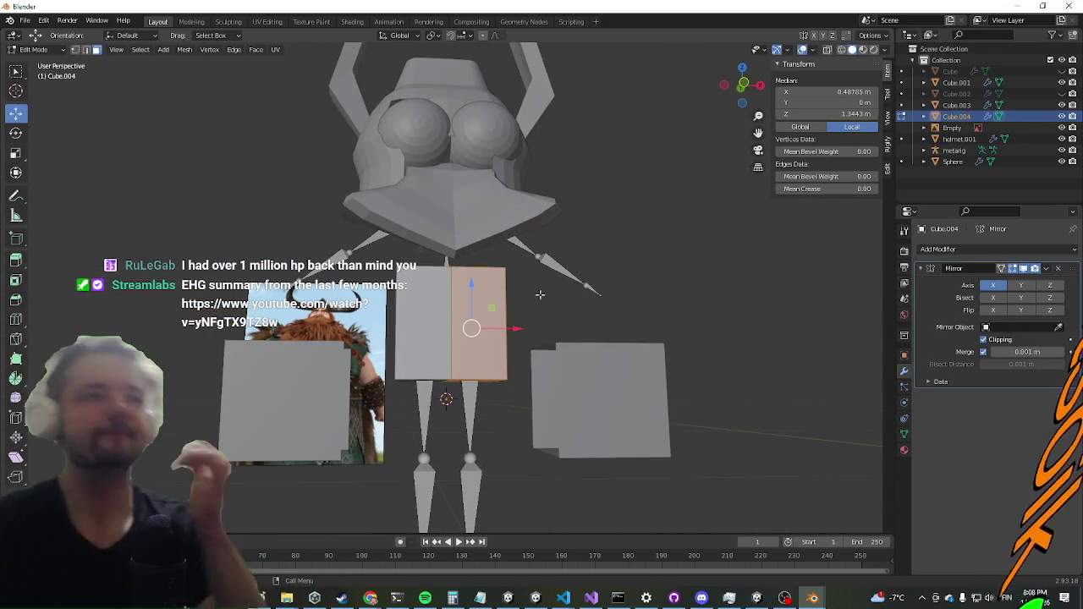
pyautogui.moveTo(441, 356); pyautogui.dragTo(475, 373)
pyautogui.click(506, 347)
pyautogui.moveTo(510, 336)
pyautogui.mouseDown()
pyautogui.moveTo(515, 362)
pyautogui.moveTo(561, 317)
pyautogui.moveTo(596, 345)
pyautogui.moveTo(537, 287)
pyautogui.mouseUp()
pyautogui.press('g')
pyautogui.click(542, 355)
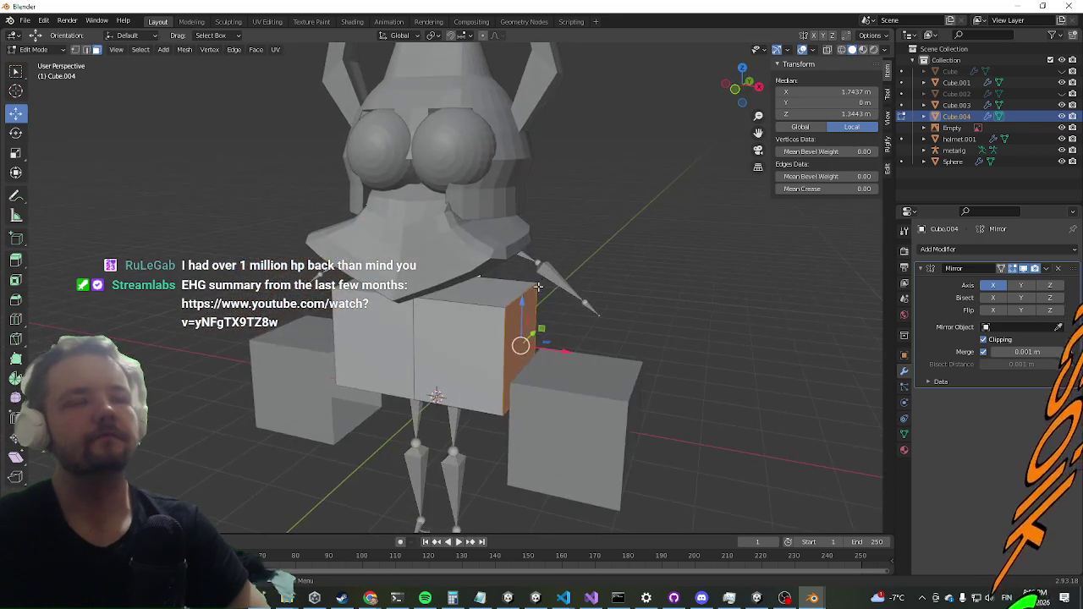
# Step: Extrude the top face up into the chest and tilt the shoulder face about 17 degrees
pyautogui.click(510, 286)
pyautogui.press('e')
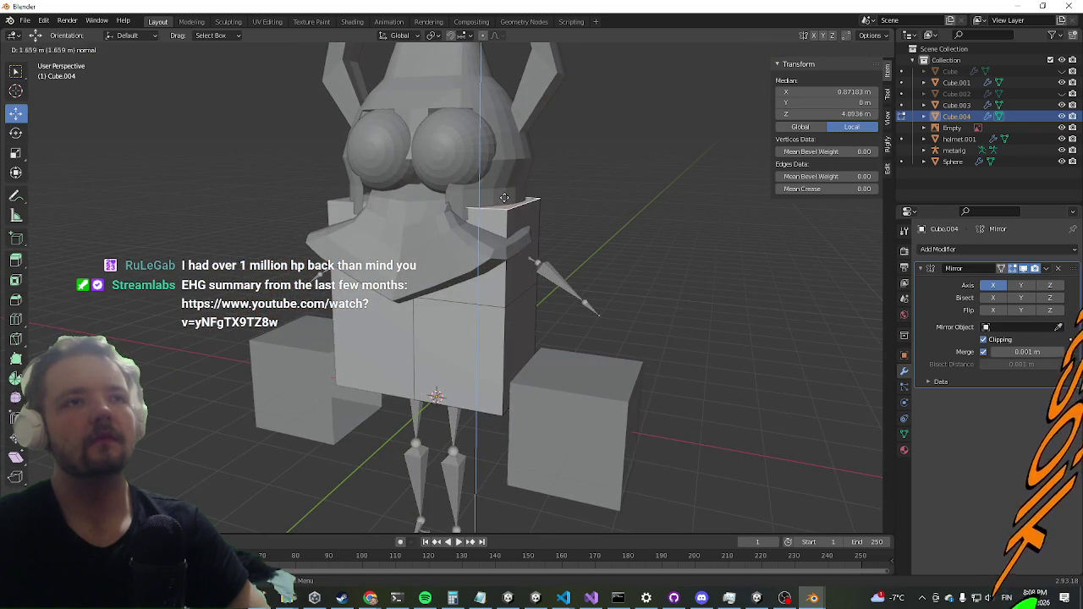
pyautogui.click(507, 188)
pyautogui.moveTo(507, 188)
pyautogui.mouseDown()
pyautogui.moveTo(491, 196)
pyautogui.moveTo(512, 205)
pyautogui.moveTo(499, 302)
pyautogui.mouseUp()
pyautogui.moveTo(556, 272); pyautogui.dragTo(533, 235)
pyautogui.click(534, 221)
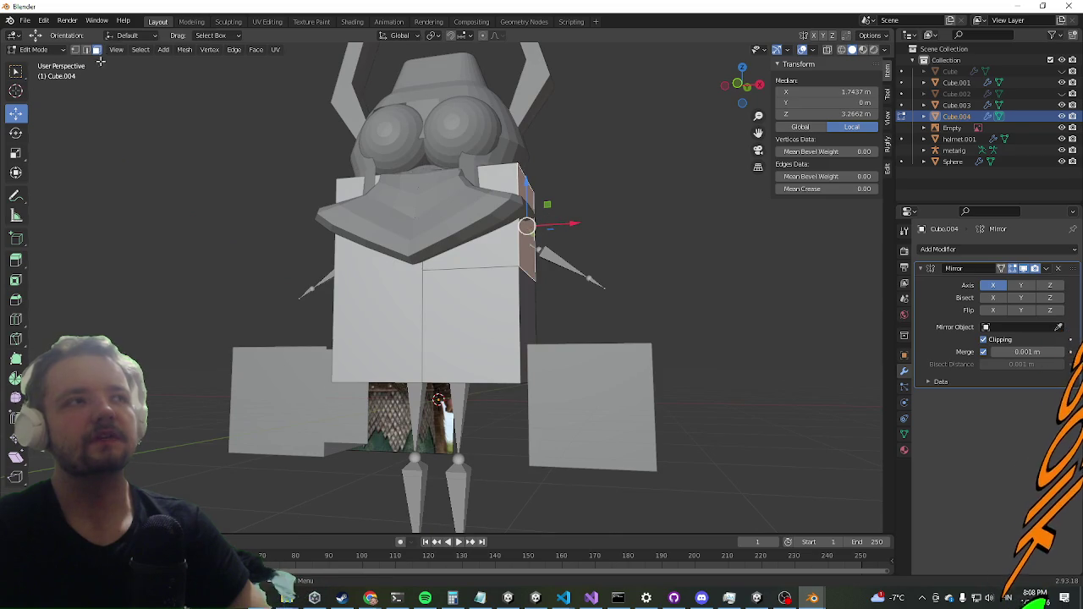
pyautogui.click(12, 135)
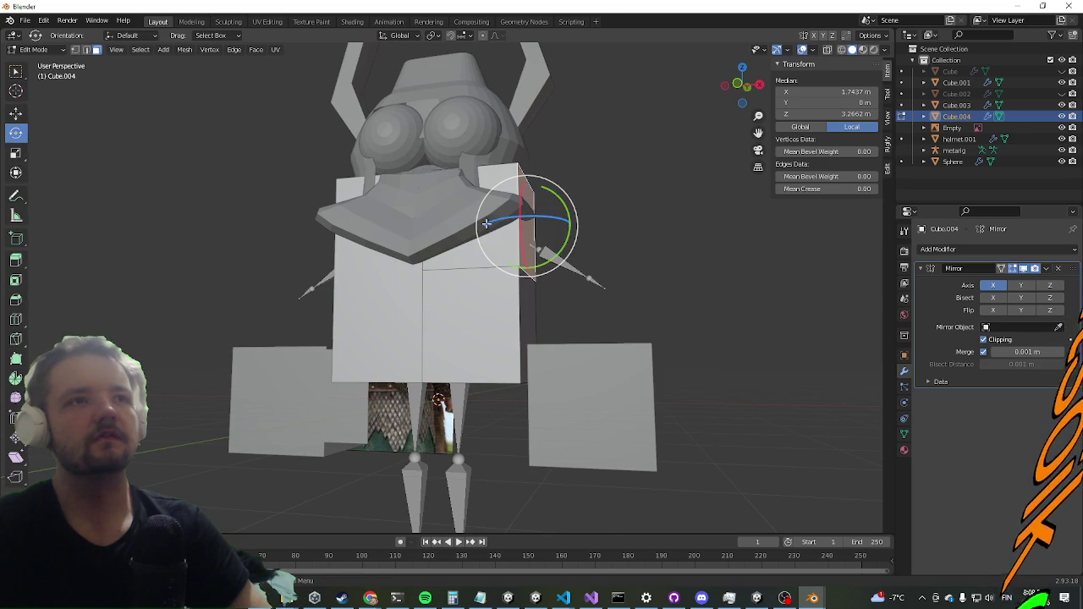
pyautogui.moveTo(590, 251)
pyautogui.mouseDown()
pyautogui.moveTo(624, 362)
pyautogui.moveTo(463, 355)
pyautogui.mouseUp()
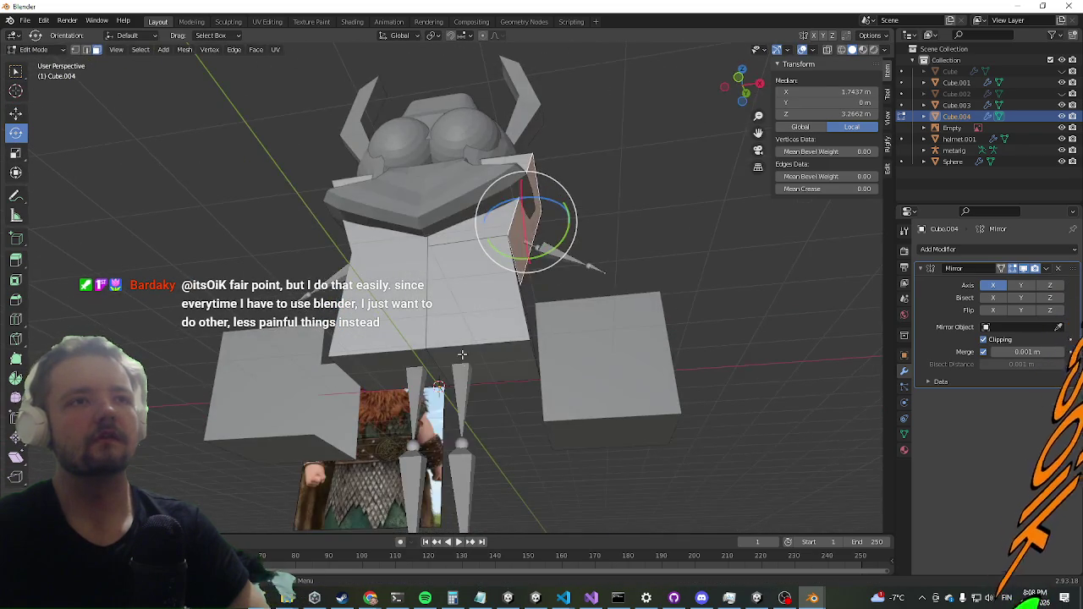
# Step: Extrude the bottom face down into a long column and tilt its lower side face outward
pyautogui.click(465, 359)
pyautogui.press('e')
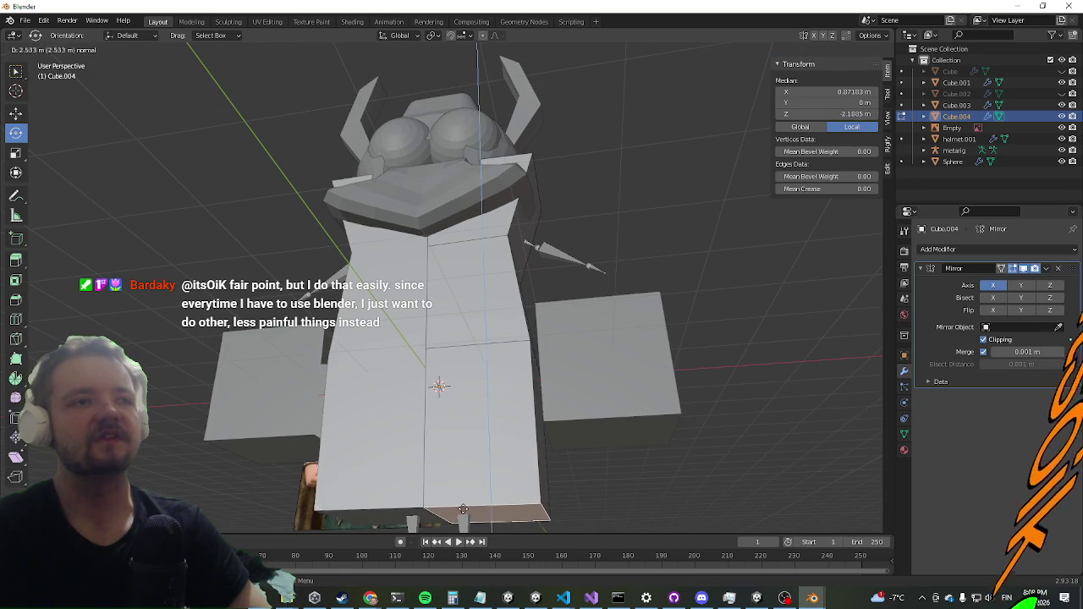
pyautogui.click(480, 400)
pyautogui.scroll(-4, 480, 401)
pyautogui.moveTo(480, 400); pyautogui.dragTo(506, 417)
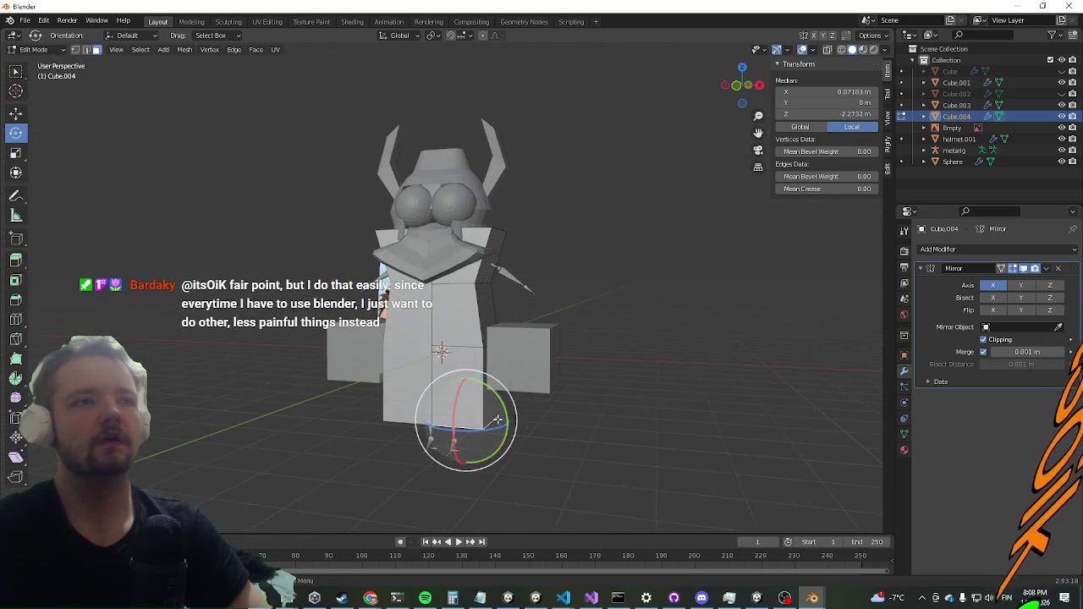
pyautogui.click(526, 391)
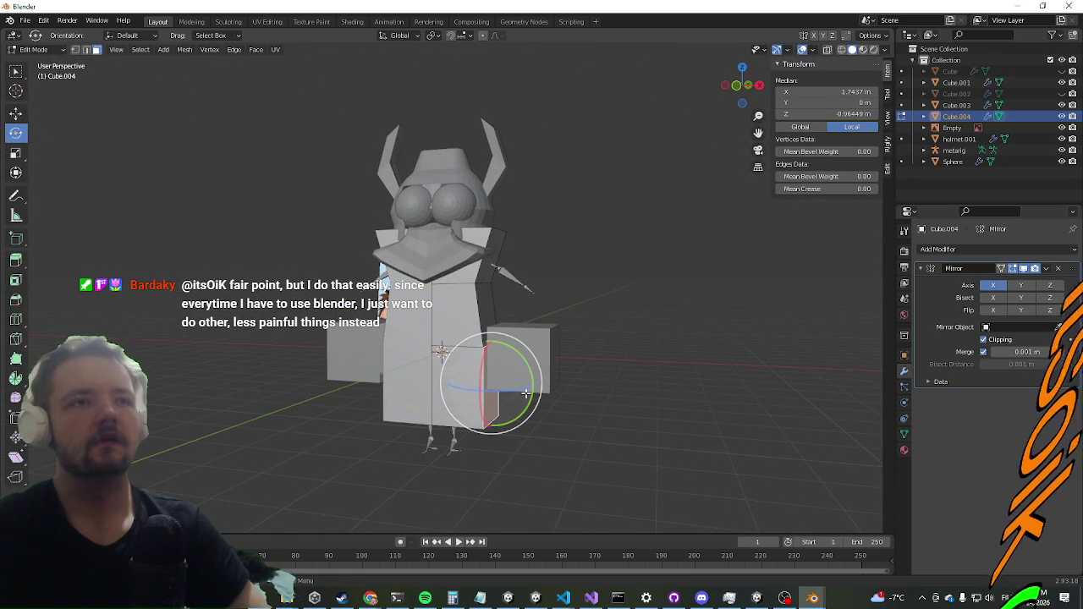
pyautogui.moveTo(532, 385); pyautogui.dragTo(527, 404)
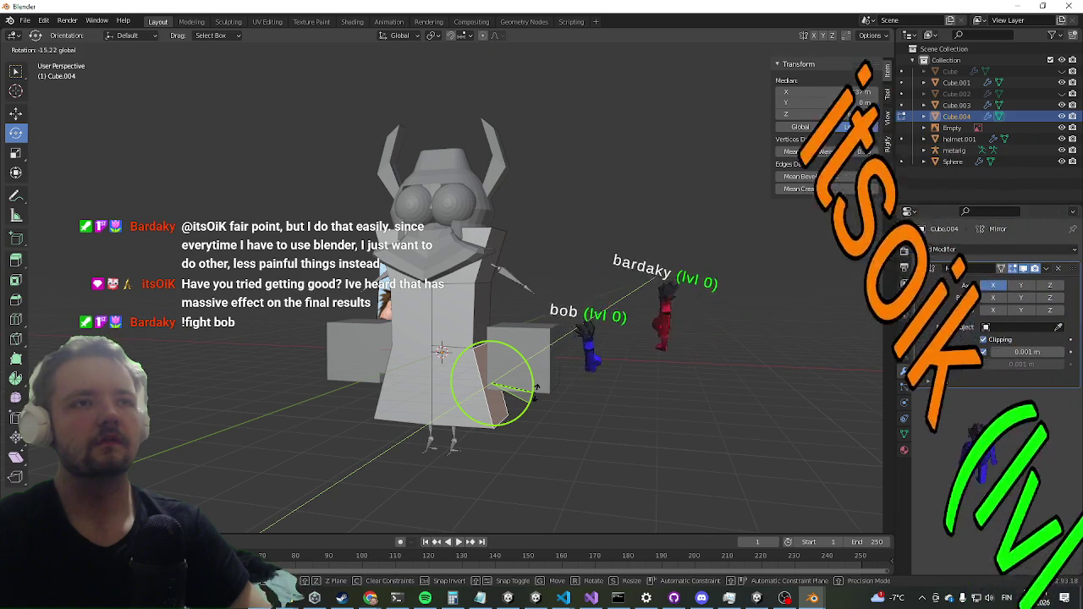
pyautogui.moveTo(427, 340); pyautogui.dragTo(832, 239)
pyautogui.click(999, 249)
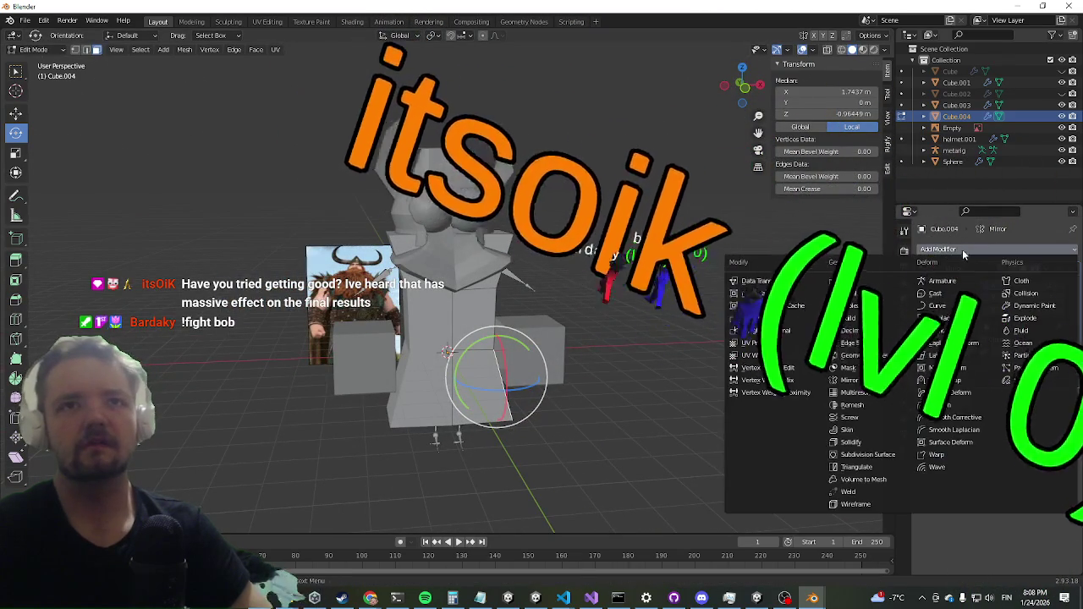
# Step: Add a Subdivision Surface modifier, then extrude the shoulder face into an arm sloping down toward the body
pyautogui.click(884, 455)
pyautogui.moveTo(762, 356)
pyautogui.mouseDown()
pyautogui.moveTo(652, 259)
pyautogui.moveTo(632, 280)
pyautogui.moveTo(491, 261)
pyautogui.moveTo(9, 277)
pyautogui.mouseUp()
pyautogui.click(13, 280)
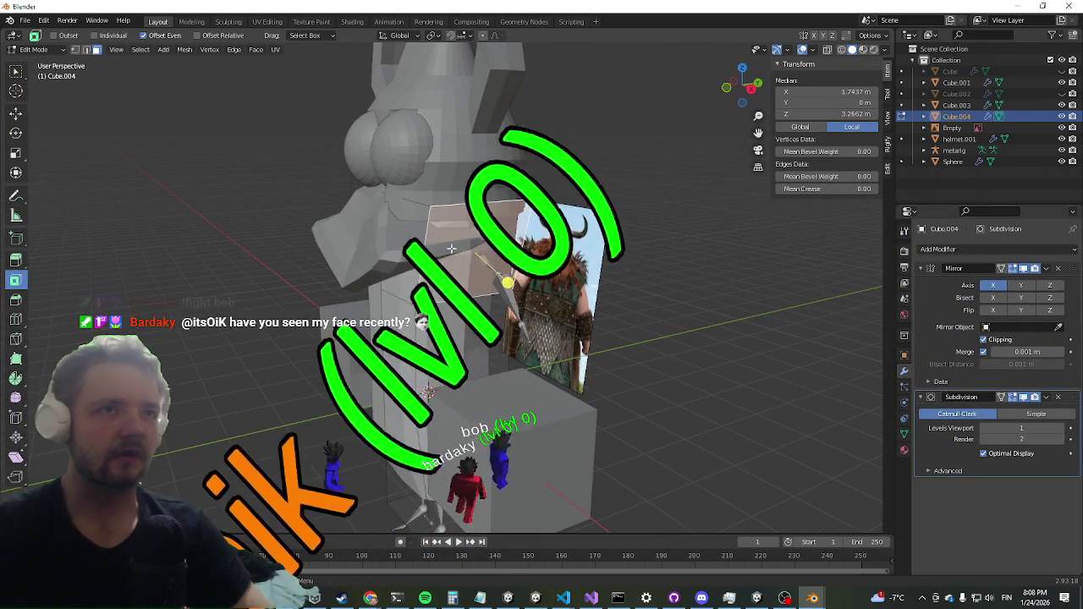
pyautogui.press('e')
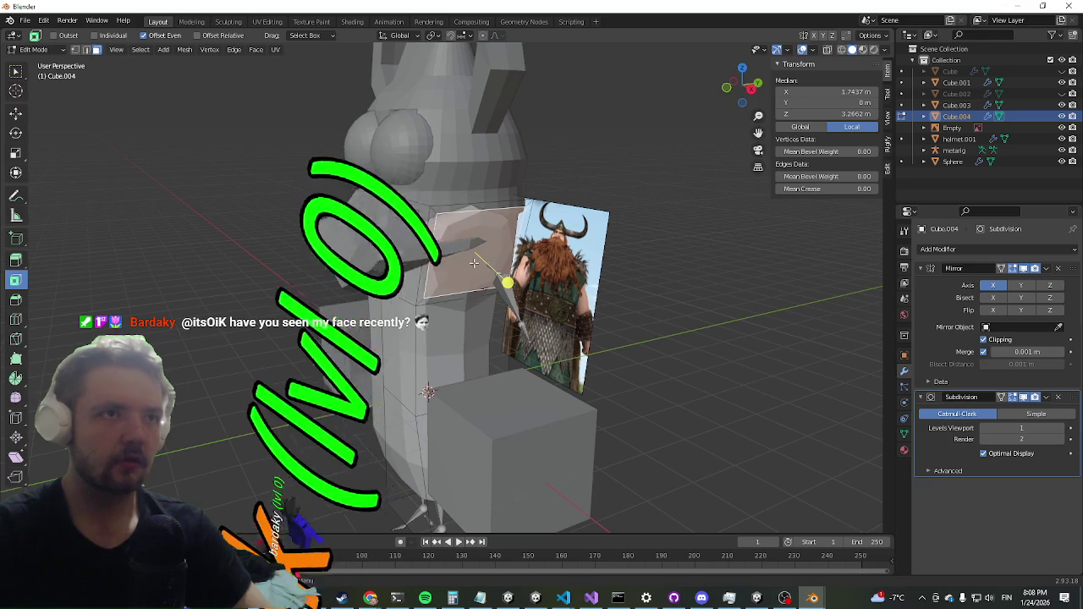
pyautogui.moveTo(499, 306)
pyautogui.mouseDown()
pyautogui.moveTo(559, 293)
pyautogui.moveTo(525, 291)
pyautogui.mouseUp()
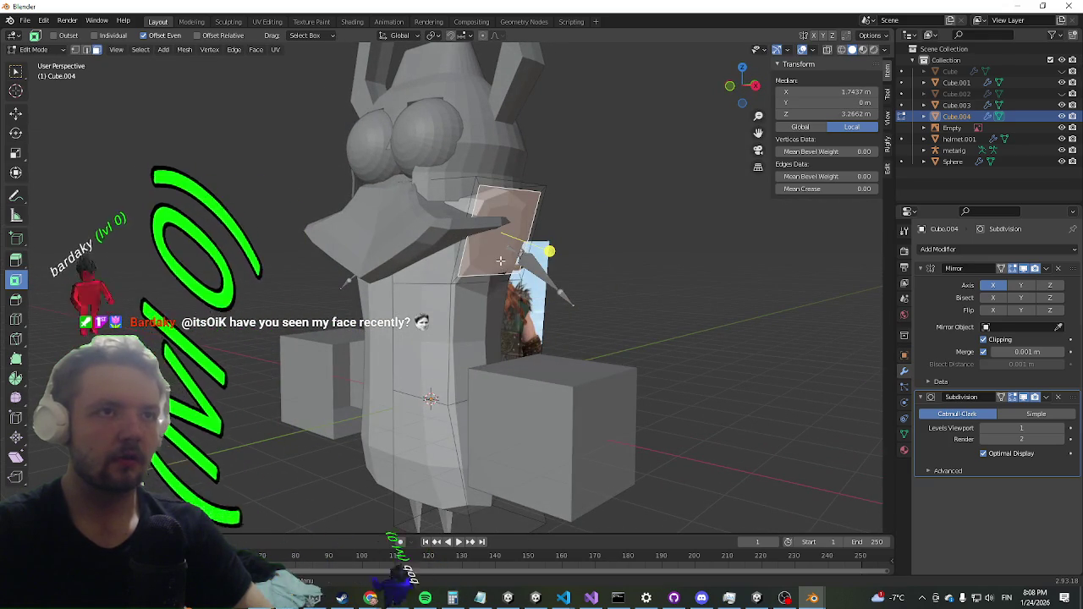
pyautogui.moveTo(548, 290); pyautogui.dragTo(632, 291)
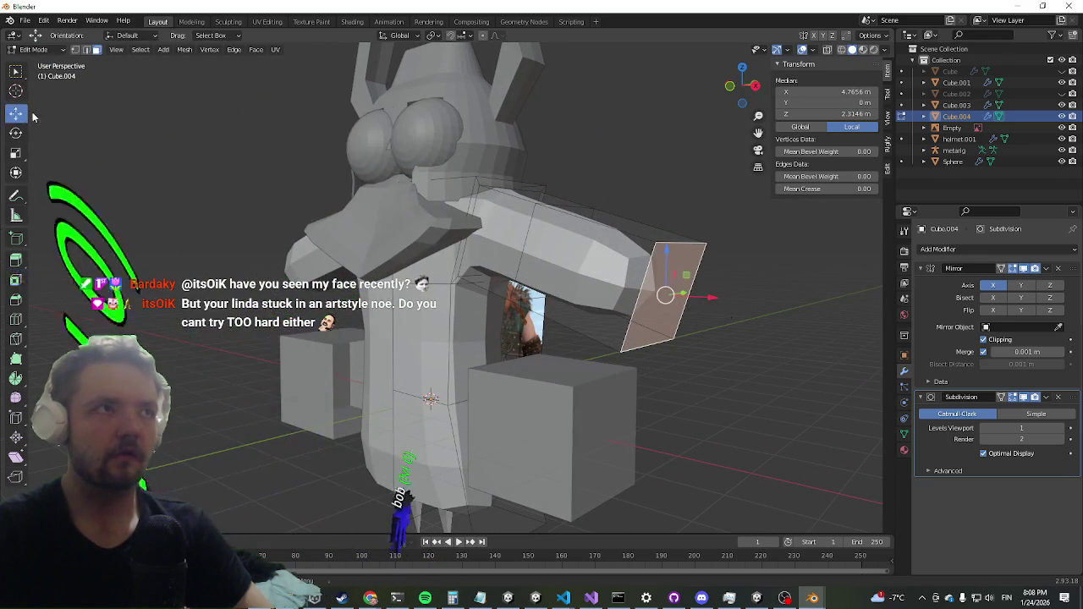
pyautogui.moveTo(670, 248); pyautogui.dragTo(669, 287)
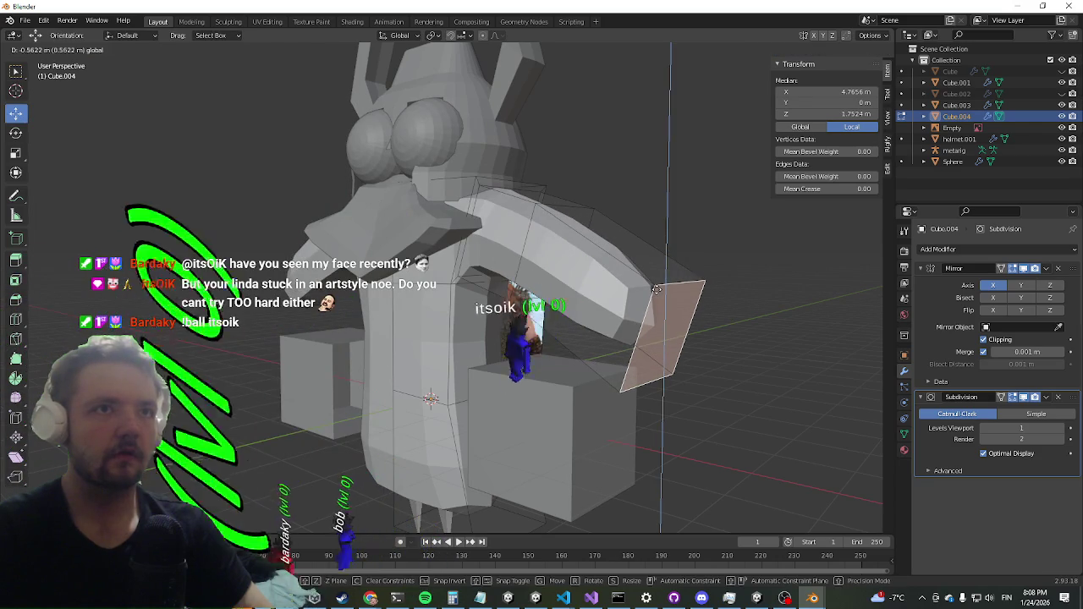
pyautogui.moveTo(718, 341); pyautogui.dragTo(677, 338)
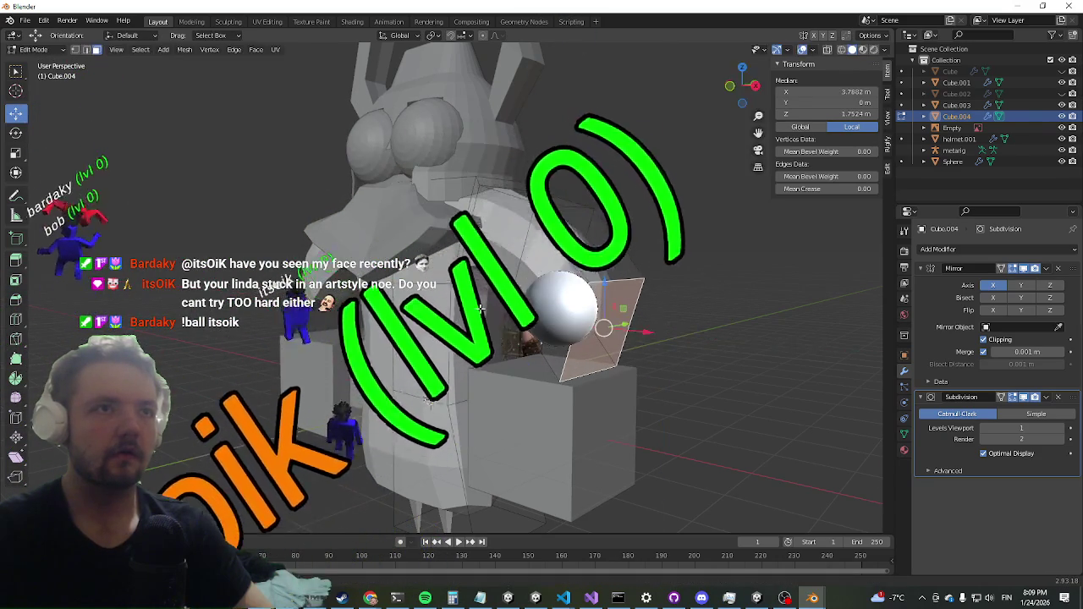
pyautogui.moveTo(539, 265)
pyautogui.mouseDown()
pyautogui.moveTo(442, 455)
pyautogui.moveTo(354, 214)
pyautogui.moveTo(443, 387)
pyautogui.mouseUp()
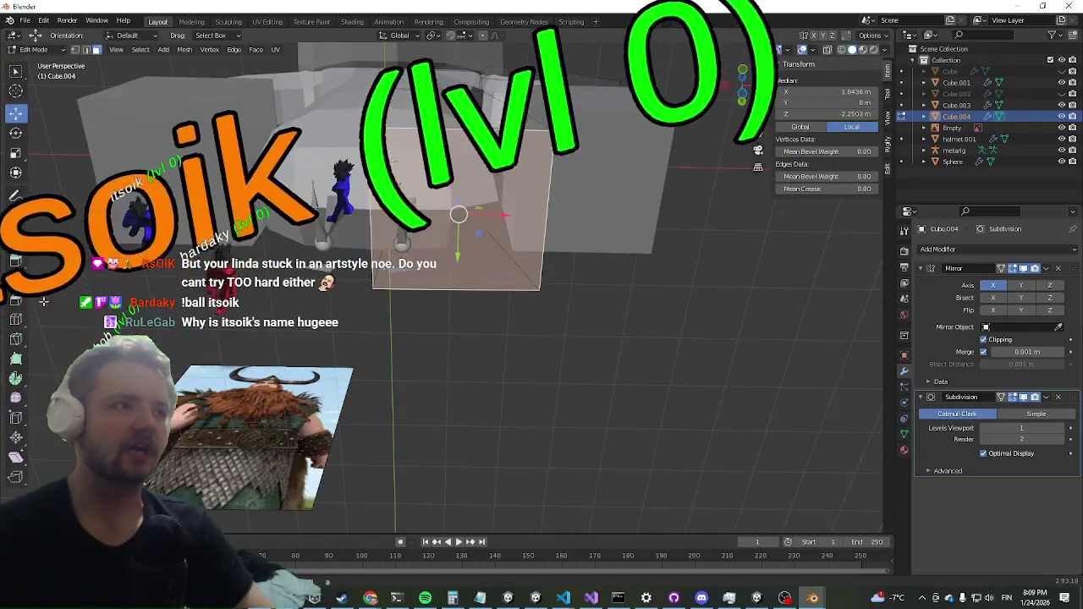
# Step: Try an inset on the arm's end face, undo it, and shrink the face slightly instead
pyautogui.click(16, 286)
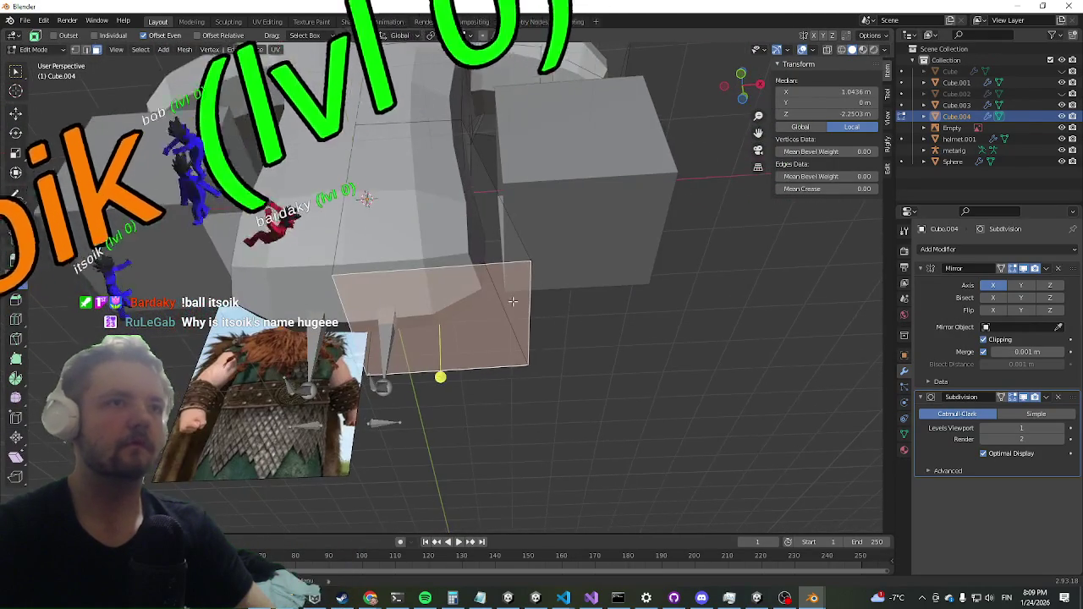
pyautogui.moveTo(440, 378)
pyautogui.mouseDown()
pyautogui.moveTo(432, 343)
pyautogui.moveTo(455, 358)
pyautogui.moveTo(445, 338)
pyautogui.mouseUp()
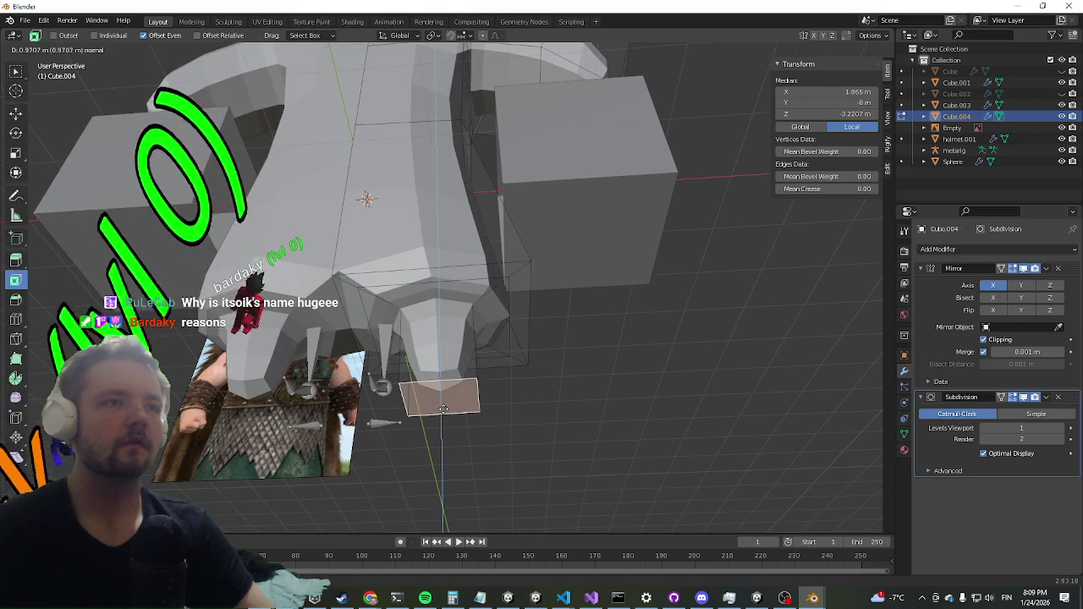
pyautogui.hotkey('ctrl', 'z')
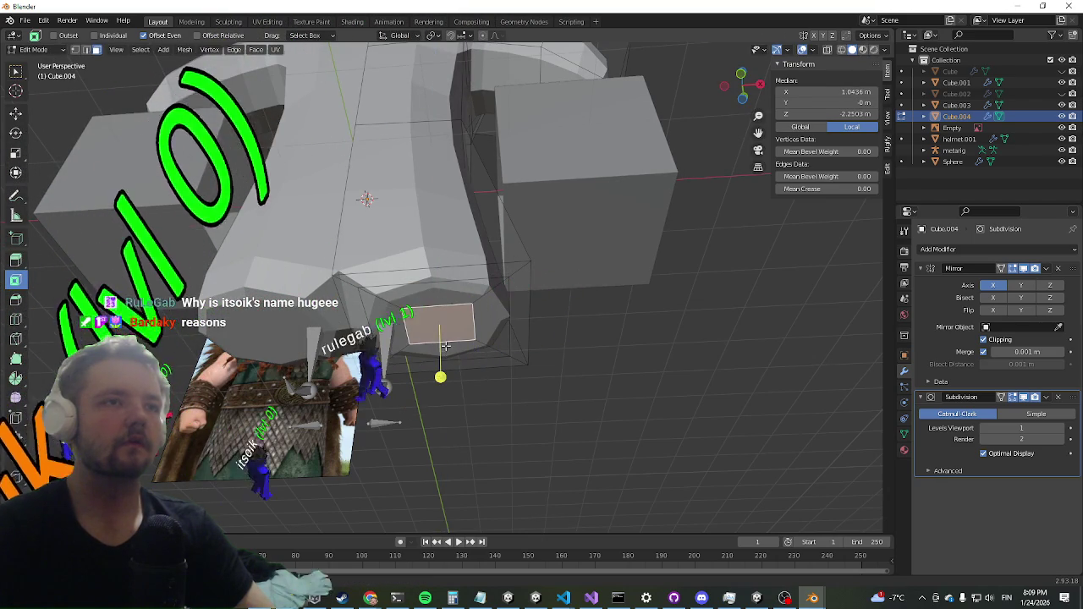
pyautogui.press('s')
pyautogui.click(440, 325)
# Step: Extrude the end face downward into a longer cone, then extrude its tip a little further
pyautogui.press('e')
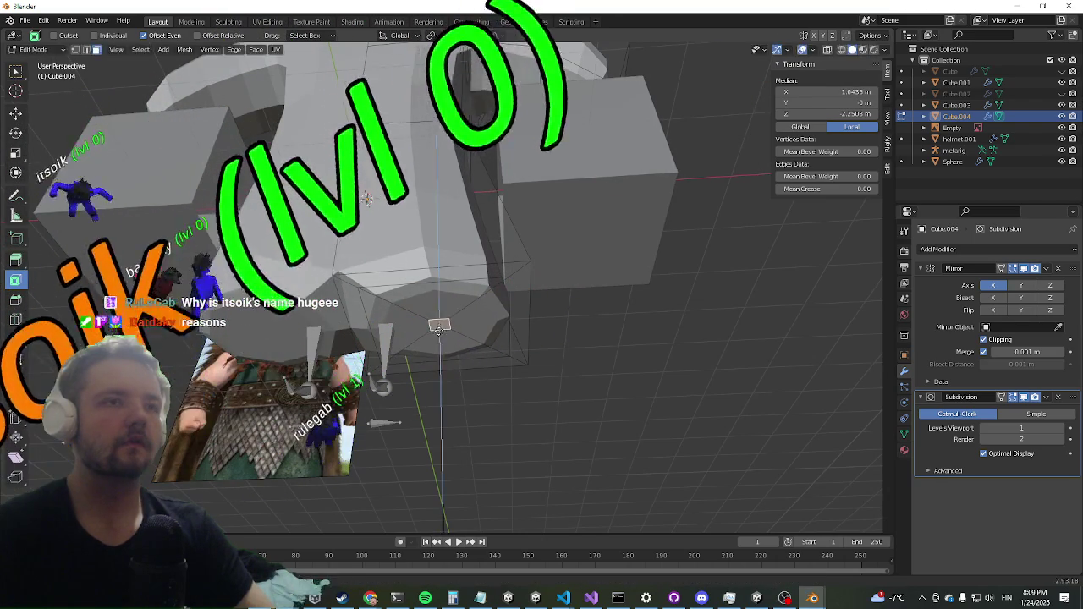
pyautogui.click(441, 384)
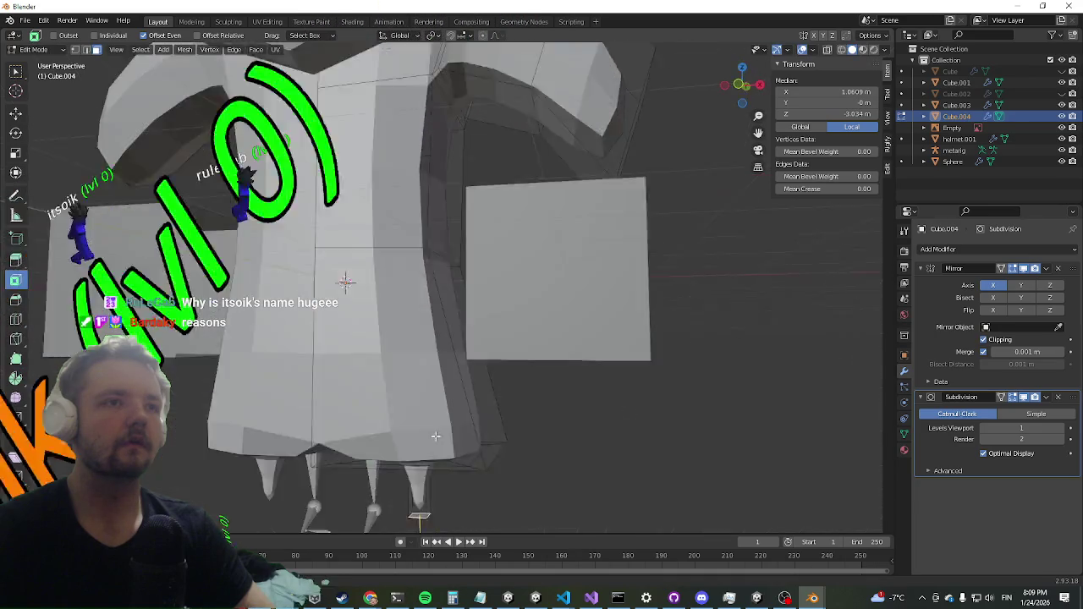
pyautogui.scroll(4, 457, 418)
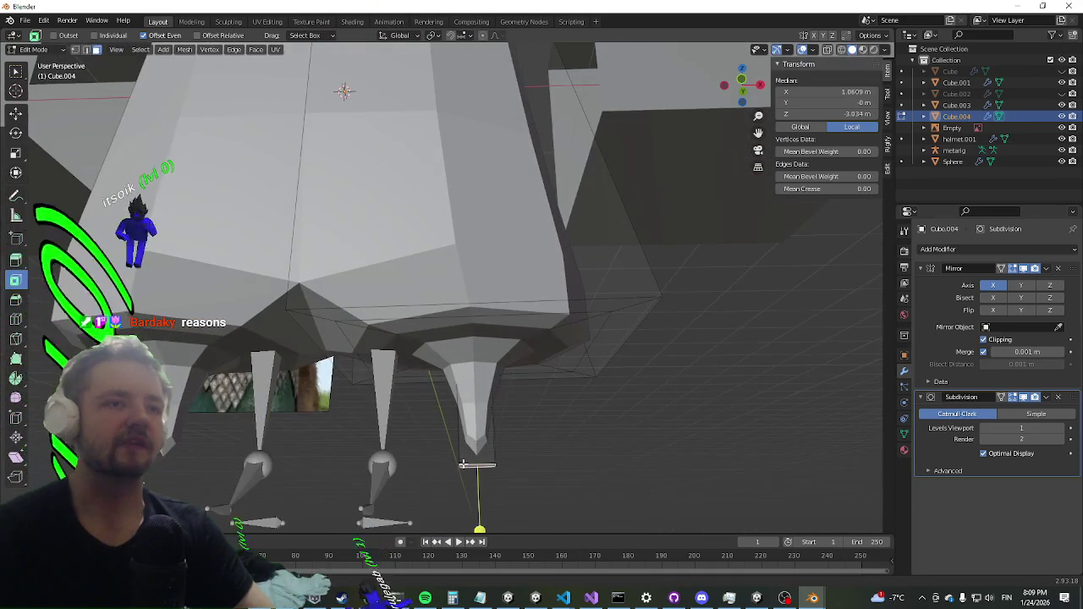
pyautogui.moveTo(468, 467); pyautogui.dragTo(467, 491)
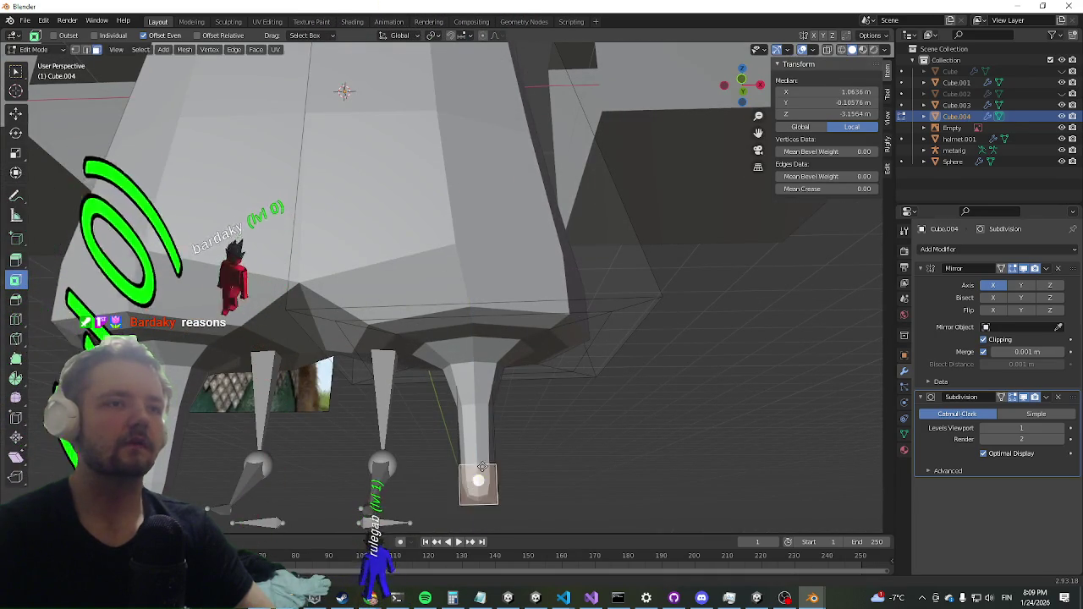
pyautogui.scroll(-5, 482, 467)
pyautogui.press('e')
pyautogui.click(382, 397)
pyautogui.moveTo(459, 266)
pyautogui.mouseDown()
pyautogui.moveTo(601, 153)
pyautogui.moveTo(566, 293)
pyautogui.moveTo(576, 339)
pyautogui.moveTo(587, 312)
pyautogui.moveTo(624, 338)
pyautogui.moveTo(563, 341)
pyautogui.moveTo(558, 325)
pyautogui.moveTo(590, 280)
pyautogui.mouseUp()
pyautogui.moveTo(162, 205)
pyautogui.mouseDown()
pyautogui.moveTo(223, 194)
pyautogui.moveTo(230, 172)
pyautogui.moveTo(26, 235)
pyautogui.mouseUp()
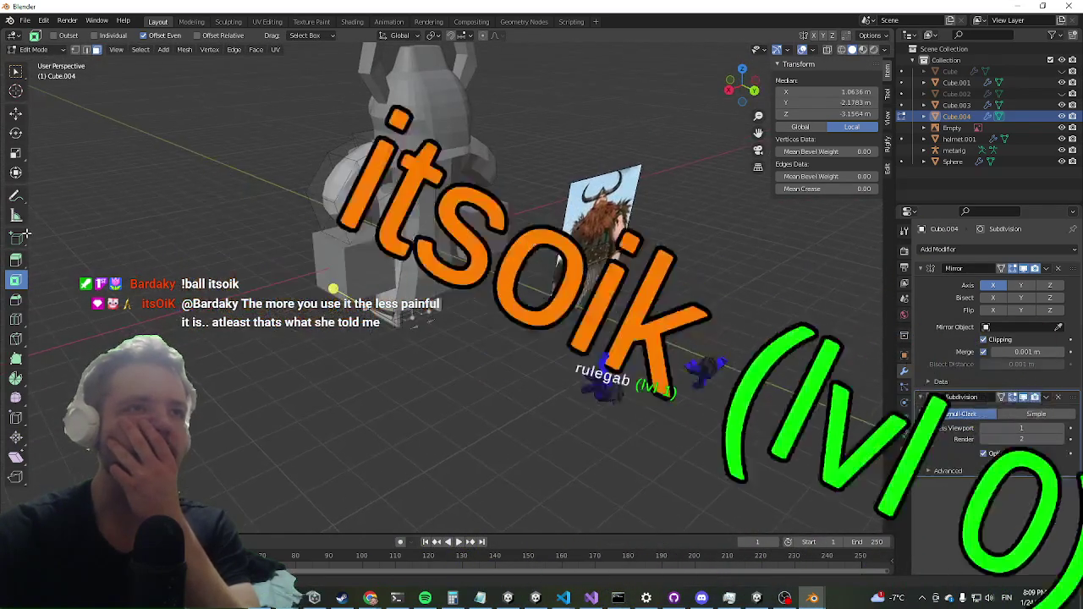
pyautogui.moveTo(260, 172)
pyautogui.mouseDown()
pyautogui.moveTo(278, 209)
pyautogui.moveTo(265, 260)
pyautogui.mouseUp()
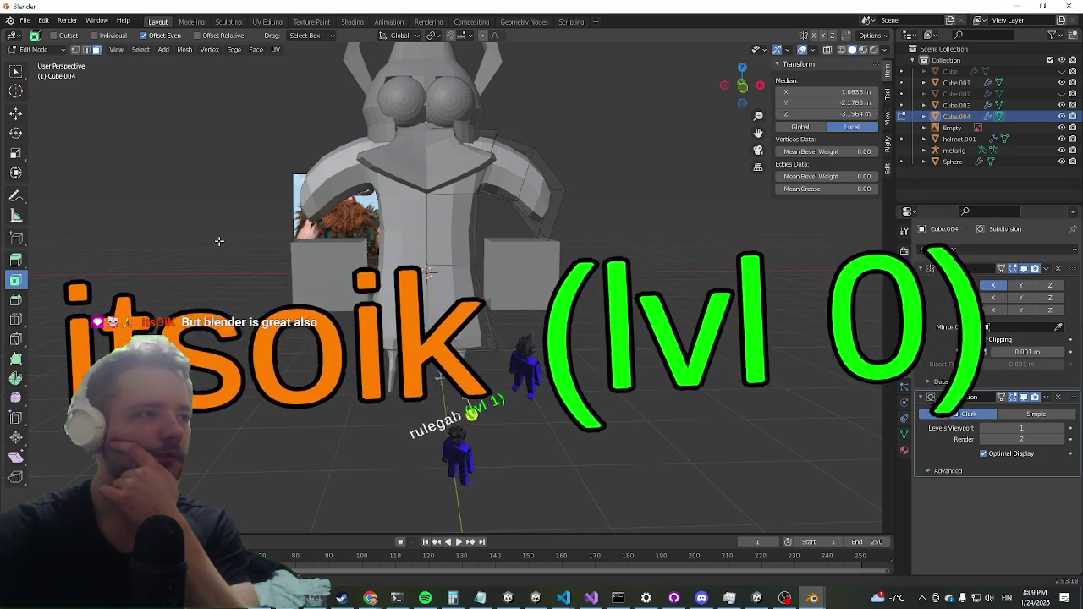
pyautogui.scroll(-2, 219, 241)
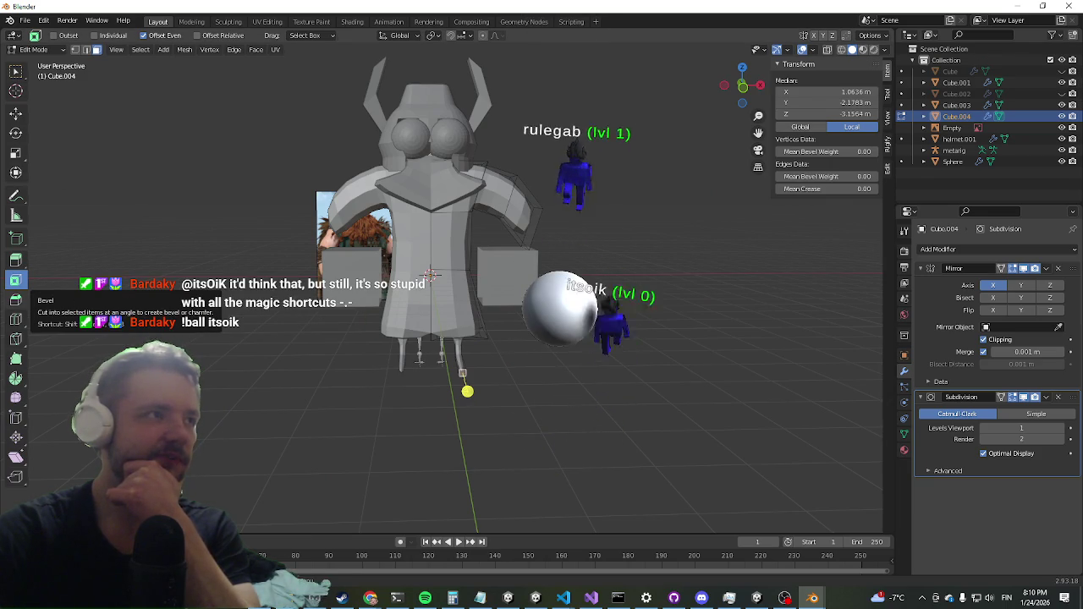
pyautogui.moveTo(276, 273)
pyautogui.mouseDown()
pyautogui.moveTo(270, 279)
pyautogui.moveTo(279, 281)
pyautogui.mouseUp()
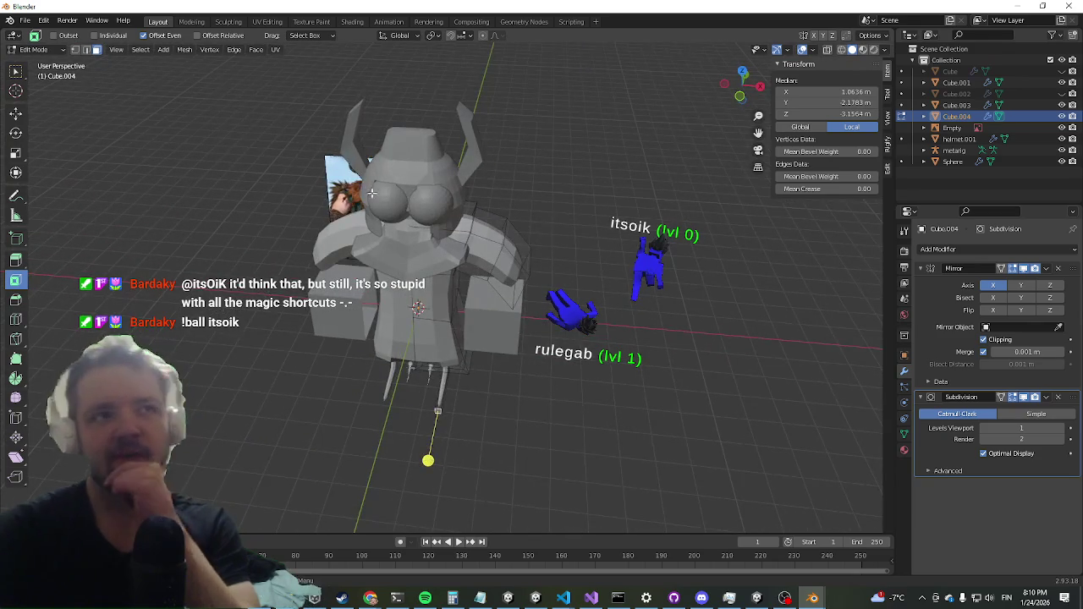
pyautogui.scroll(4, 371, 193)
pyautogui.moveTo(554, 251)
pyautogui.mouseDown()
pyautogui.moveTo(515, 250)
pyautogui.moveTo(653, 193)
pyautogui.moveTo(679, 200)
pyautogui.moveTo(660, 203)
pyautogui.mouseUp()
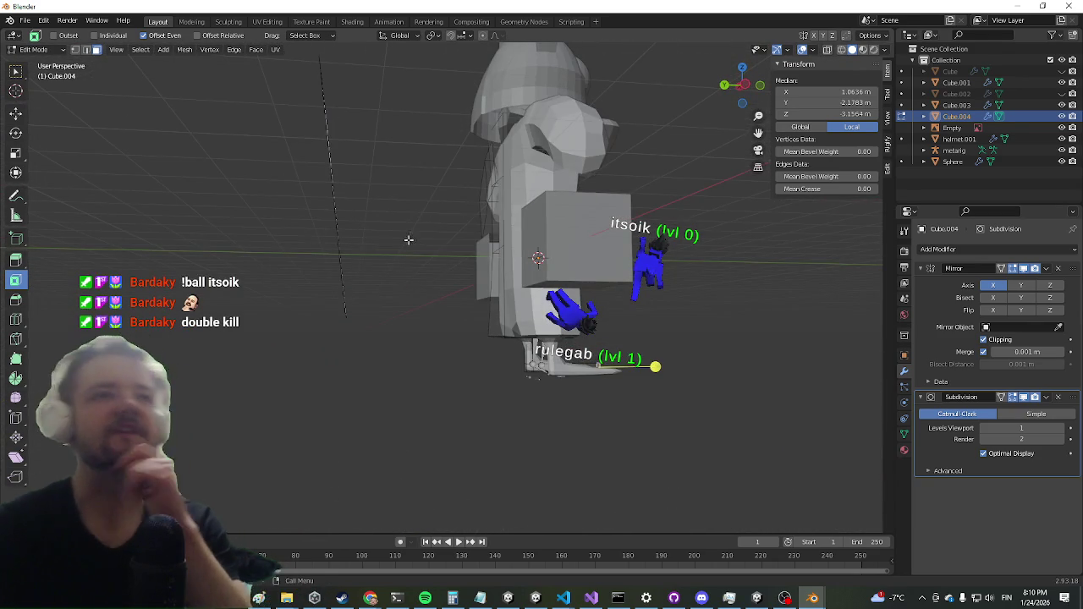
# Step: Slide the new edge loop along the torso into place at the waist
pyautogui.moveTo(419, 249); pyautogui.dragTo(366, 288)
pyautogui.scroll(4, 366, 288)
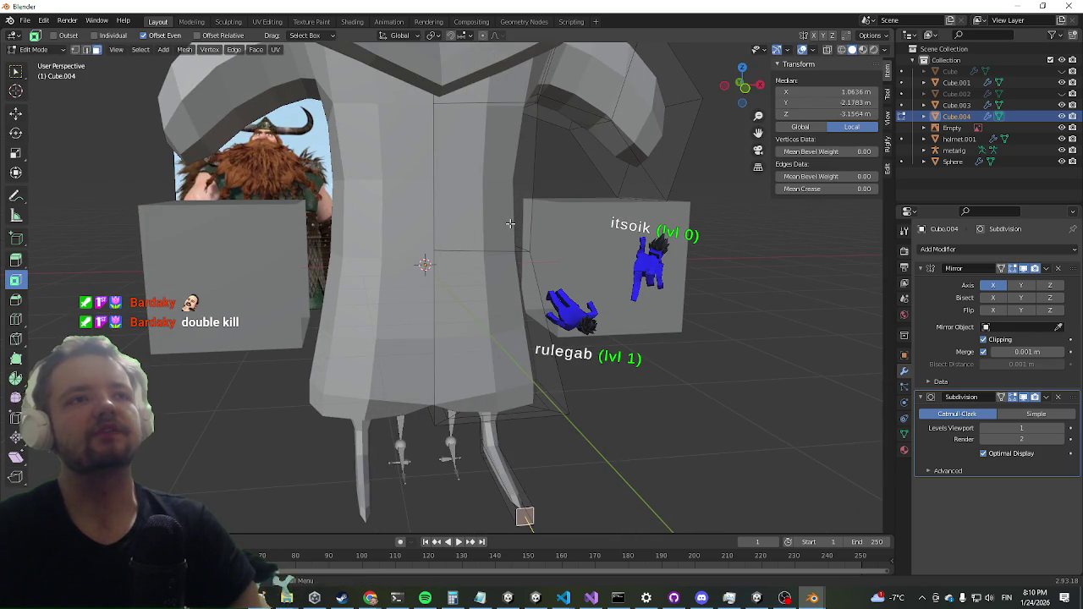
pyautogui.press('g')
pyautogui.press('g')
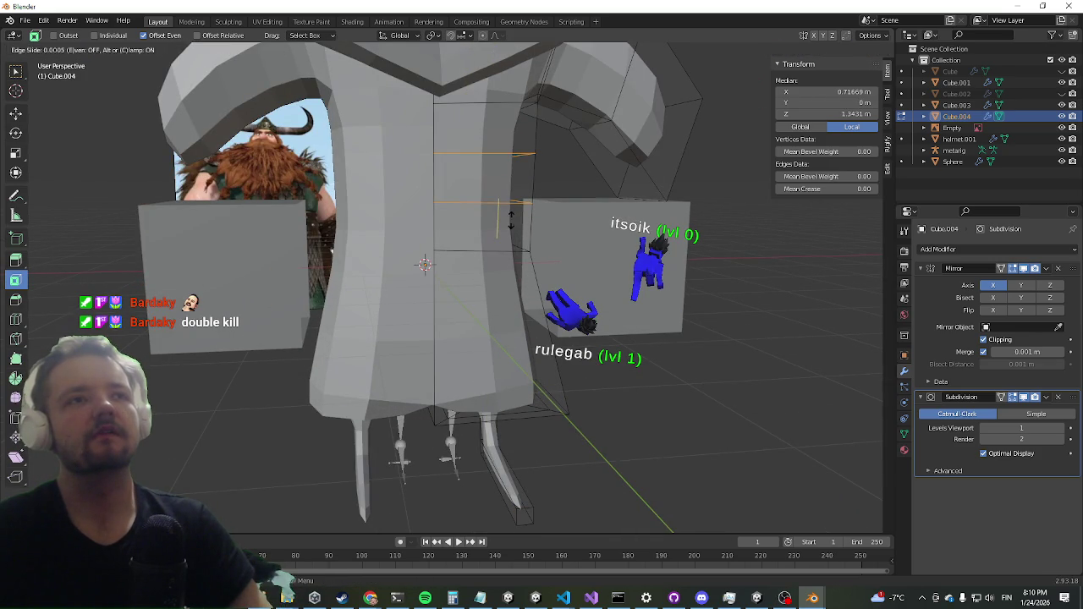
# Step: Select a waist face in face mode and call up its extrude options
pyautogui.click(96, 50)
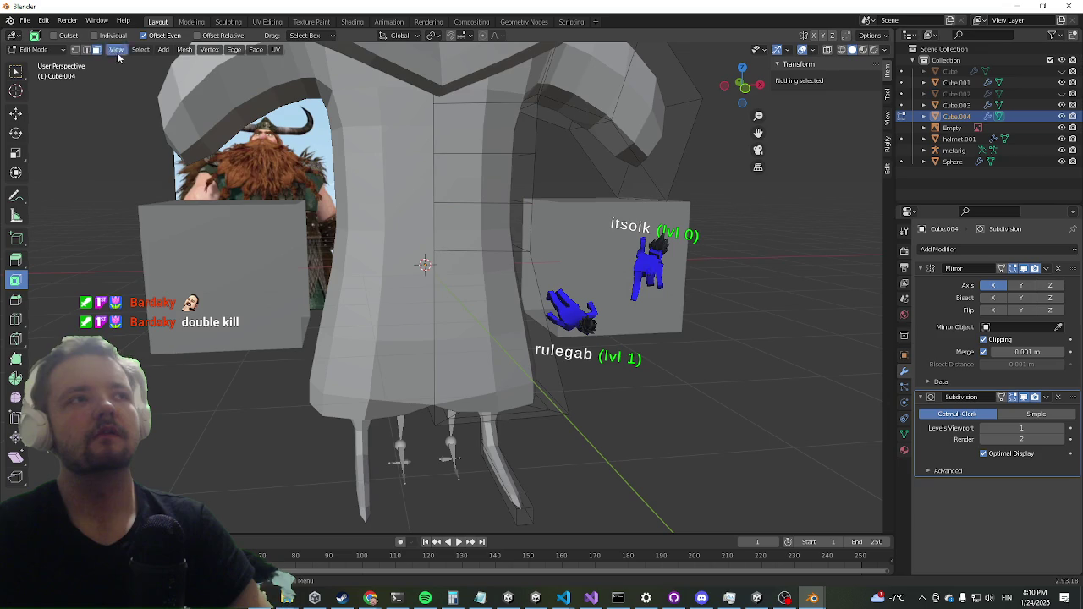
pyautogui.click(475, 187)
pyautogui.moveTo(383, 164); pyautogui.dragTo(445, 253)
pyautogui.click(401, 169)
pyautogui.rightClick(444, 252)
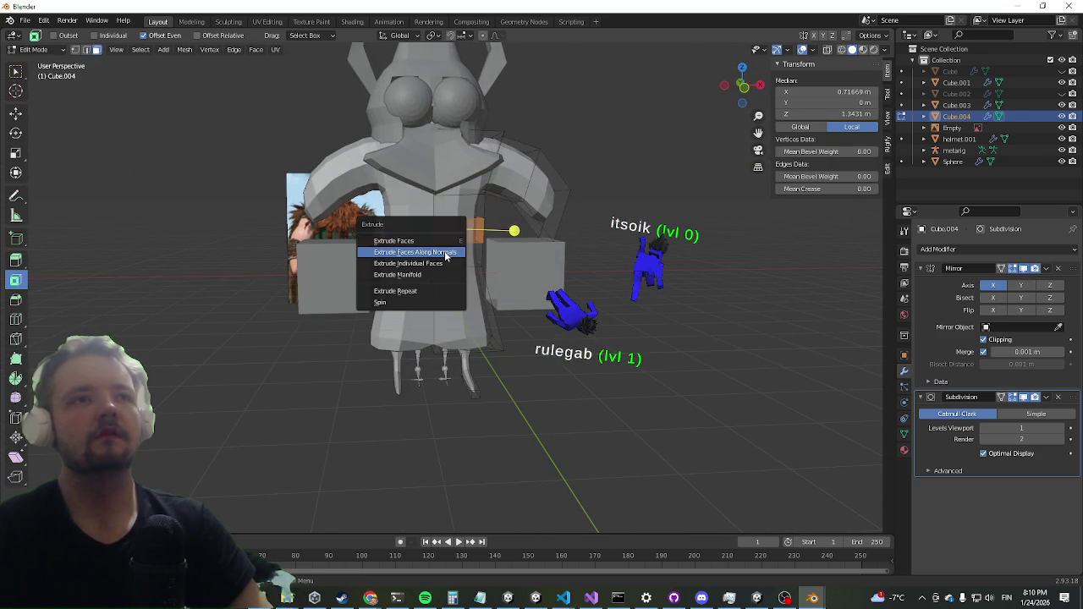
# Step: Extrude the waist faces out along their normals into a belt band
pyautogui.click(446, 249)
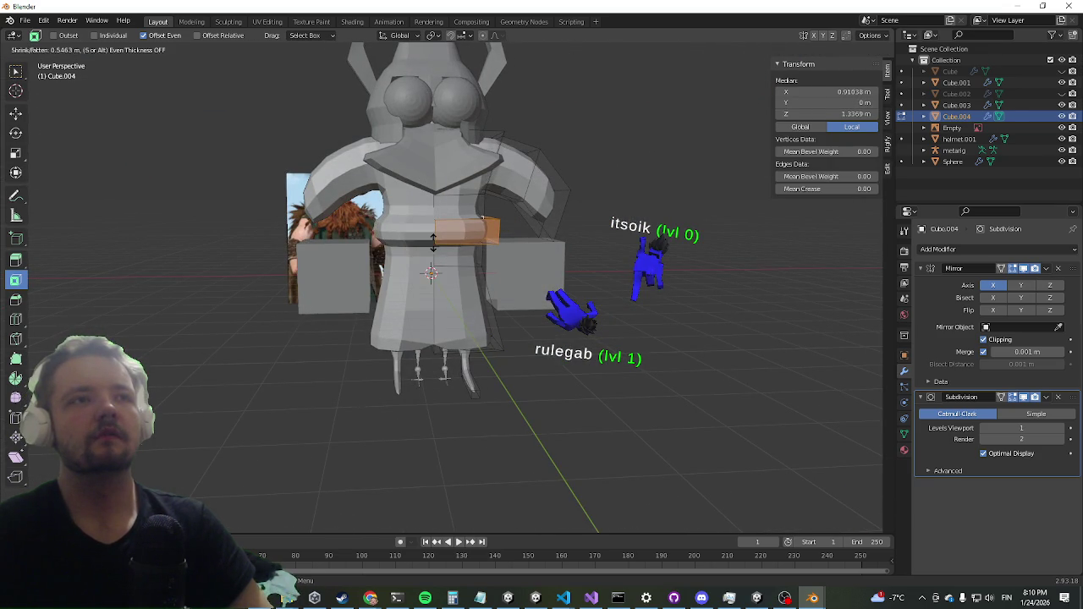
pyautogui.moveTo(447, 237)
pyautogui.mouseDown()
pyautogui.moveTo(516, 241)
pyautogui.moveTo(461, 243)
pyautogui.moveTo(474, 207)
pyautogui.moveTo(434, 177)
pyautogui.moveTo(474, 253)
pyautogui.mouseUp()
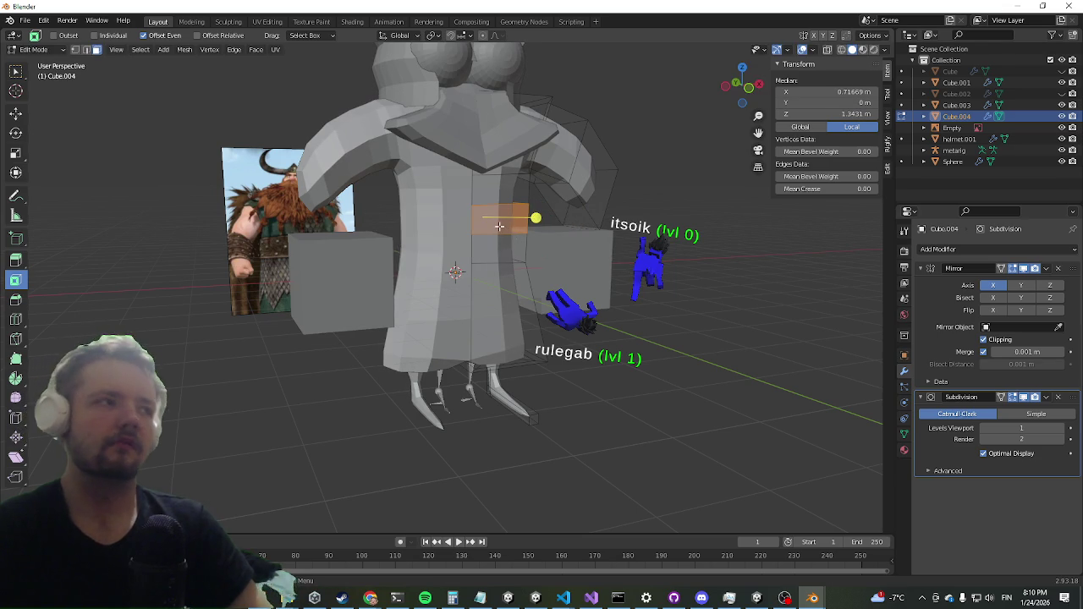
pyautogui.scroll(4, 514, 226)
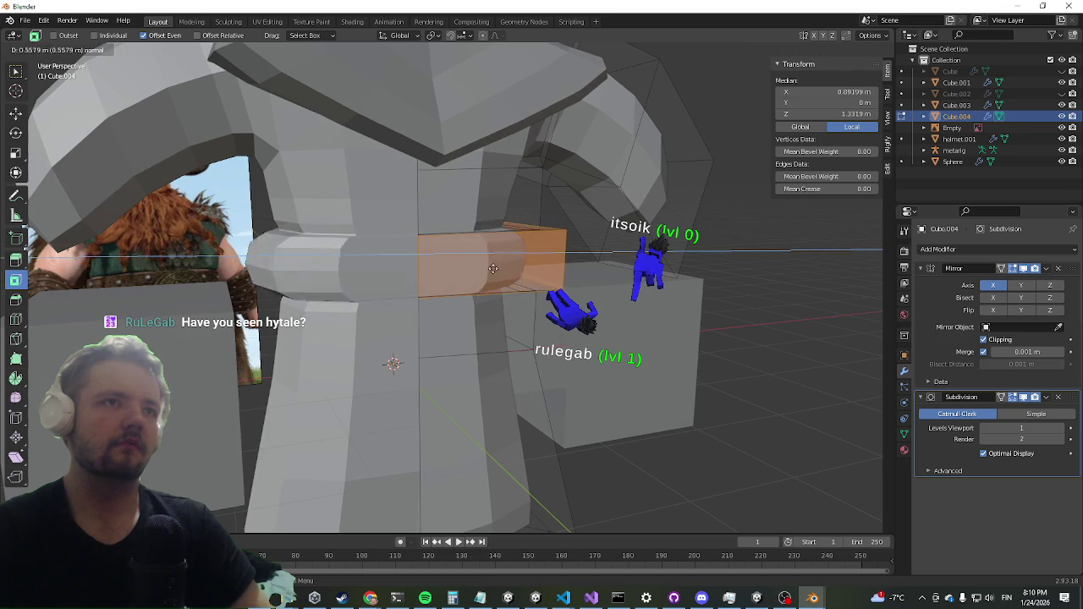
pyautogui.click(504, 259)
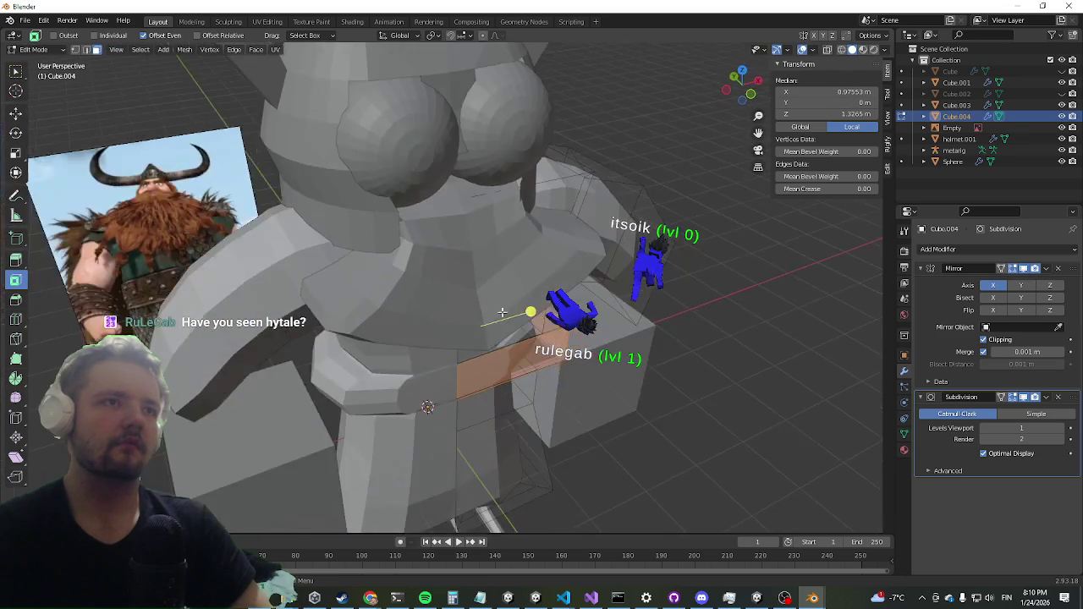
# Step: Extrude the belt faces outward once more, then deselect them
pyautogui.click(480, 293)
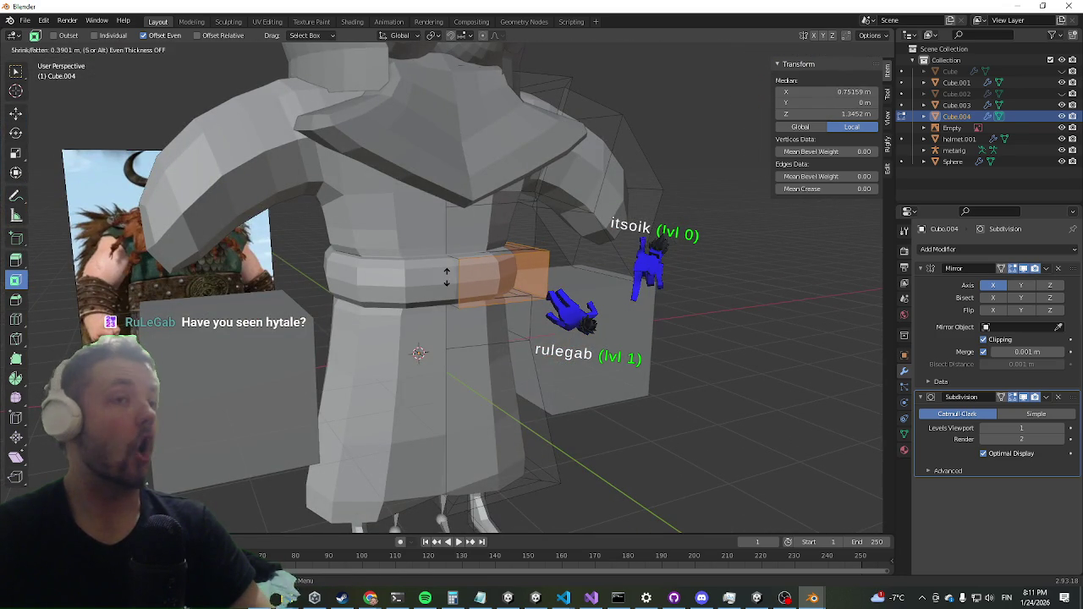
pyautogui.moveTo(442, 276); pyautogui.dragTo(445, 259)
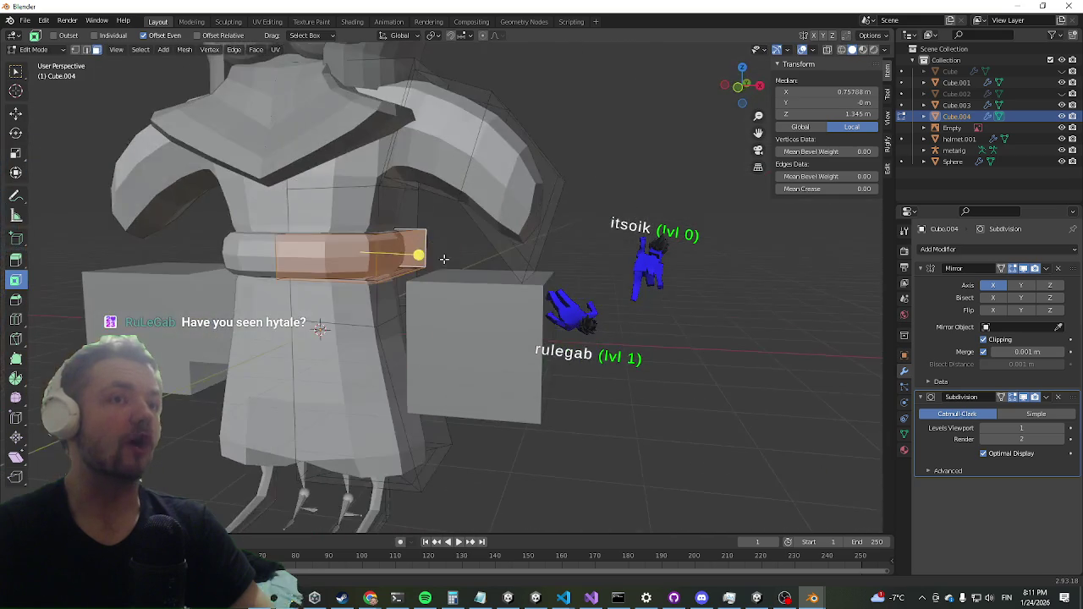
pyautogui.click(646, 307)
pyautogui.moveTo(268, 282)
pyautogui.mouseDown()
pyautogui.moveTo(372, 195)
pyautogui.moveTo(276, 237)
pyautogui.mouseUp()
pyautogui.scroll(-3, 397, 166)
pyautogui.scroll(5, 285, 329)
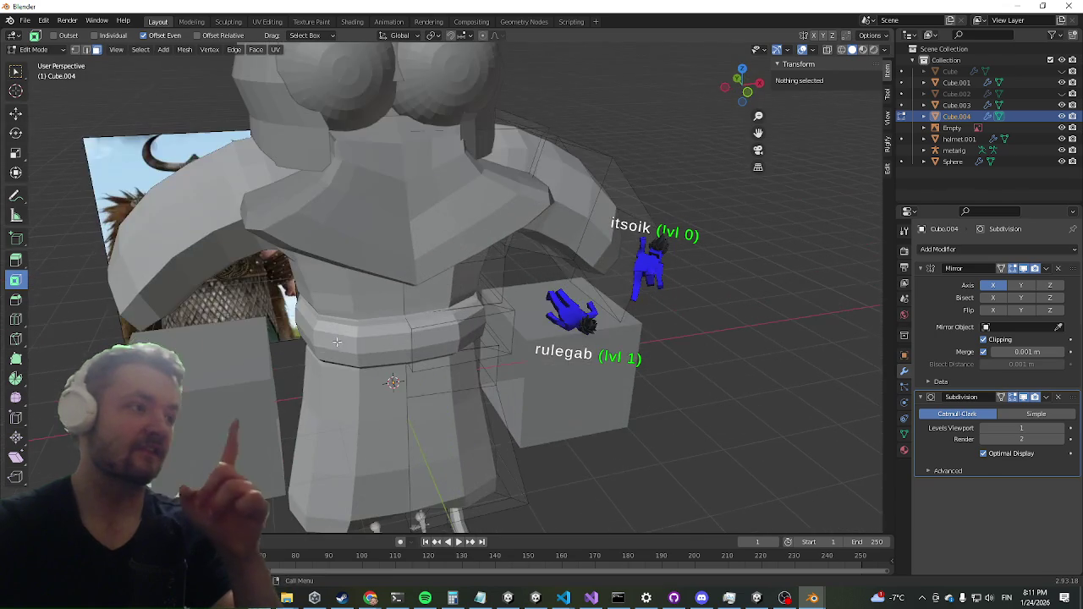
pyautogui.moveTo(336, 386); pyautogui.dragTo(321, 369)
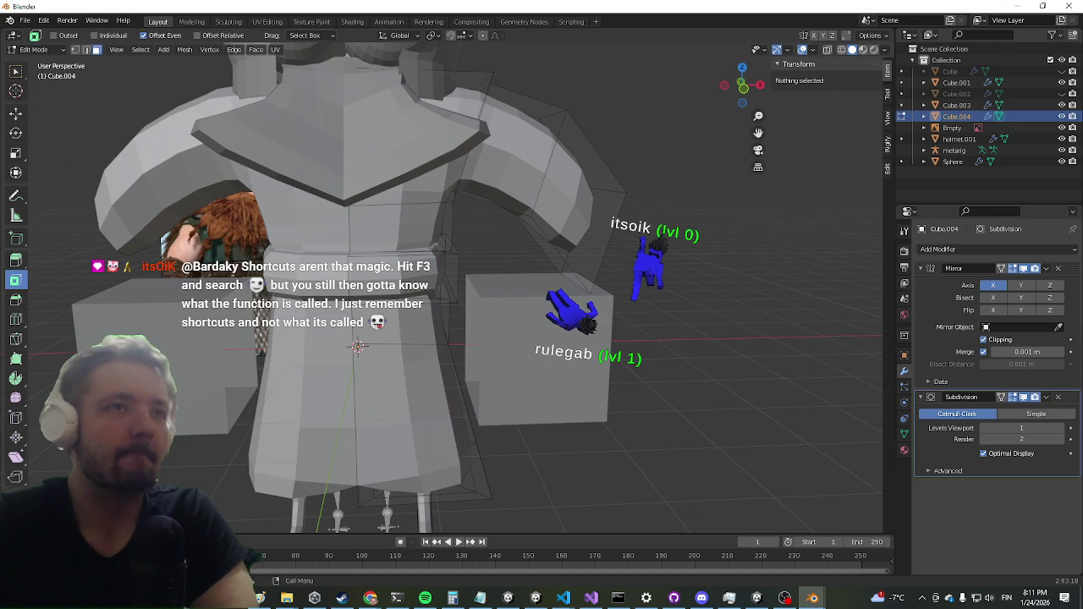
pyautogui.moveTo(461, 368)
pyautogui.mouseDown()
pyautogui.moveTo(447, 244)
pyautogui.moveTo(471, 233)
pyautogui.moveTo(470, 255)
pyautogui.moveTo(451, 262)
pyautogui.mouseUp()
pyautogui.click(473, 222)
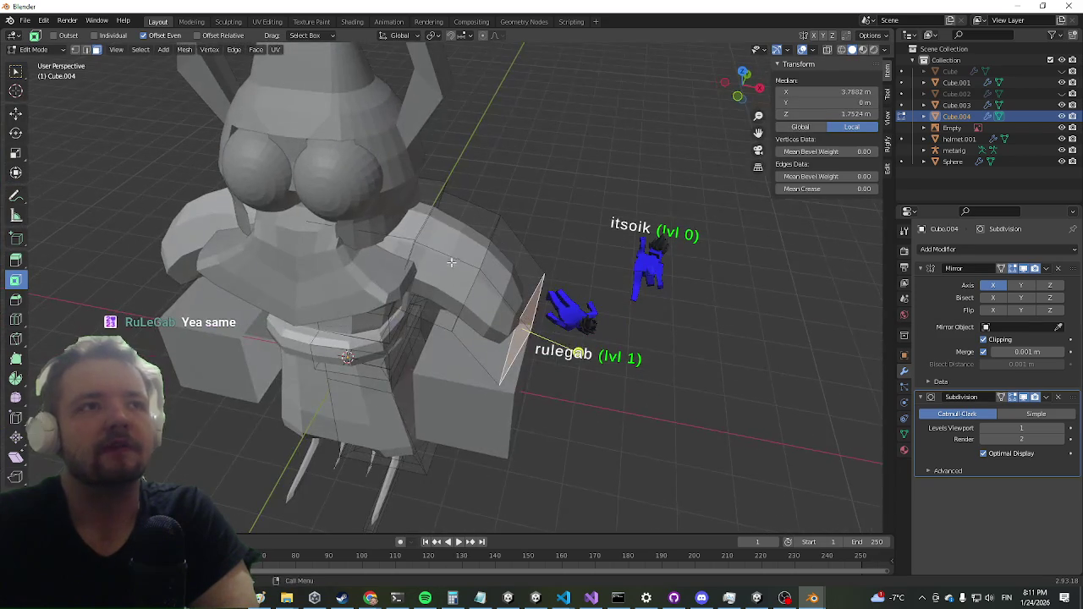
# Step: Add four end faces of the shoulder piece to the selection, checking it from several angles
pyautogui.moveTo(373, 250)
pyautogui.mouseDown()
pyautogui.moveTo(455, 186)
pyautogui.moveTo(530, 151)
pyautogui.moveTo(422, 176)
pyautogui.mouseUp()
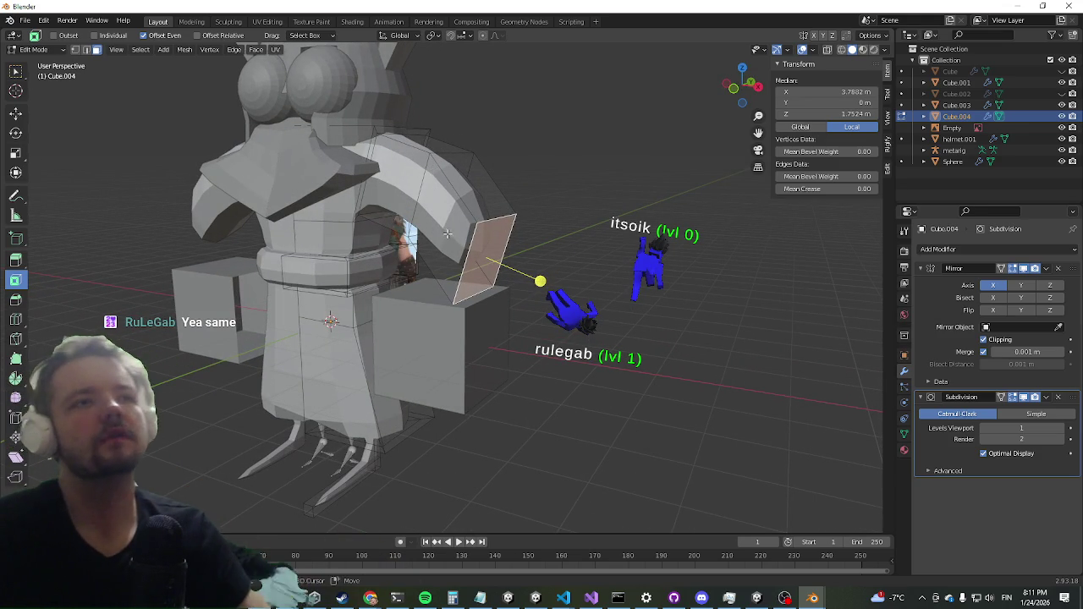
pyautogui.keyDown('shift'); pyautogui.click(479, 226); pyautogui.keyUp('shift')
pyautogui.keyDown('shift'); pyautogui.click(478, 203); pyautogui.keyUp('shift')
pyautogui.keyDown('shift'); pyautogui.click(410, 200); pyautogui.keyUp('shift')
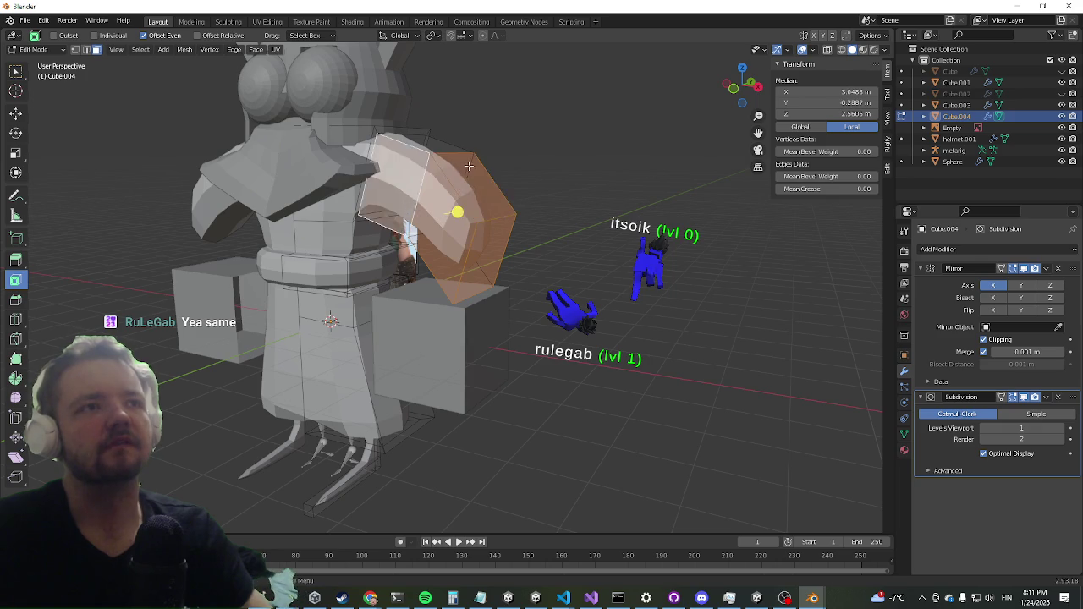
pyautogui.moveTo(453, 212); pyautogui.dragTo(475, 256)
pyautogui.keyDown('shift'); pyautogui.click(447, 361); pyautogui.keyUp('shift')
pyautogui.moveTo(501, 374)
pyautogui.mouseDown()
pyautogui.moveTo(322, 331)
pyautogui.moveTo(331, 256)
pyautogui.mouseUp()
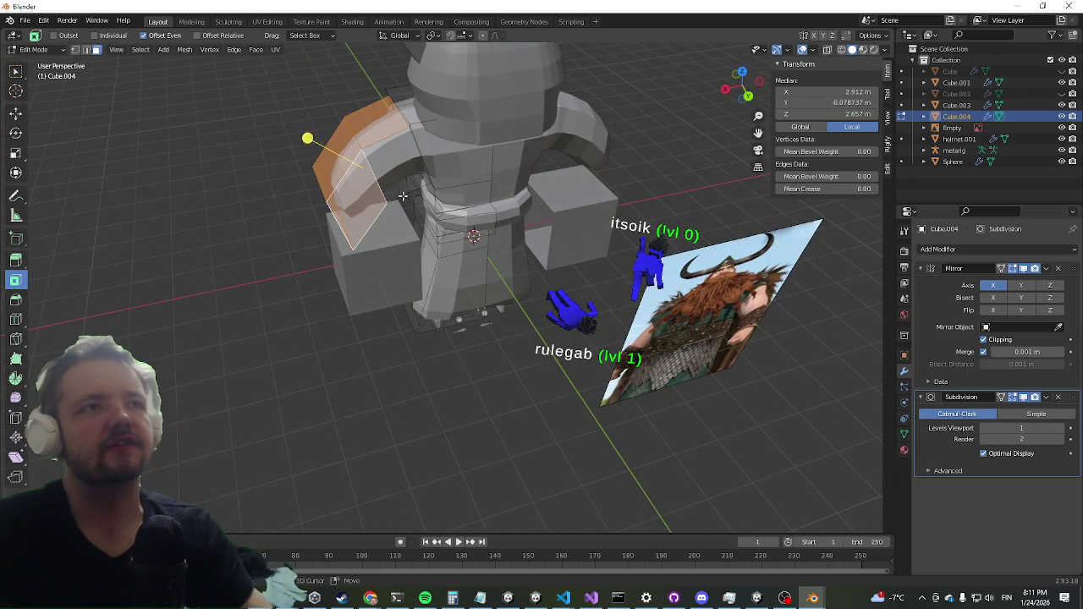
pyautogui.moveTo(376, 210)
pyautogui.mouseDown()
pyautogui.moveTo(381, 113)
pyautogui.moveTo(564, 113)
pyautogui.moveTo(528, 196)
pyautogui.mouseUp()
pyautogui.moveTo(713, 232)
pyautogui.mouseDown()
pyautogui.moveTo(706, 210)
pyautogui.moveTo(654, 251)
pyautogui.mouseUp()
# Step: Delete the selected arm-end faces and select an edge of the opened end
pyautogui.press('x')
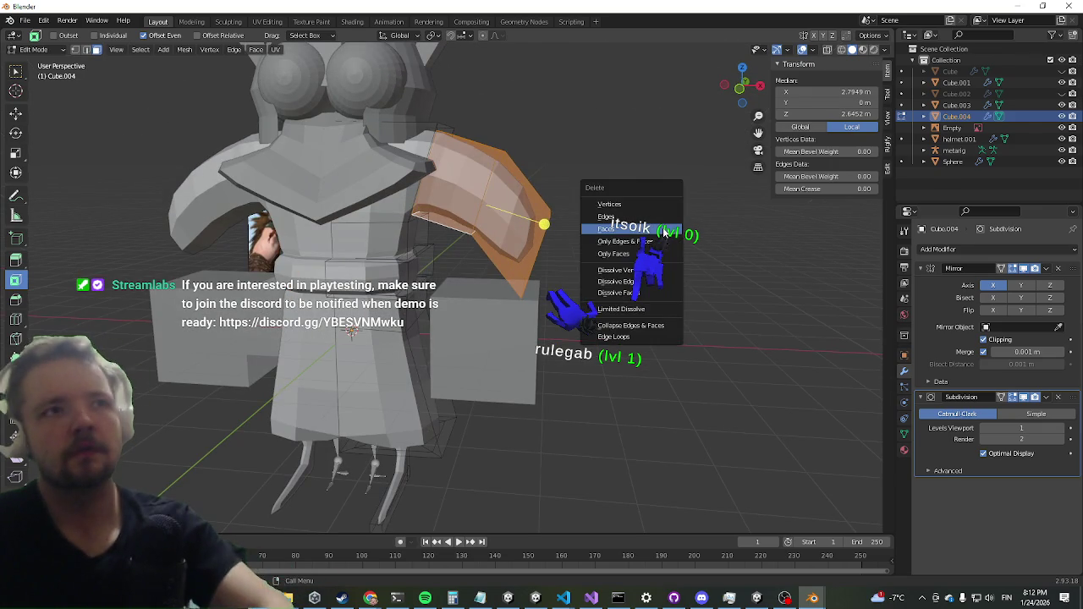
pyautogui.click(665, 235)
pyautogui.scroll(4, 515, 201)
pyautogui.moveTo(514, 200)
pyautogui.mouseDown()
pyautogui.moveTo(478, 220)
pyautogui.moveTo(334, 208)
pyautogui.moveTo(158, 133)
pyautogui.mouseUp()
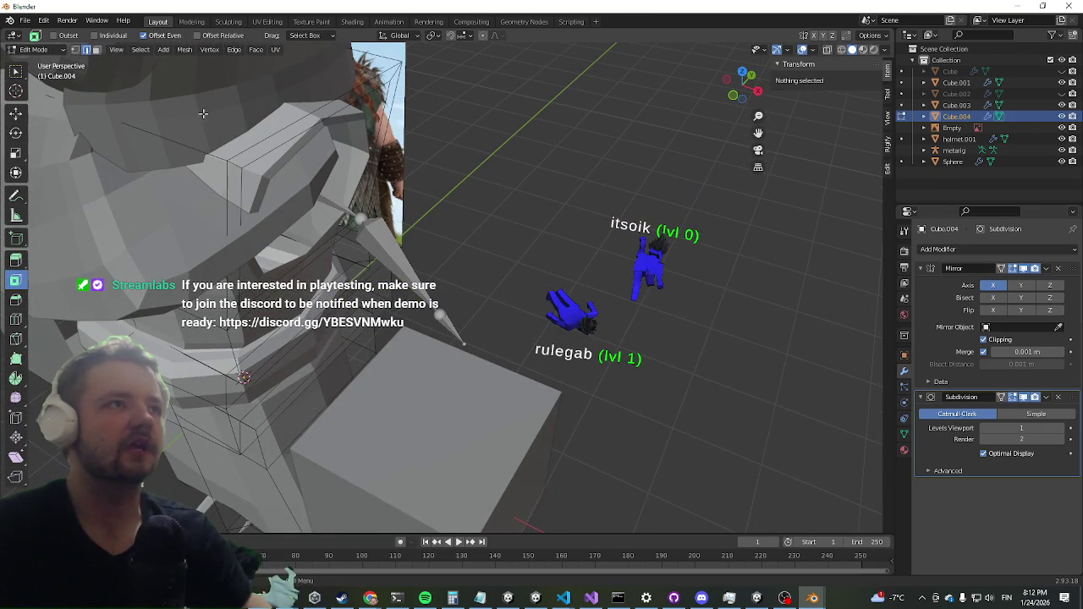
pyautogui.click(270, 157)
# Step: Extrude the open end outward along its normal and scale it down to about 0.40
pyautogui.moveTo(298, 292); pyautogui.dragTo(274, 192)
pyautogui.moveTo(414, 136)
pyautogui.mouseDown()
pyautogui.moveTo(377, 254)
pyautogui.moveTo(306, 311)
pyautogui.moveTo(343, 272)
pyautogui.mouseUp()
pyautogui.press('e')
pyautogui.click(317, 256)
pyautogui.press('s')
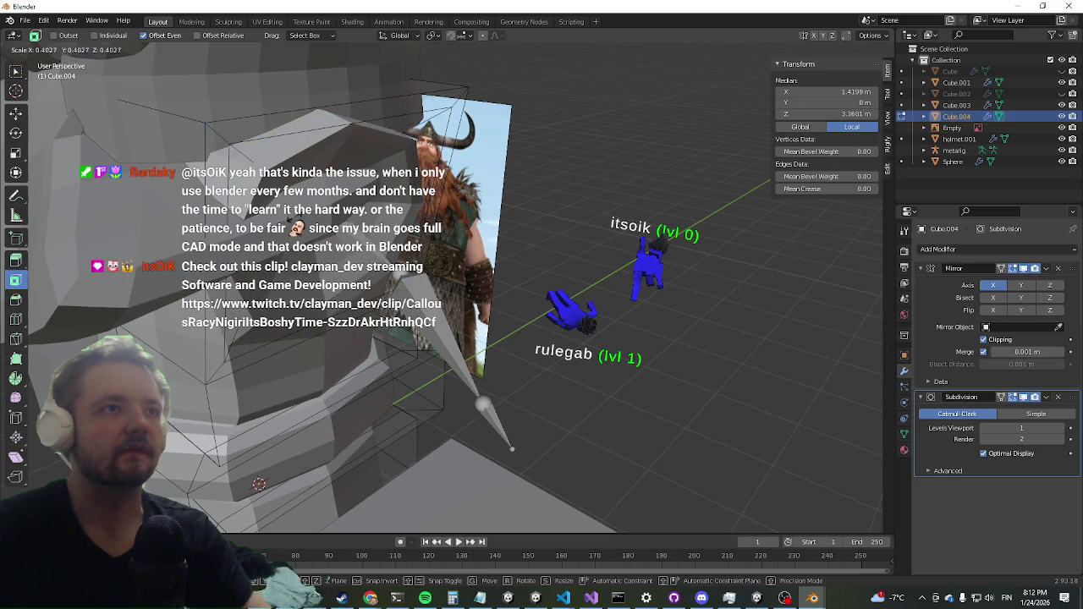
pyautogui.click(474, 254)
pyautogui.moveTo(474, 254)
pyautogui.mouseDown()
pyautogui.moveTo(536, 177)
pyautogui.moveTo(421, 212)
pyautogui.moveTo(474, 199)
pyautogui.moveTo(527, 208)
pyautogui.moveTo(457, 200)
pyautogui.mouseUp()
# Step: Extrude the arm-end face along its normal and enlarge it considerably
pyautogui.press('e')
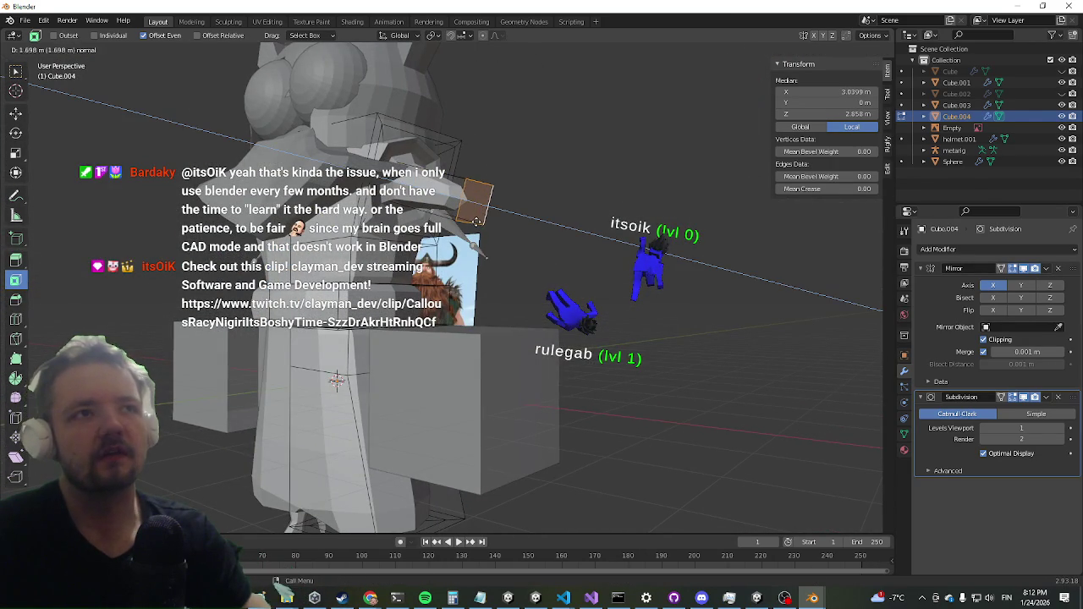
pyautogui.click(476, 221)
pyautogui.moveTo(475, 223)
pyautogui.mouseDown()
pyautogui.moveTo(457, 225)
pyautogui.moveTo(466, 235)
pyautogui.mouseUp()
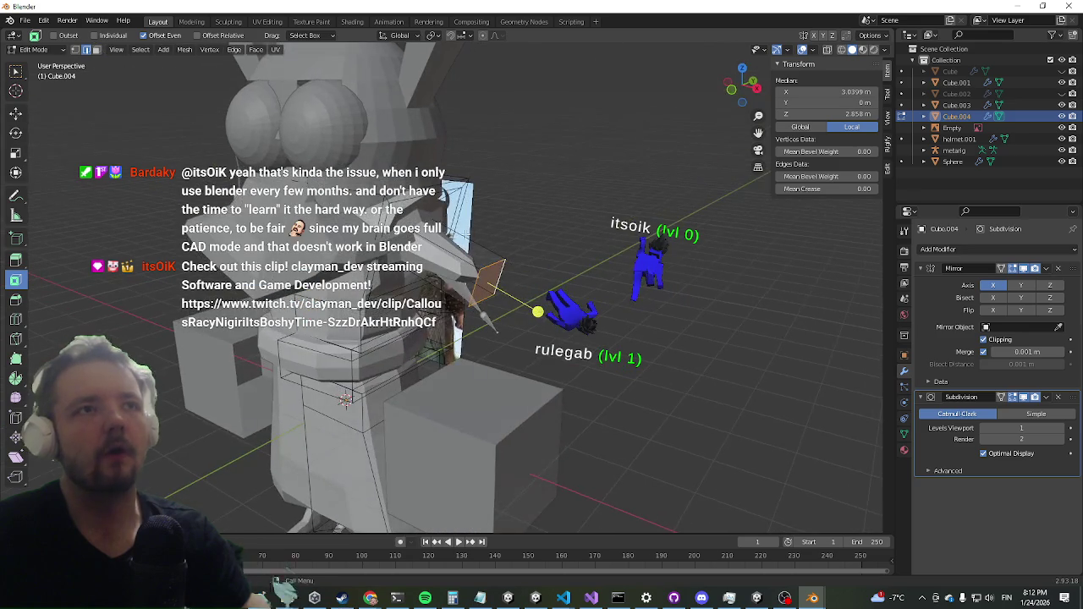
pyautogui.press('s')
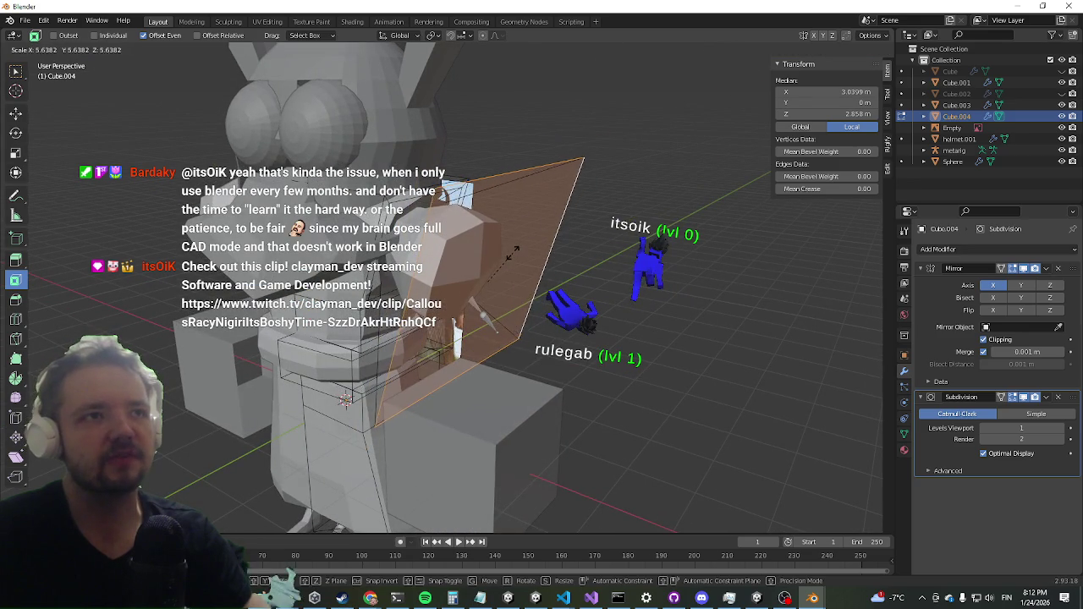
pyautogui.click(537, 313)
pyautogui.moveTo(537, 312)
pyautogui.mouseDown()
pyautogui.moveTo(614, 211)
pyautogui.moveTo(644, 208)
pyautogui.moveTo(608, 230)
pyautogui.moveTo(603, 218)
pyautogui.moveTo(497, 242)
pyautogui.mouseUp()
# Step: Push the sleeve face further out and shrink it, then undo both changes
pyautogui.press('g')
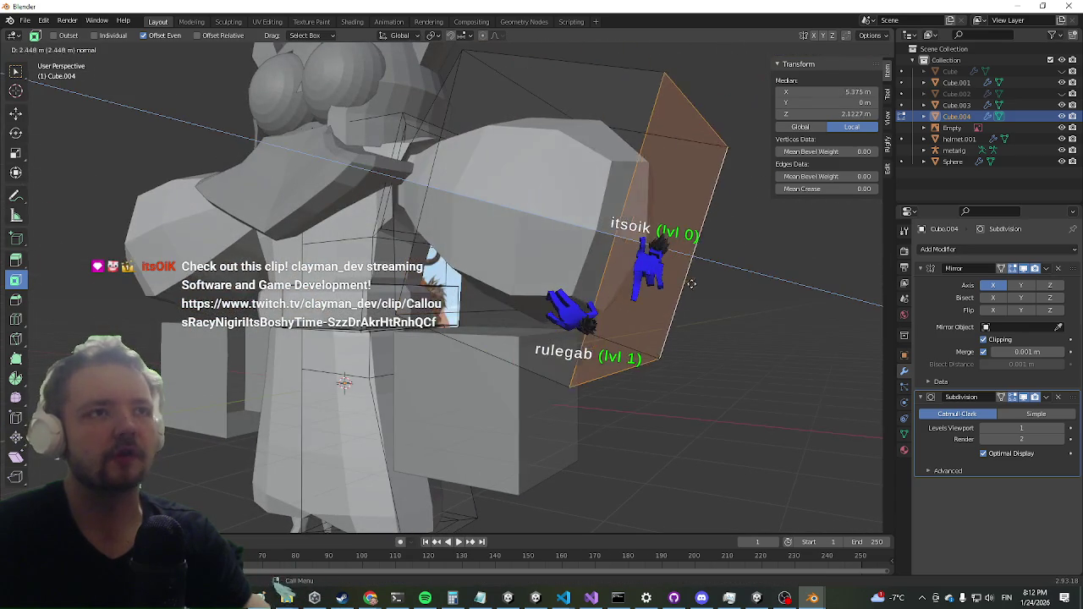
pyautogui.click(694, 285)
pyautogui.press('s')
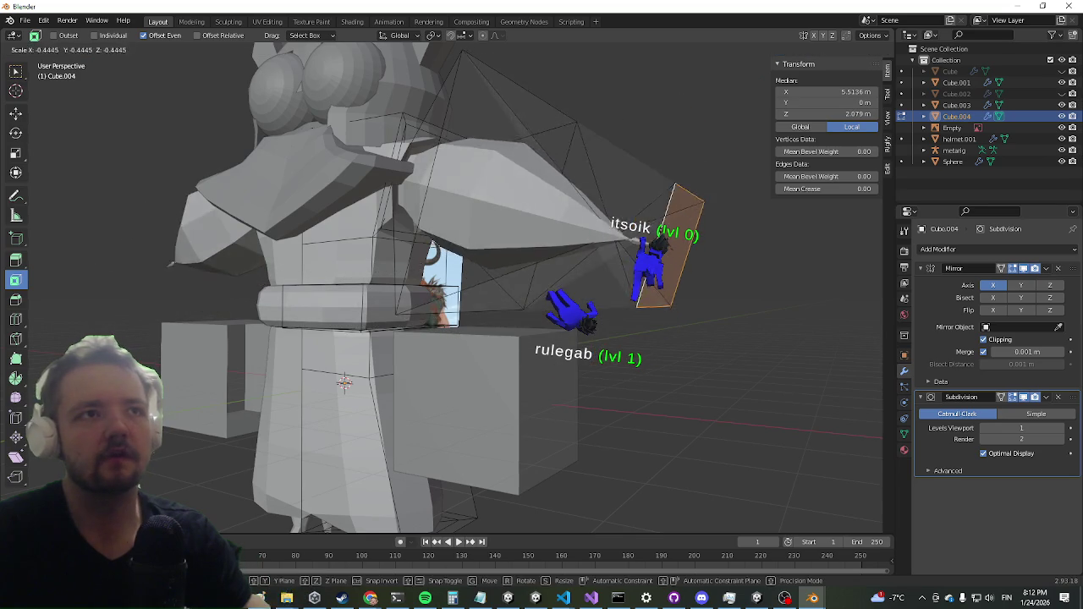
pyautogui.click(664, 250)
pyautogui.moveTo(664, 251)
pyautogui.mouseDown()
pyautogui.moveTo(652, 263)
pyautogui.moveTo(675, 277)
pyautogui.mouseUp()
pyautogui.hotkey('ctrl', 'z')
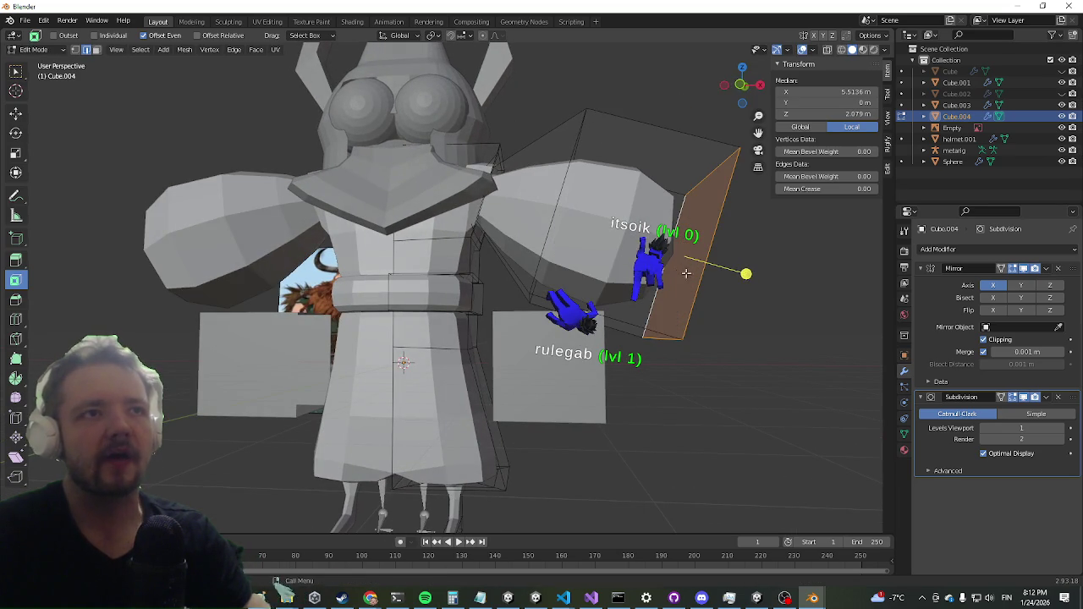
pyautogui.hotkey('ctrl', 'z')
# Step: Extrude the sleeve face again and move it out and down, then undo the move
pyautogui.press('e')
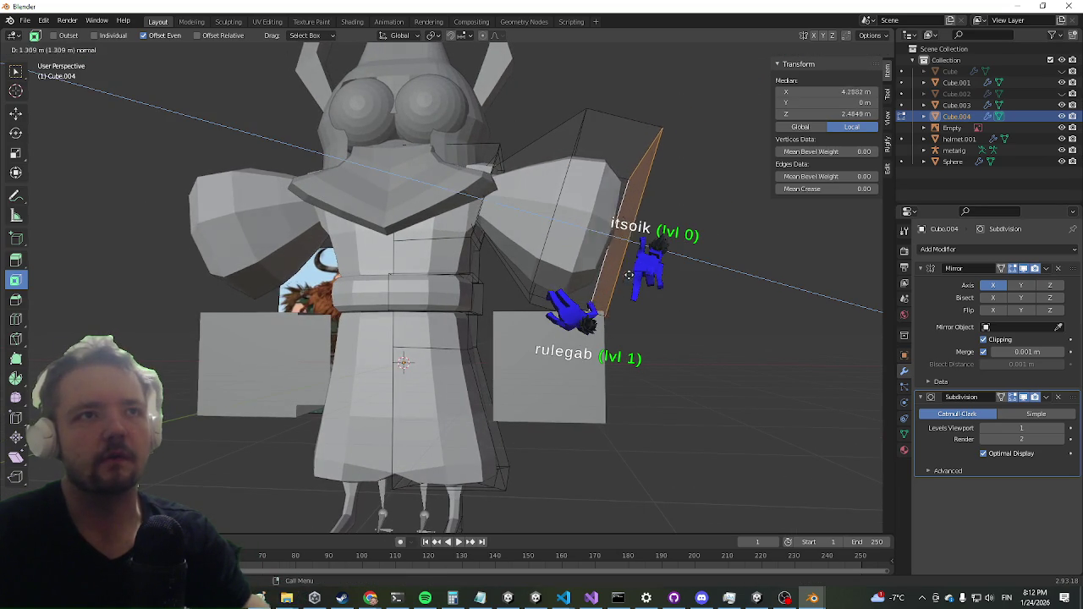
pyautogui.click(633, 271)
pyautogui.press('g')
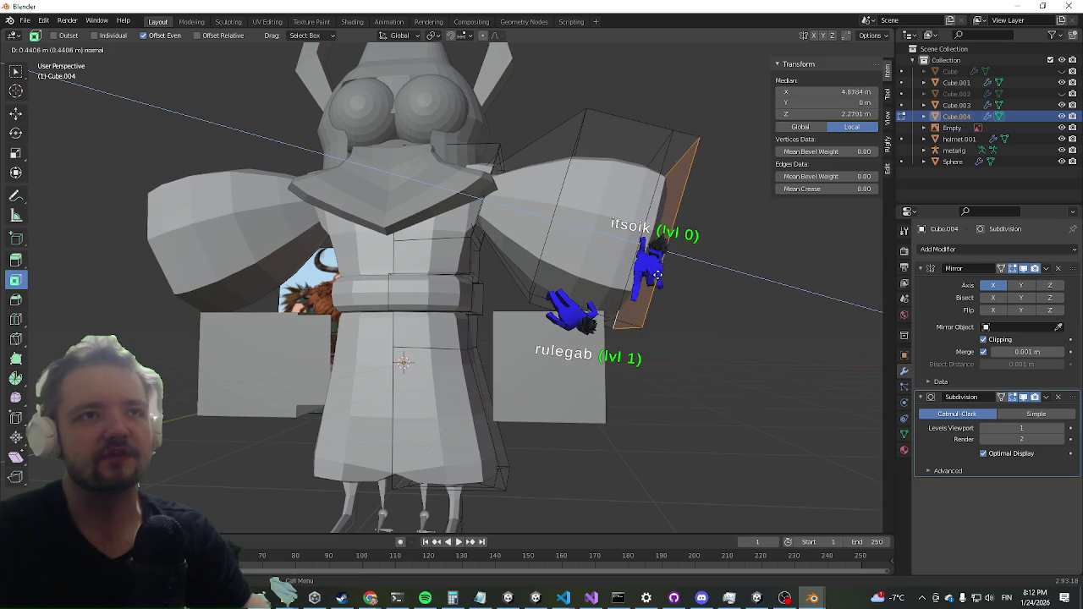
pyautogui.click(715, 311)
pyautogui.press('s')
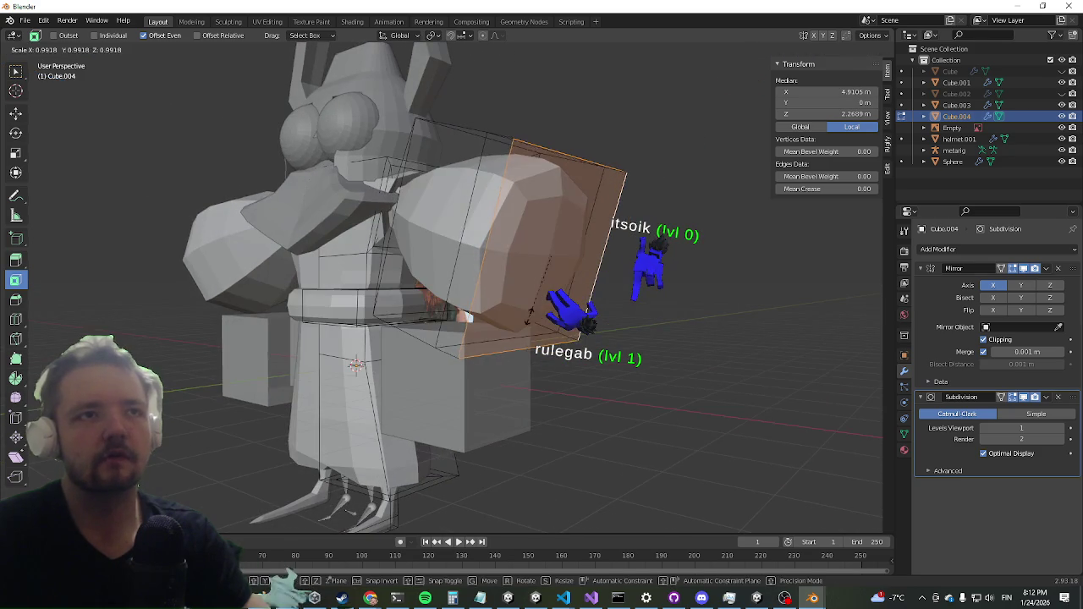
pyautogui.press('Escape')
pyautogui.hotkey('ctrl', 'z')
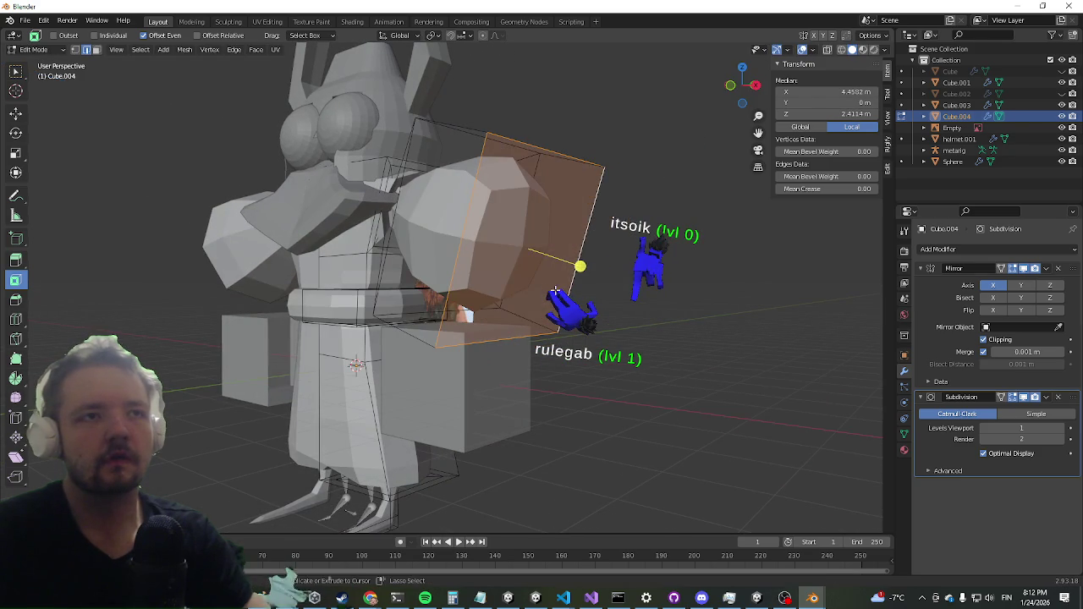
# Step: Shrink the arm's end face and extrude it outward into a new sleeve section
pyautogui.press('s')
pyautogui.click(581, 266)
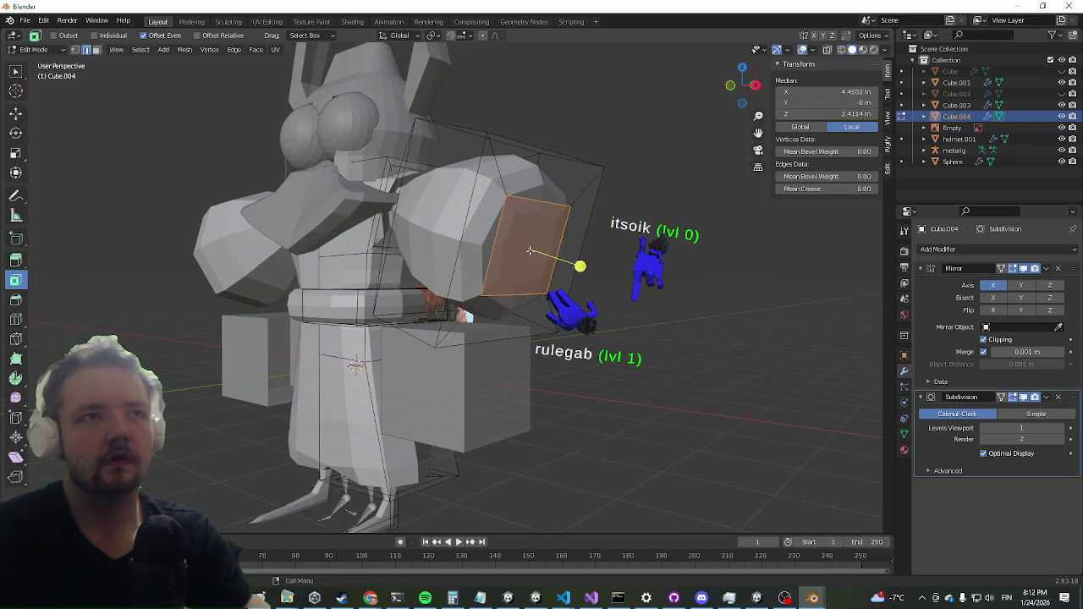
pyautogui.press('e')
pyautogui.click(594, 287)
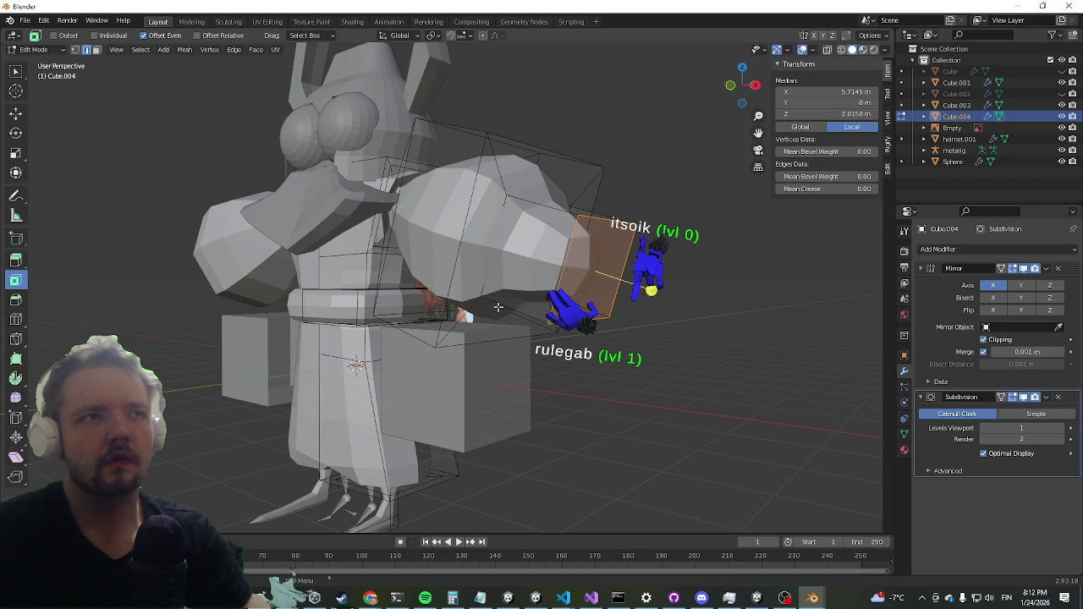
pyautogui.press('KP_4')
pyautogui.press('KP_4')
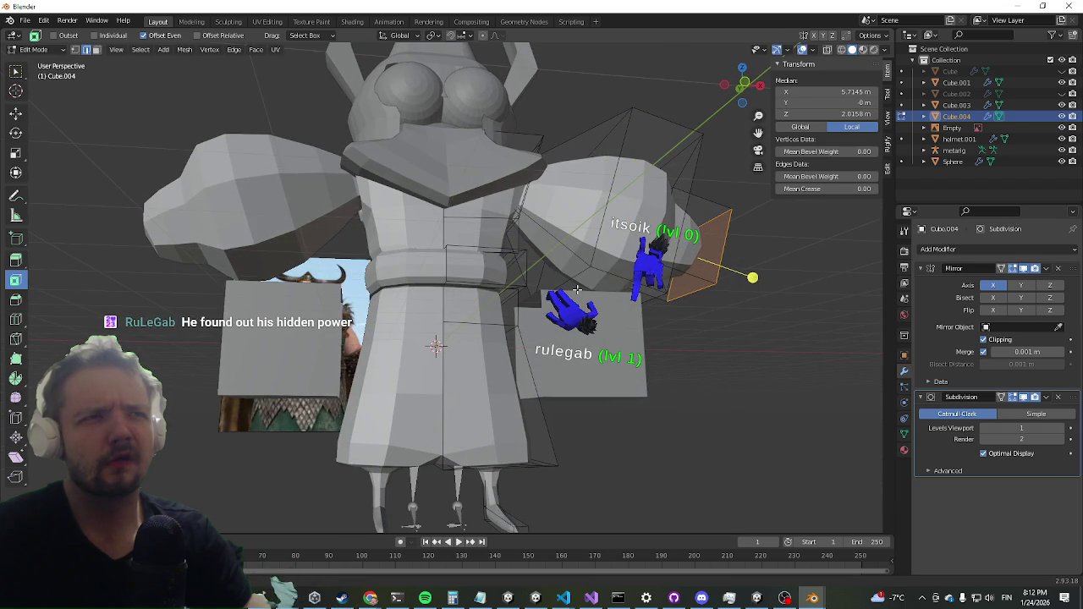
pyautogui.press('KP_4')
pyautogui.press('KP_4')
pyautogui.press('KP_6')
pyautogui.press('KP_6')
pyautogui.press('KP_6')
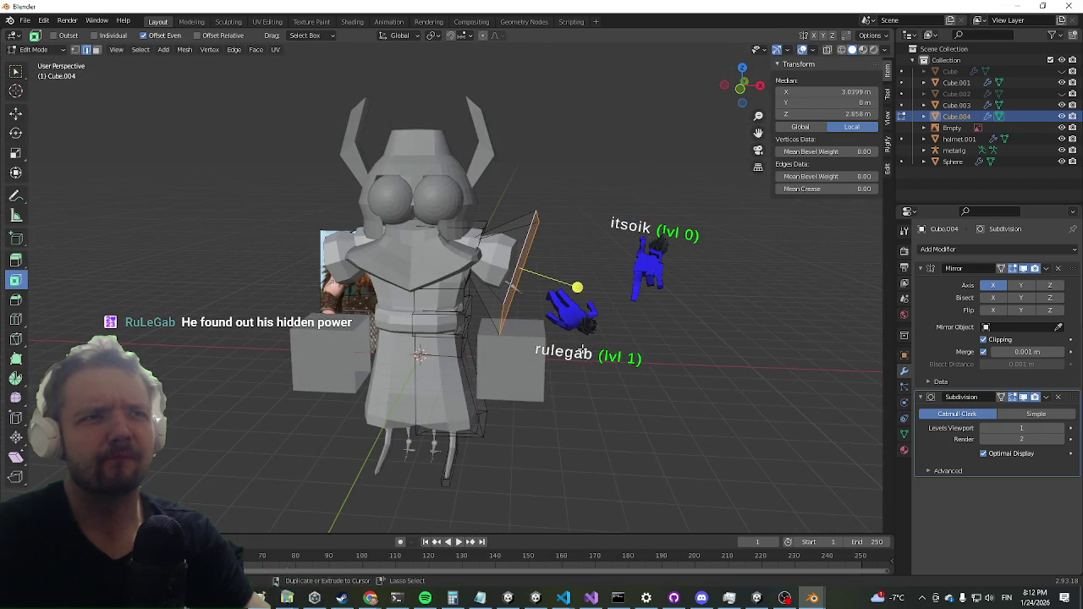
# Step: Try shrinking and insetting the arm's end face, then undo those changes
pyautogui.press('KP_4')
pyautogui.press('KP_4')
pyautogui.press('KP_4')
pyautogui.press('KP_6')
pyautogui.press('KP_6')
pyautogui.press('KP_6')
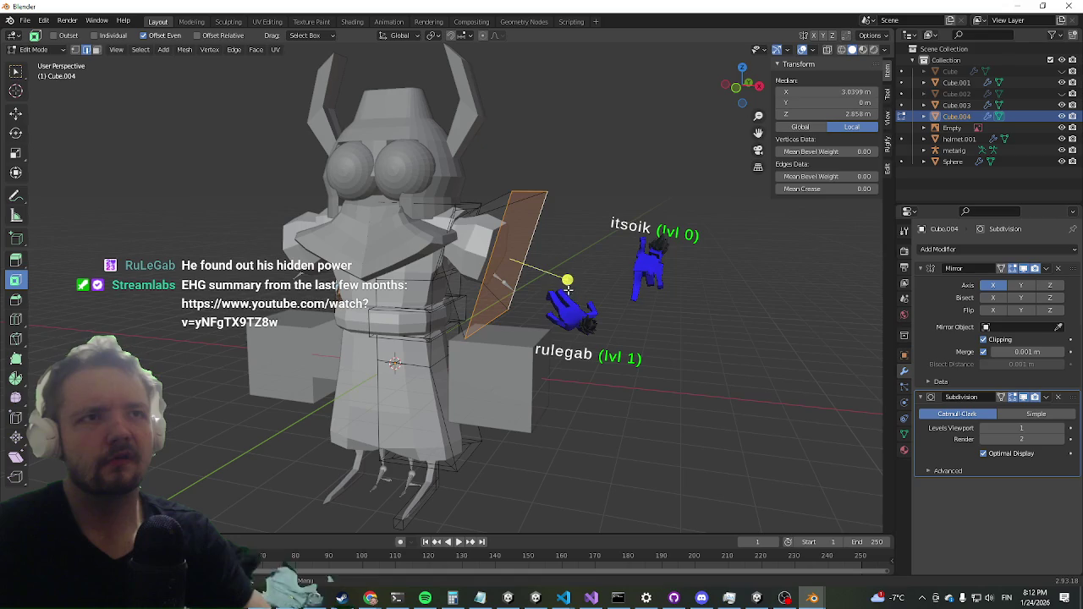
pyautogui.press('i')
pyautogui.press('Escape')
pyautogui.press('s')
pyautogui.click(526, 254)
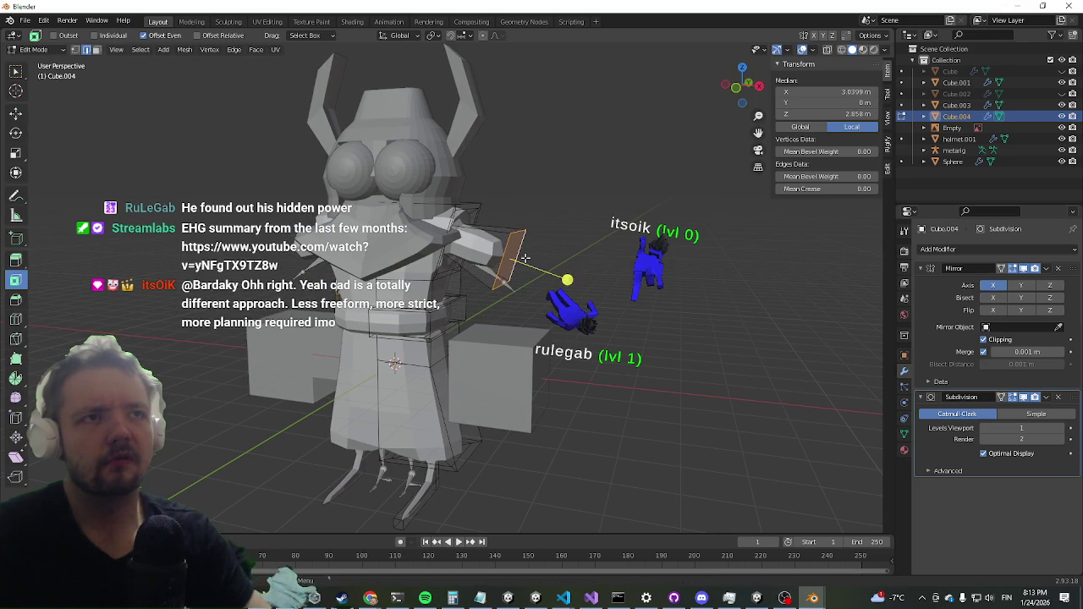
pyautogui.press('i')
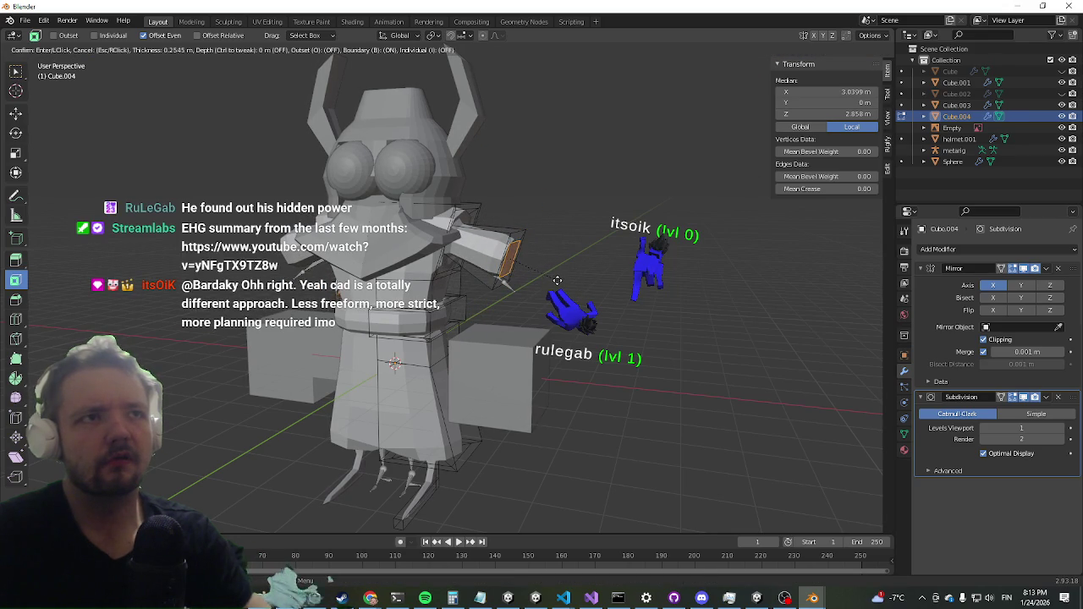
pyautogui.click(558, 280)
pyautogui.scroll(3, 541, 288)
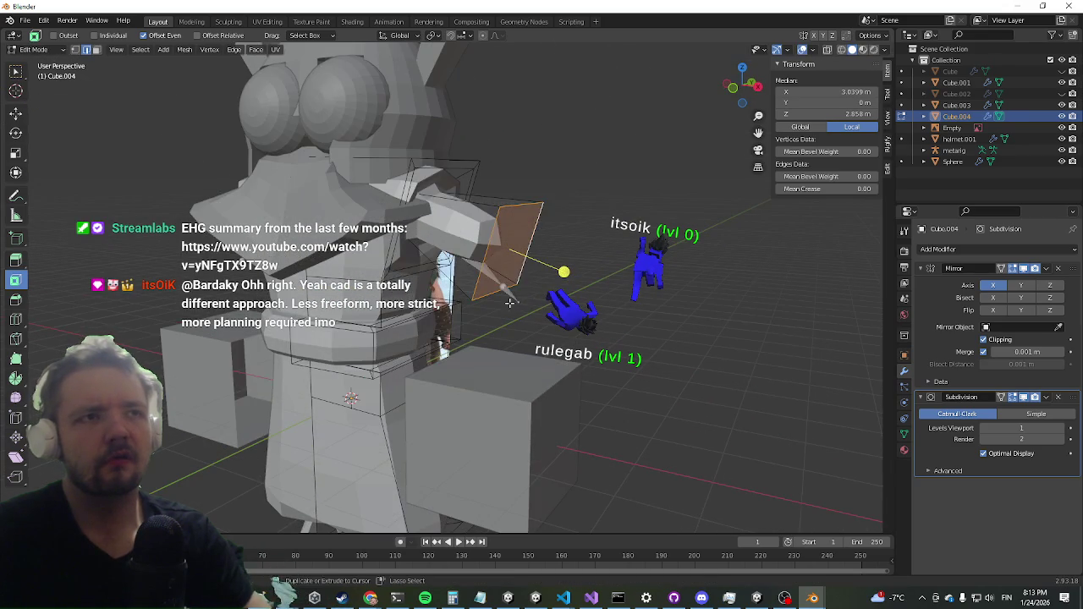
pyautogui.hotkey('ctrl', 'z')
# Step: Scale the end face to about 0.83 and extrude it into a tapered sleeve section
pyautogui.press('s')
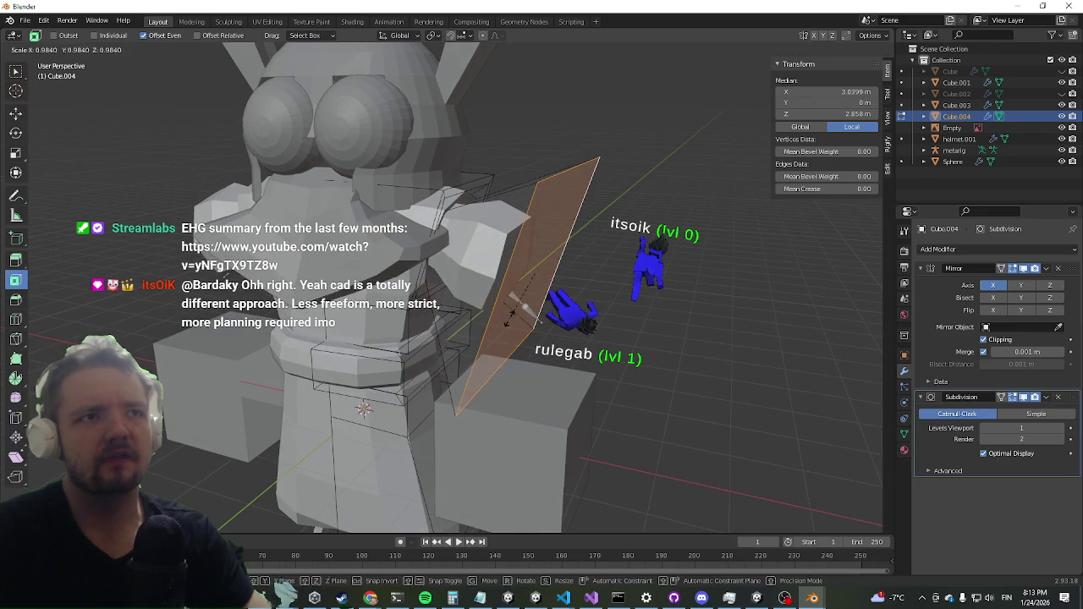
pyautogui.click(523, 315)
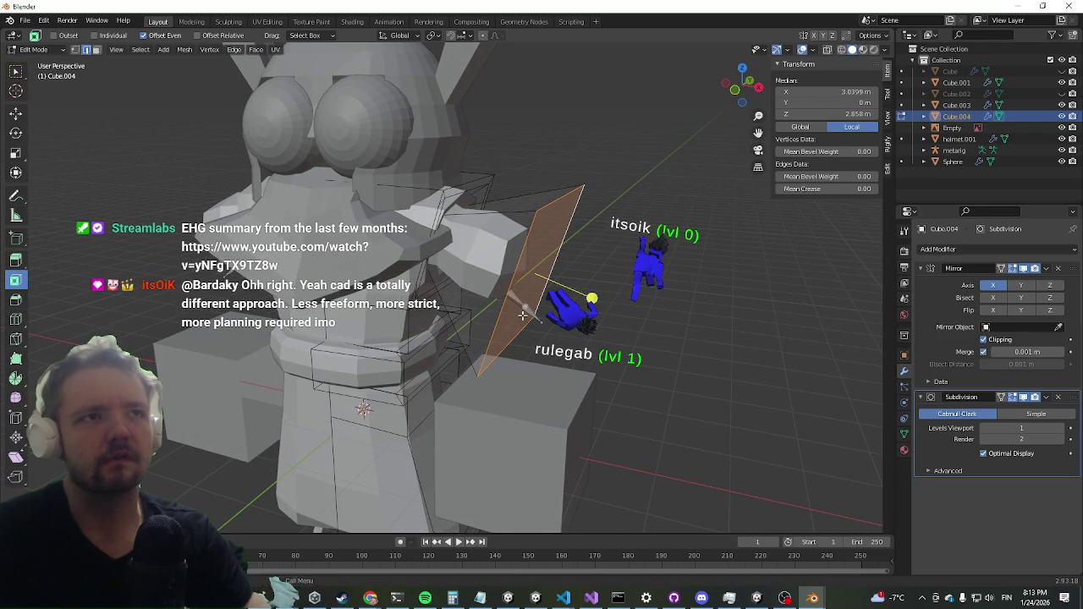
pyautogui.press('e')
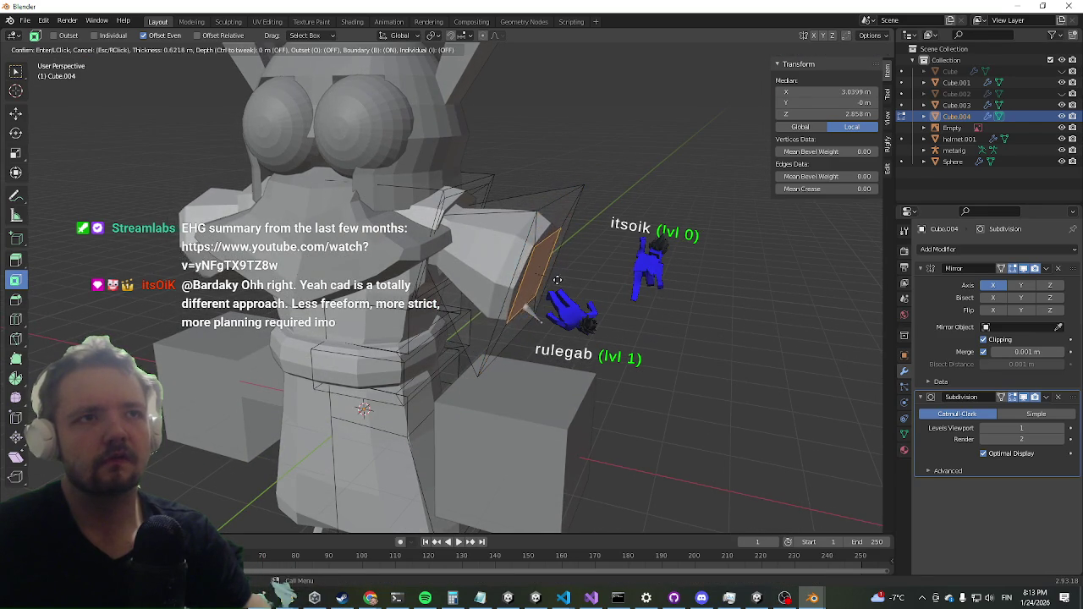
pyautogui.click(520, 252)
pyautogui.moveTo(520, 253)
pyautogui.mouseDown()
pyautogui.moveTo(530, 212)
pyautogui.moveTo(581, 243)
pyautogui.moveTo(519, 247)
pyautogui.moveTo(533, 247)
pyautogui.mouseUp()
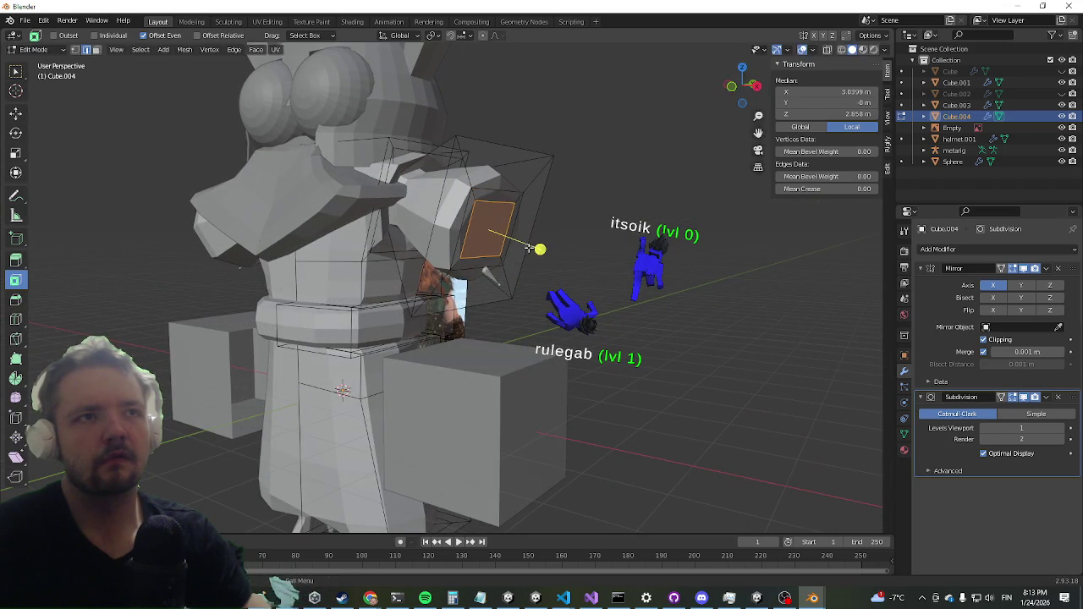
# Step: Undo the last change and drag the end face outward to about X 3.91 m, Z 2.58 m
pyautogui.hotkey('ctrl', 'z')
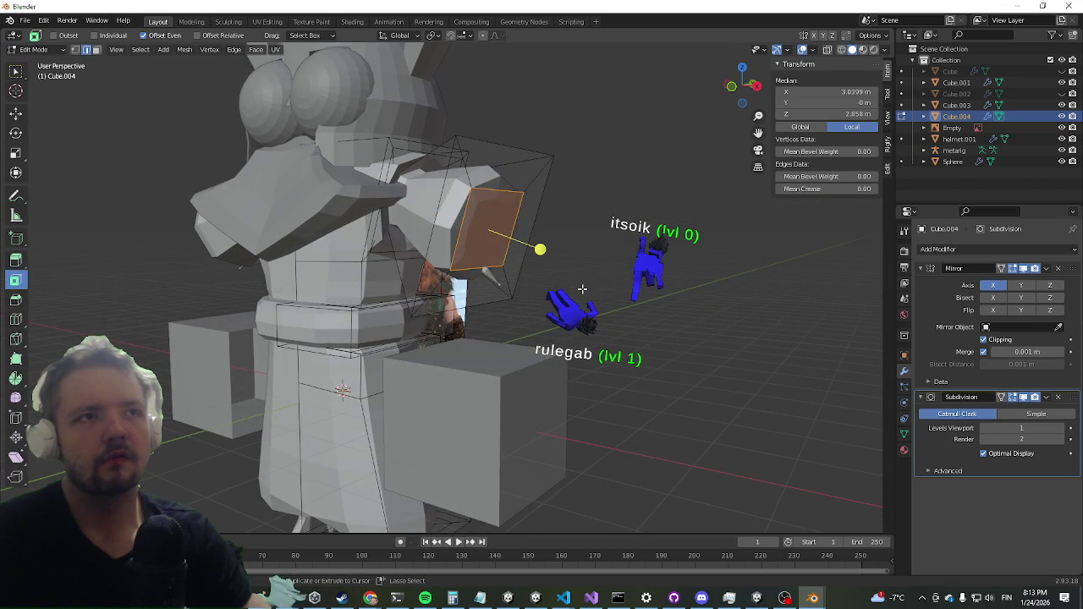
pyautogui.moveTo(453, 261); pyautogui.dragTo(474, 254)
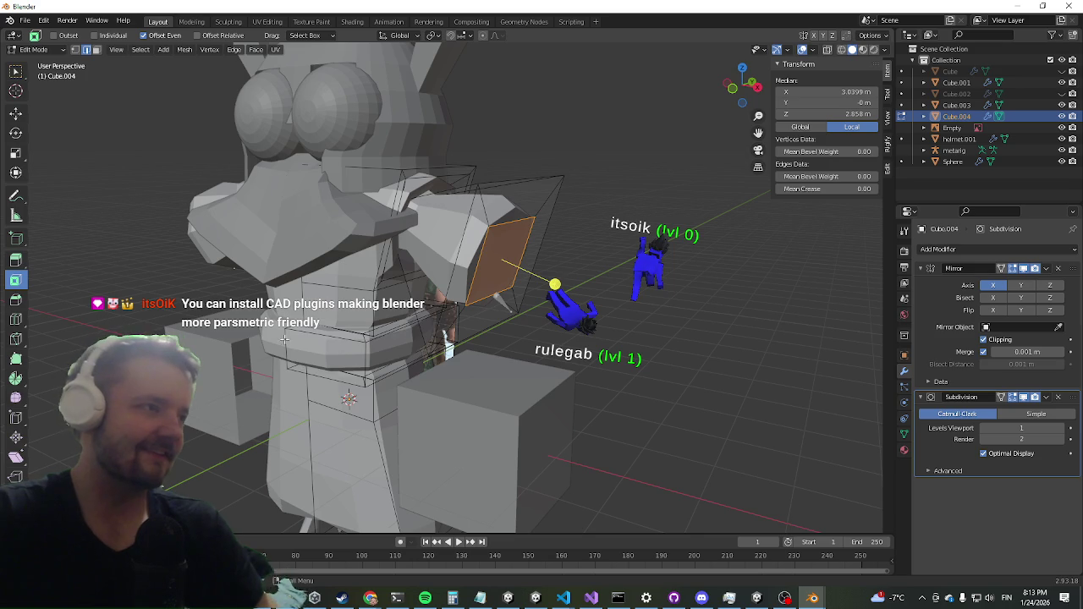
pyautogui.scroll(-3, 285, 338)
pyautogui.scroll(-3, 403, 387)
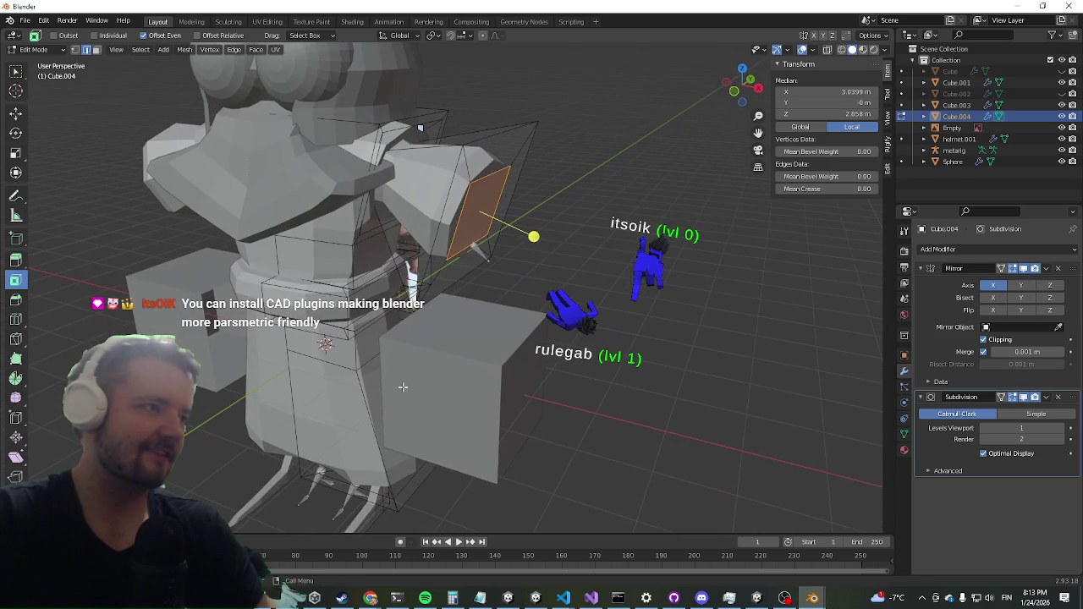
pyautogui.scroll(2, 397, 370)
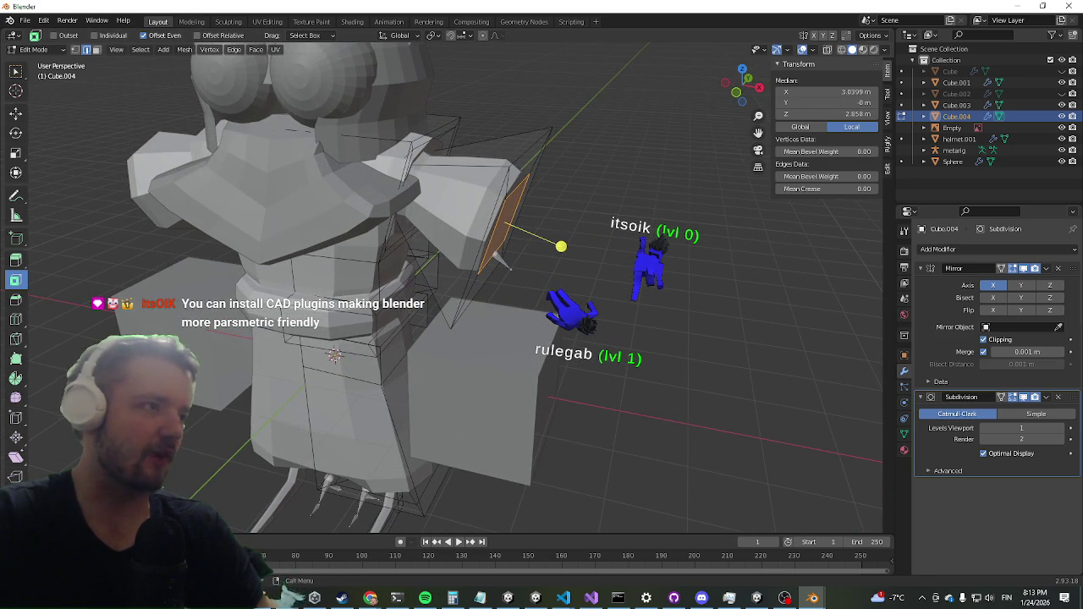
pyautogui.scroll(-3, 501, 317)
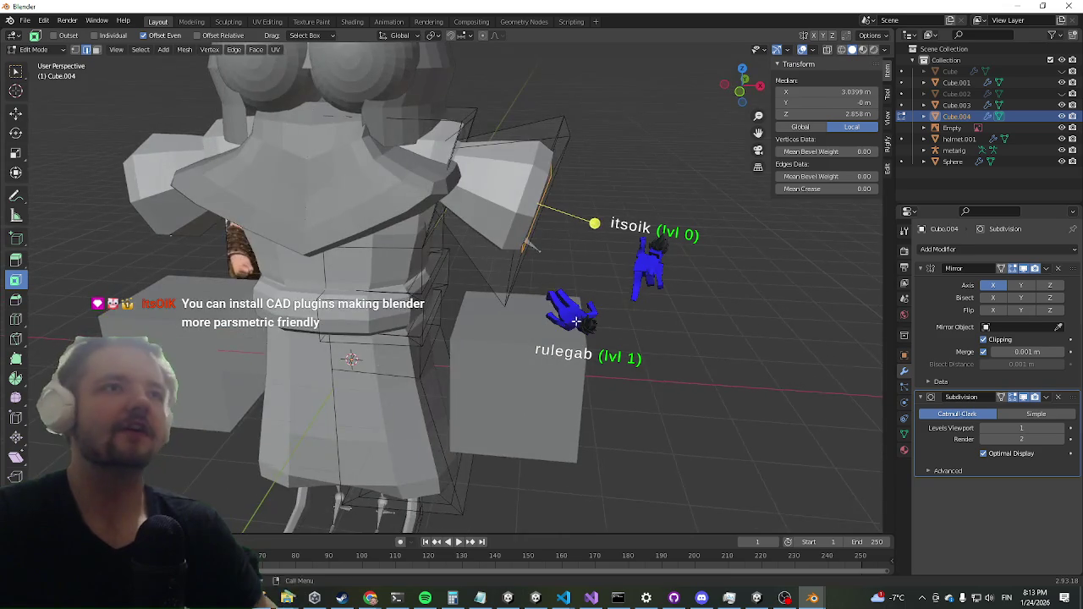
pyautogui.scroll(-2, 502, 316)
pyautogui.scroll(-3, 502, 316)
pyautogui.moveTo(386, 157); pyautogui.dragTo(455, 187)
pyautogui.scroll(-3, 465, 204)
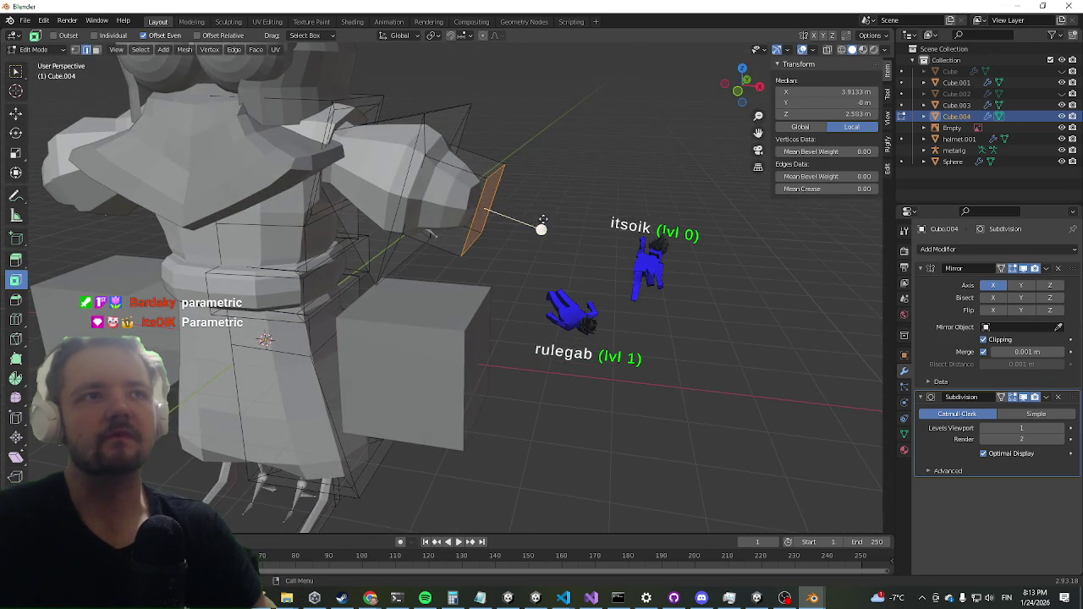
# Step: Start and cancel an inset on the arm's end face, then zoom and orbit around the arm
pyautogui.press('i')
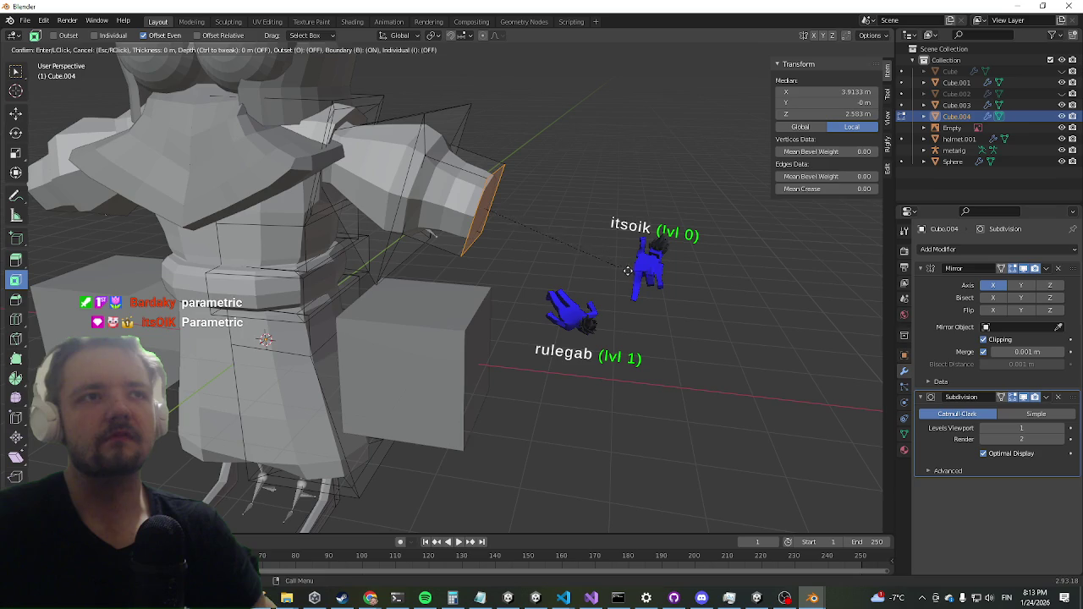
pyautogui.press('Escape')
pyautogui.scroll(3, 532, 339)
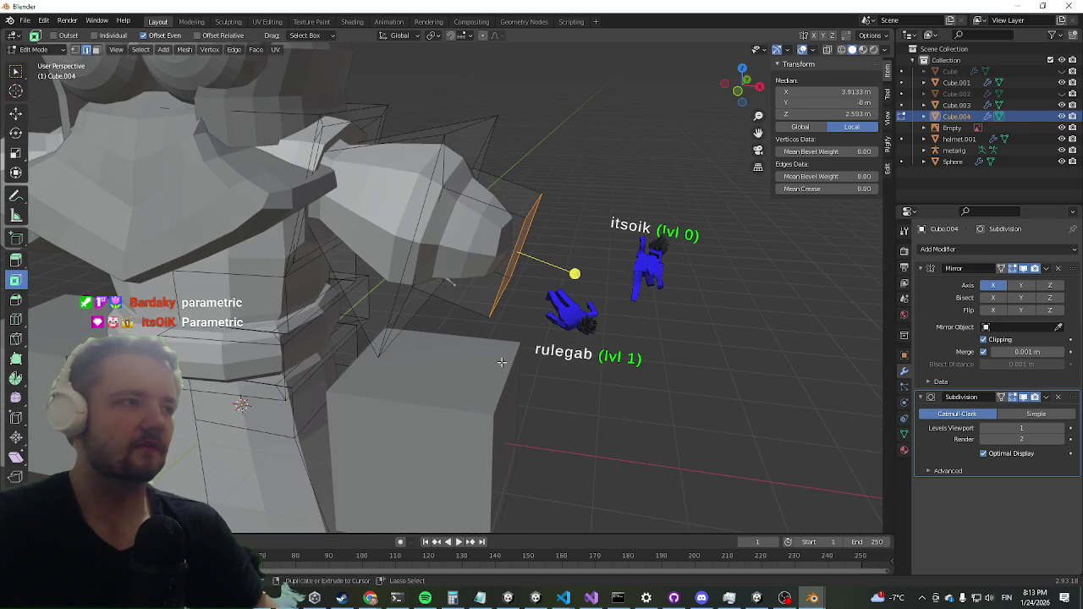
pyautogui.scroll(-5, 517, 307)
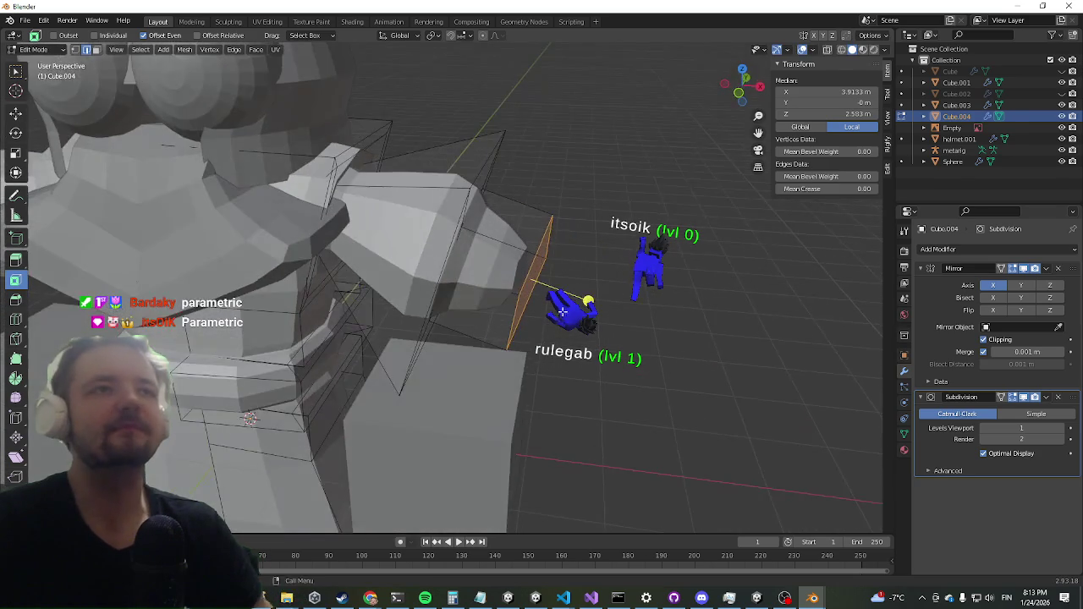
pyautogui.scroll(-5, 542, 322)
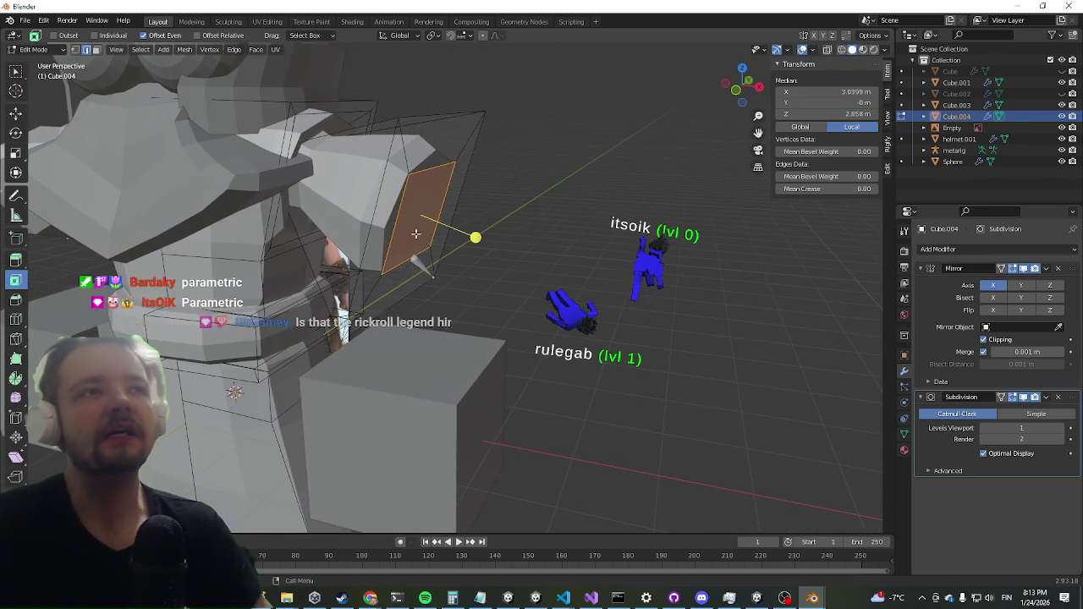
pyautogui.scroll(-2, 441, 284)
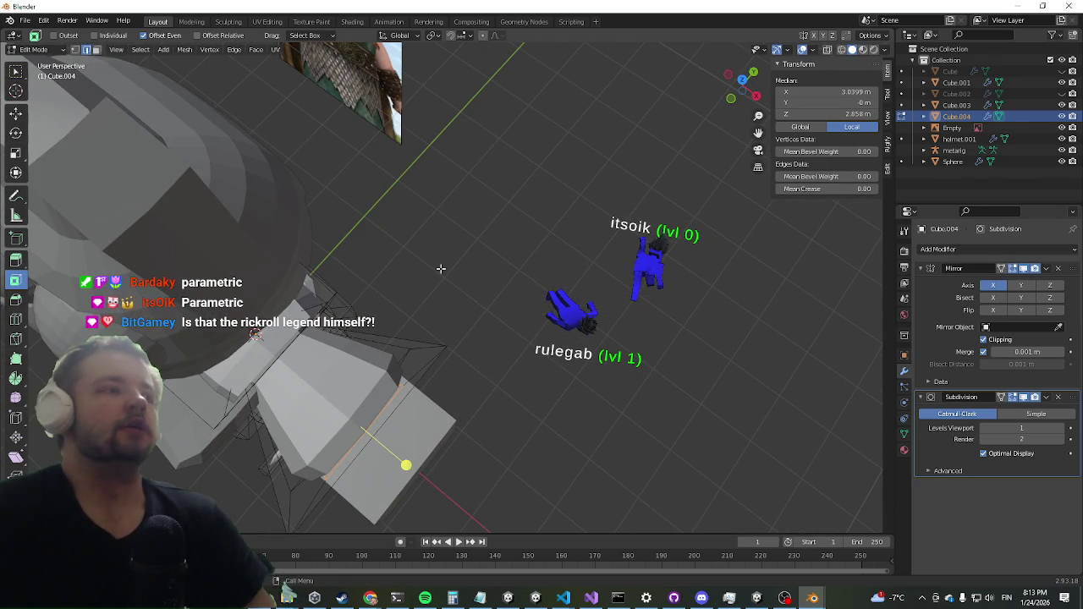
pyautogui.scroll(-5, 320, 354)
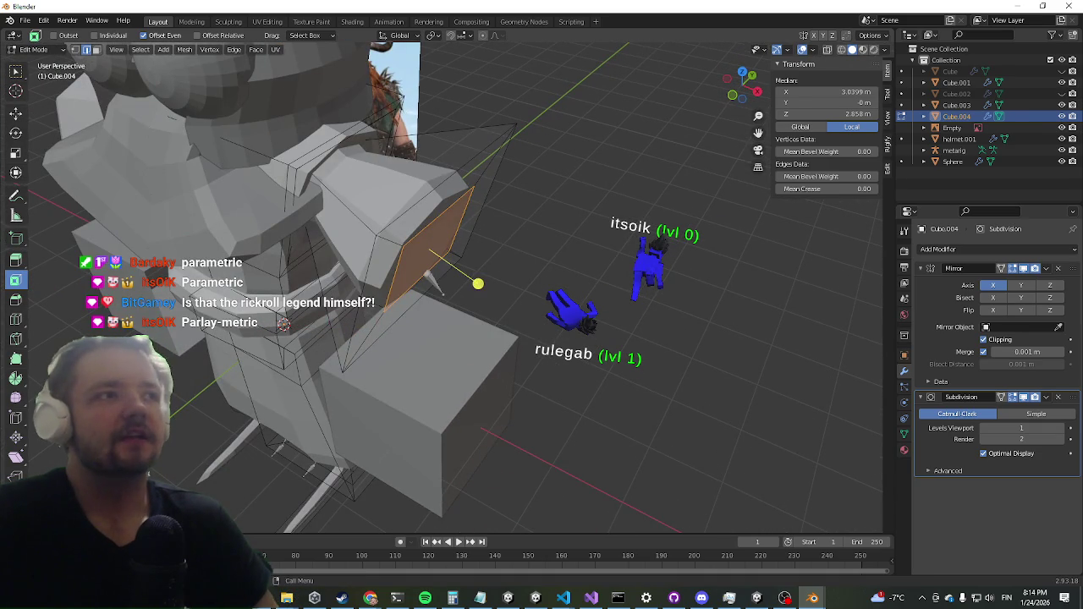
pyautogui.hotkey('alt', 'Tab')
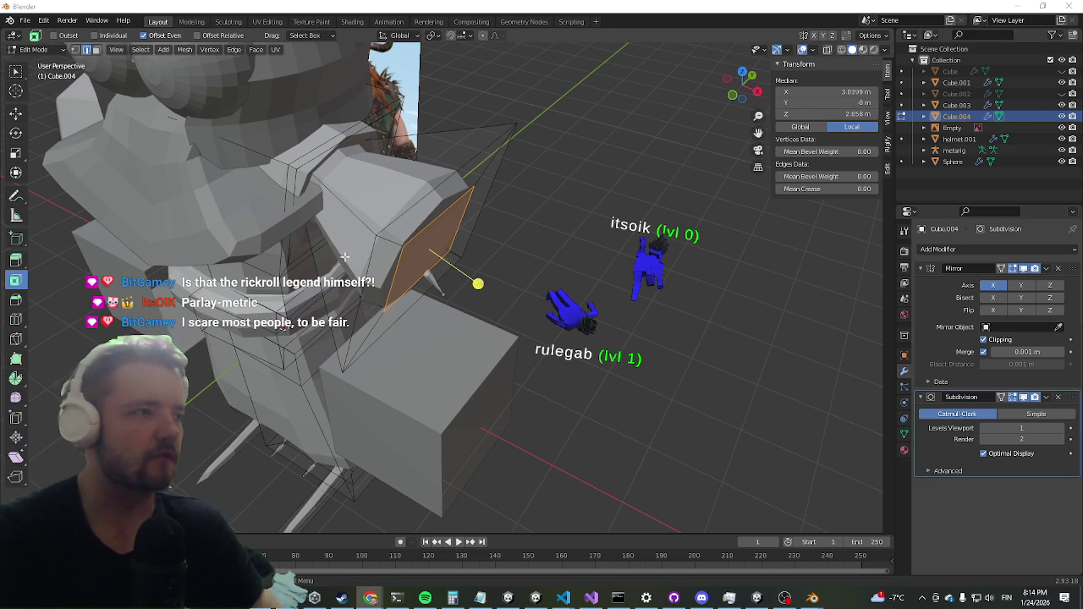
pyautogui.moveTo(376, 279); pyautogui.dragTo(380, 259)
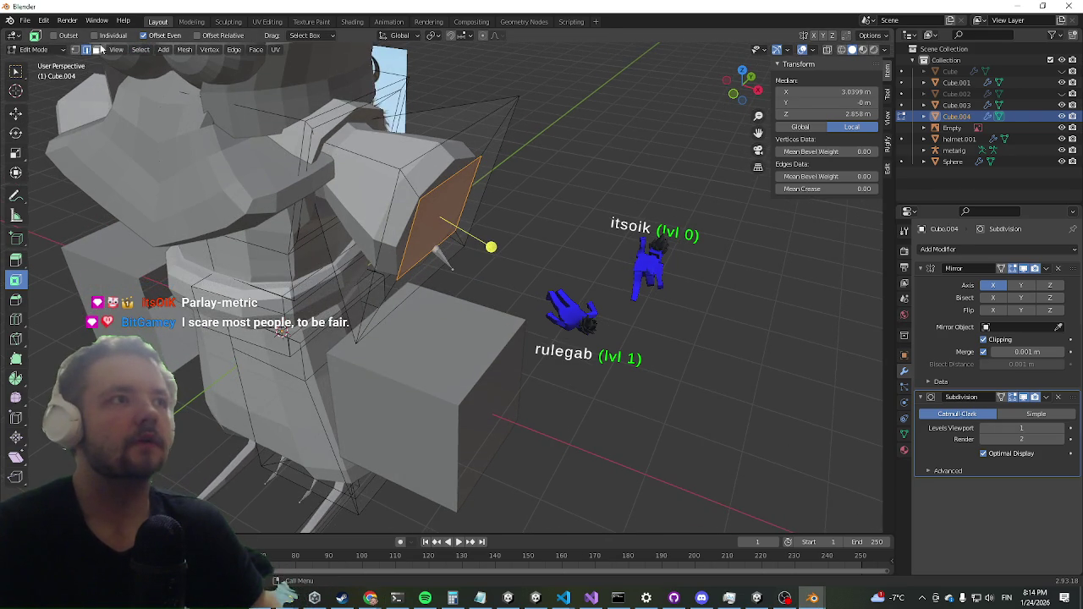
# Step: Activate the Move tool, pick the cage edges, then select the arm's end face in Face select mode
pyautogui.moveTo(362, 259)
pyautogui.mouseDown()
pyautogui.moveTo(427, 208)
pyautogui.moveTo(357, 211)
pyautogui.mouseUp()
pyautogui.hotkey('shift', 'space')
pyautogui.press('g')
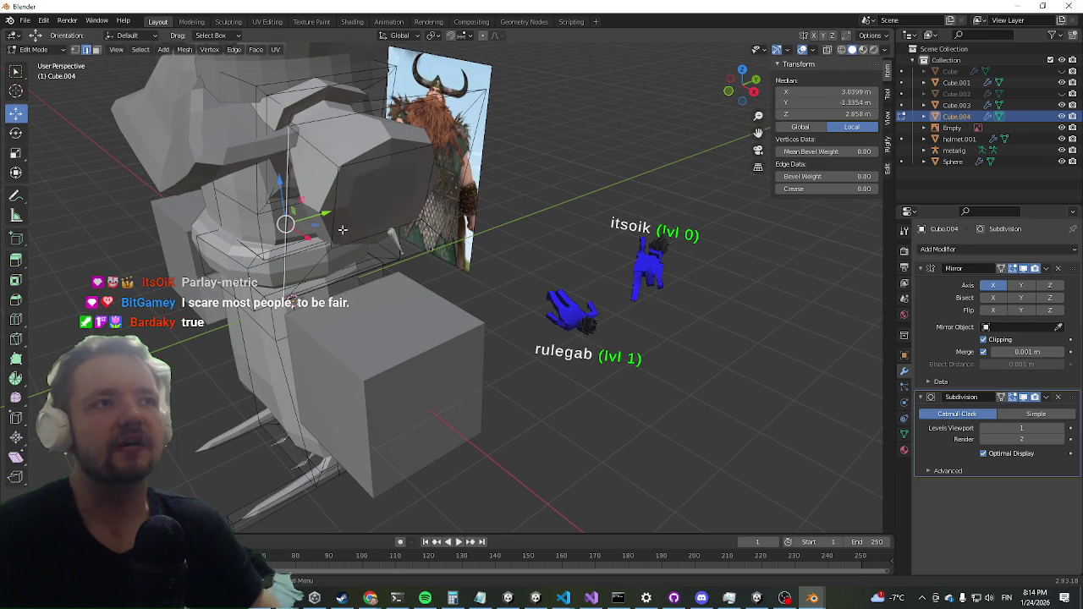
pyautogui.moveTo(478, 196)
pyautogui.mouseDown()
pyautogui.moveTo(465, 177)
pyautogui.moveTo(330, 121)
pyautogui.moveTo(398, 114)
pyautogui.moveTo(420, 95)
pyautogui.moveTo(386, 172)
pyautogui.moveTo(374, 66)
pyautogui.moveTo(389, 105)
pyautogui.mouseUp()
pyautogui.click(433, 181)
pyautogui.click(400, 107)
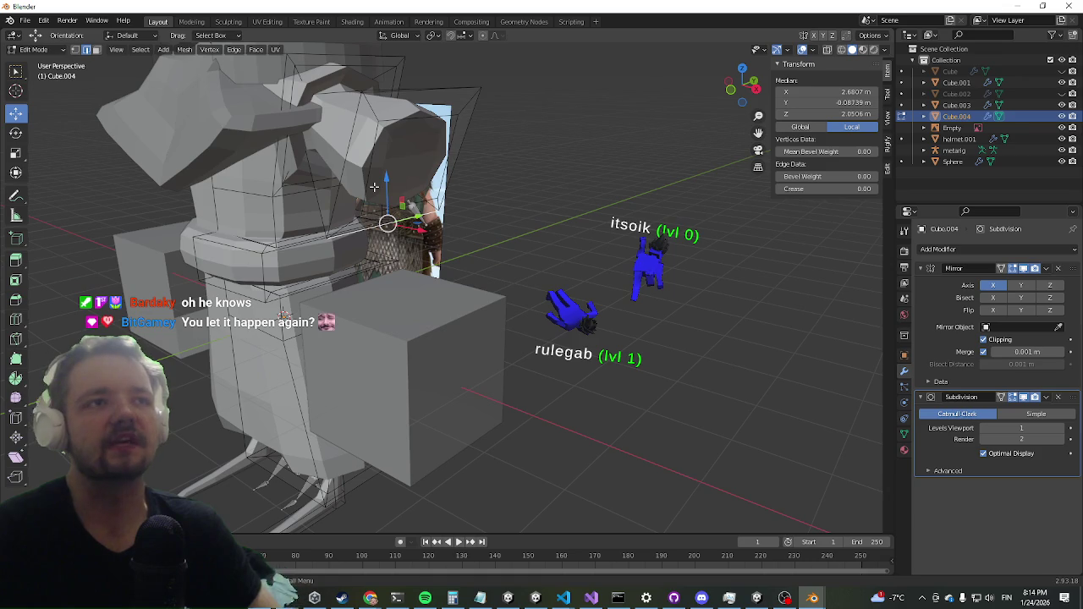
pyautogui.click(96, 50)
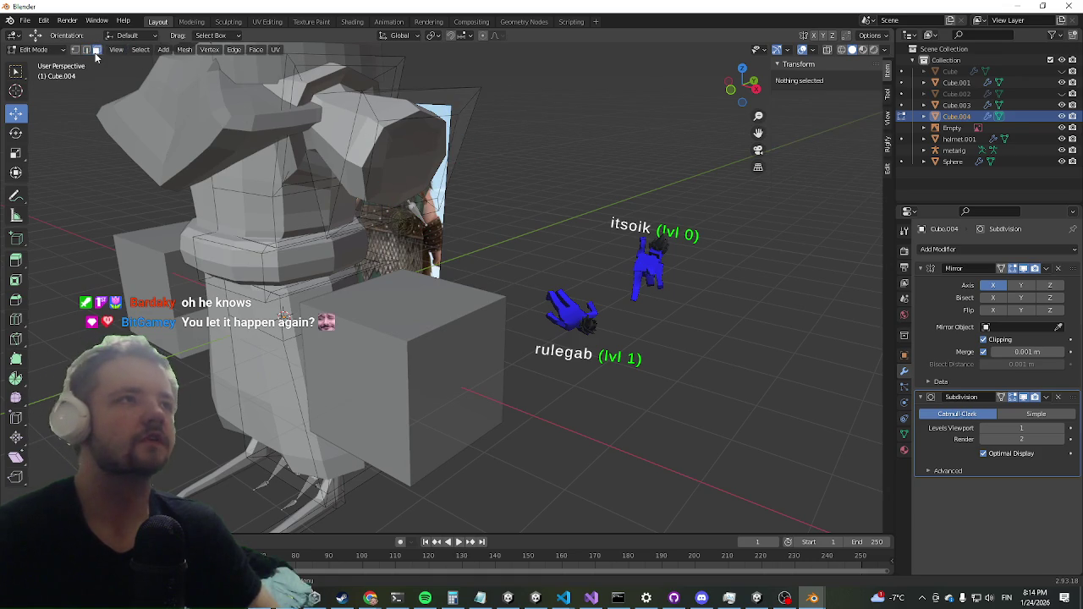
pyautogui.click(412, 165)
pyautogui.moveTo(412, 165)
pyautogui.mouseDown()
pyautogui.moveTo(340, 233)
pyautogui.moveTo(217, 198)
pyautogui.moveTo(212, 209)
pyautogui.moveTo(262, 242)
pyautogui.moveTo(225, 282)
pyautogui.moveTo(339, 229)
pyautogui.moveTo(483, 222)
pyautogui.moveTo(510, 243)
pyautogui.mouseUp()
# Step: Move the sleeve end face outward along its normal twice, then enlarge it
pyautogui.press('g')
pyautogui.press('z')
pyautogui.press('z')
pyautogui.click(513, 230)
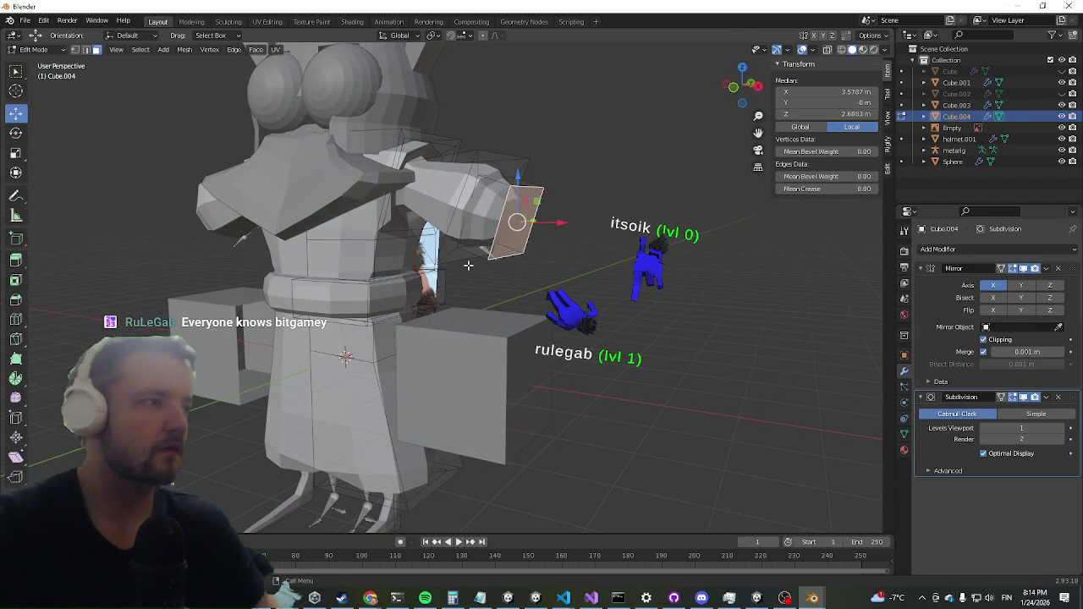
pyautogui.press('g')
pyautogui.press('z')
pyautogui.press('z')
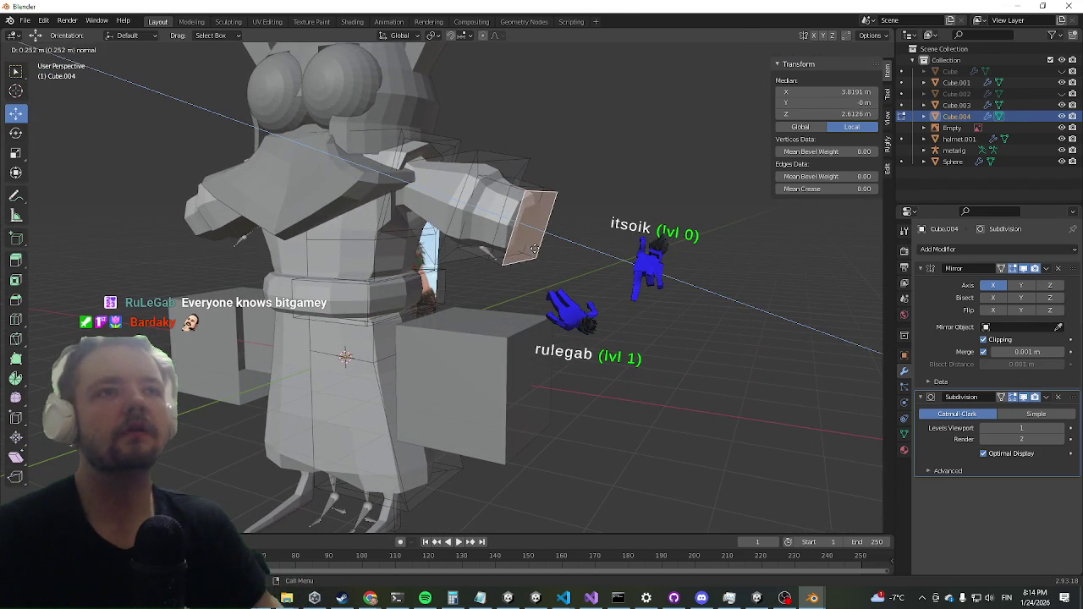
pyautogui.click(537, 264)
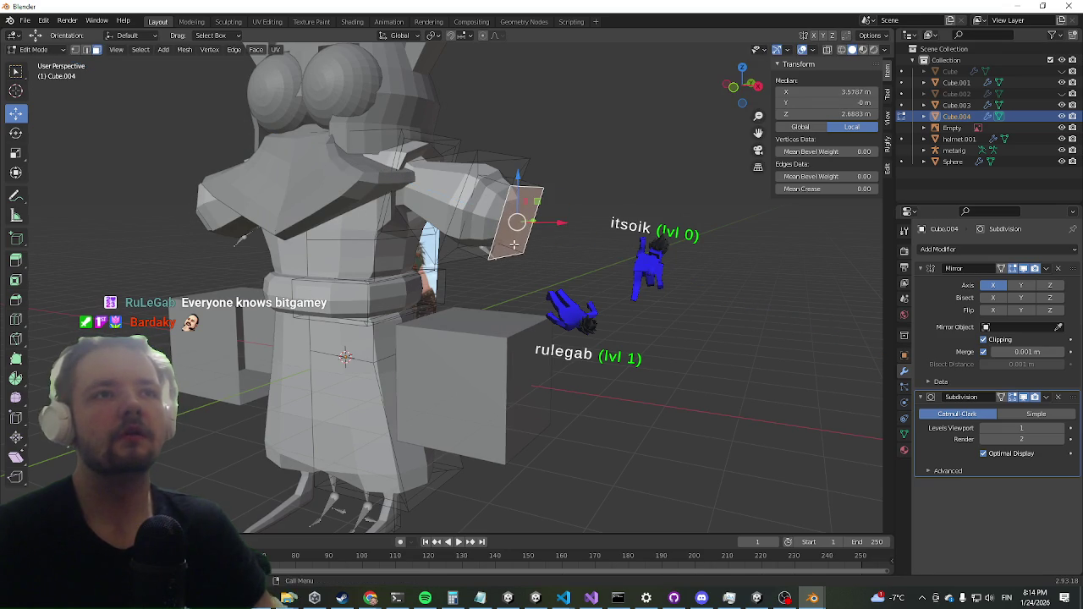
pyautogui.press('s')
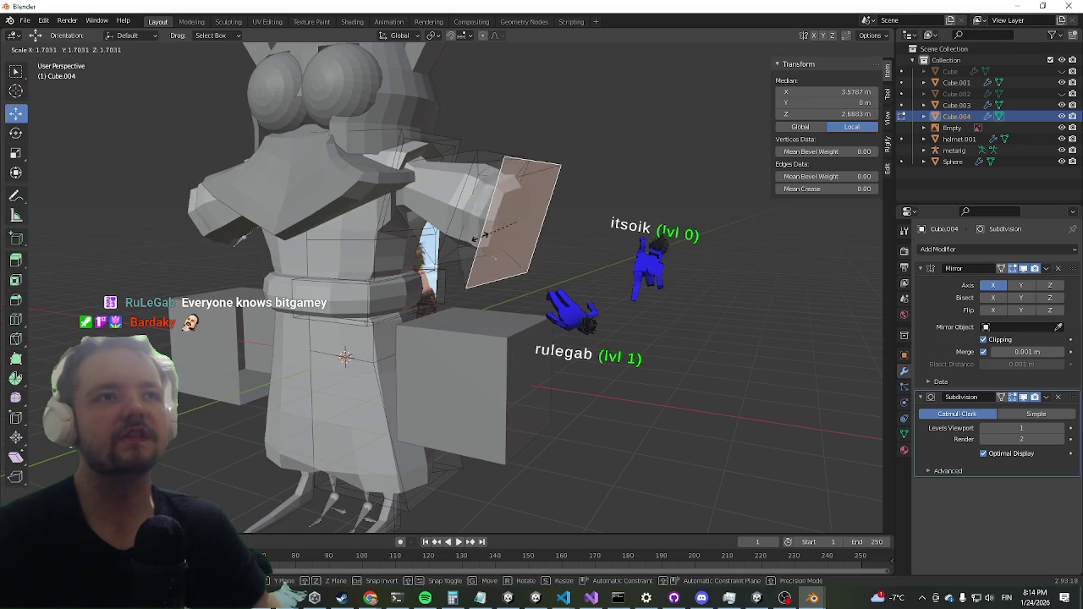
pyautogui.click(505, 231)
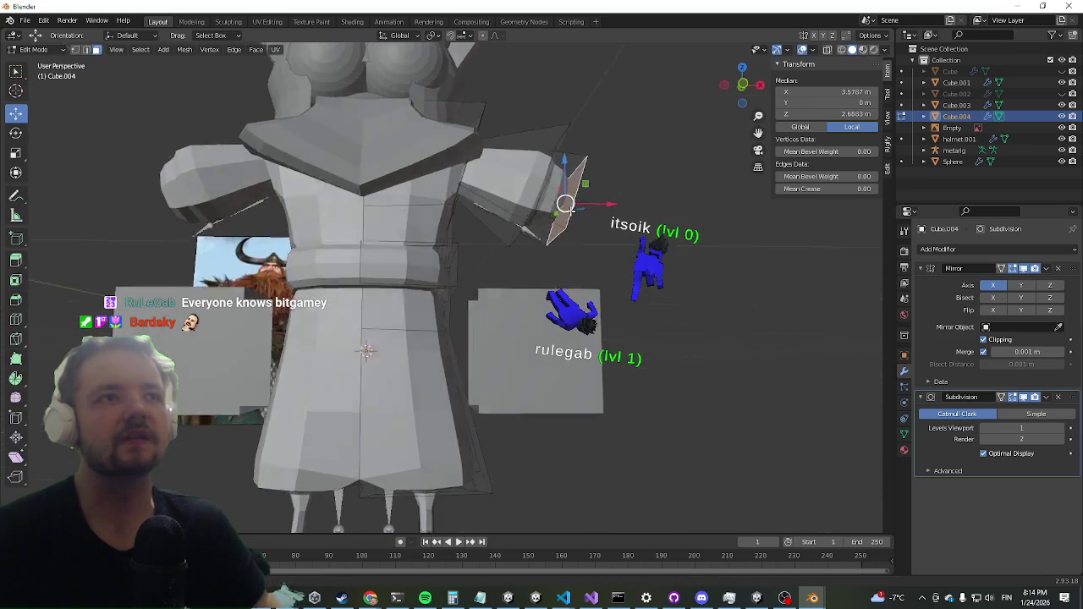
# Step: Extrude the enlarged end face further out along its normal
pyautogui.moveTo(569, 208)
pyautogui.mouseDown()
pyautogui.moveTo(568, 174)
pyautogui.moveTo(573, 212)
pyautogui.moveTo(592, 229)
pyautogui.moveTo(516, 235)
pyautogui.moveTo(581, 230)
pyautogui.moveTo(551, 234)
pyautogui.moveTo(562, 240)
pyautogui.mouseUp()
pyautogui.moveTo(339, 328); pyautogui.dragTo(354, 331)
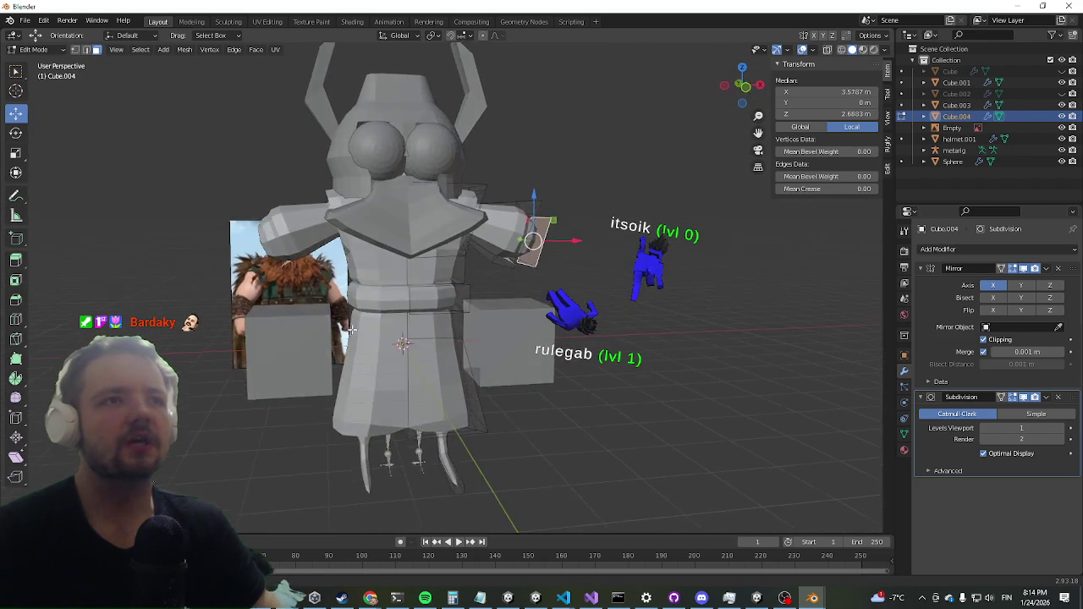
pyautogui.scroll(3, 354, 331)
pyautogui.moveTo(596, 217); pyautogui.dragTo(548, 240)
pyautogui.press('e')
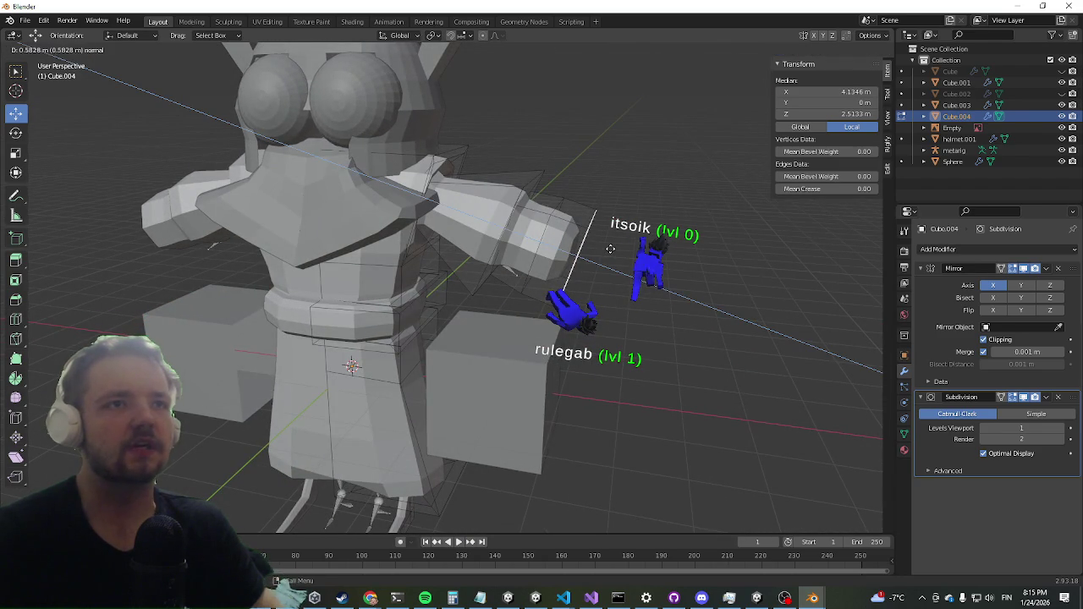
pyautogui.click(610, 248)
# Step: Shrink the sleeve end face and extrude it out once more
pyautogui.moveTo(563, 289); pyautogui.dragTo(559, 273)
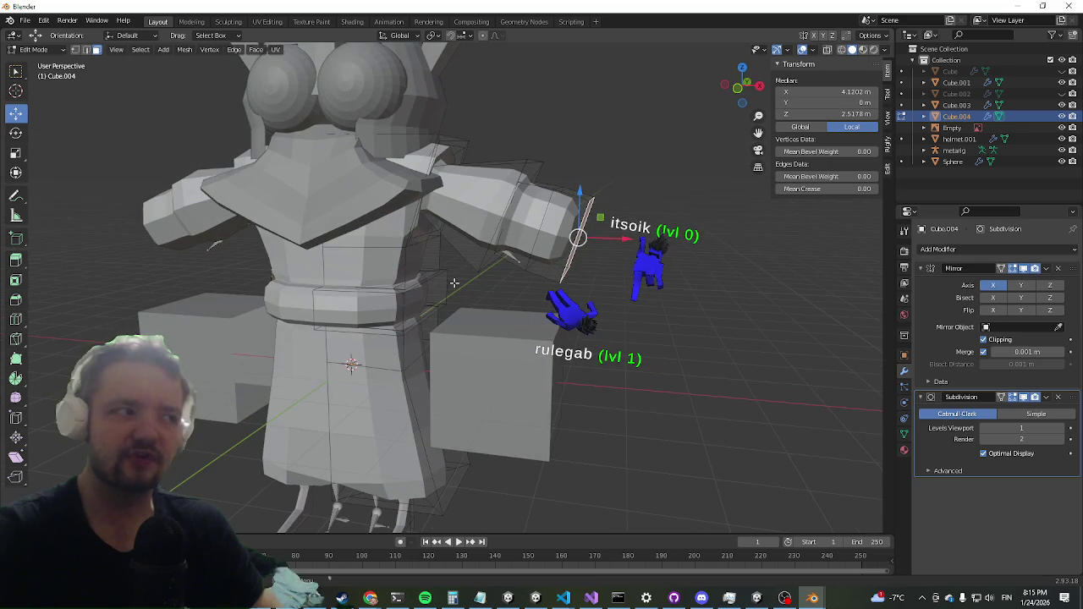
pyautogui.scroll(-3, 318, 291)
pyautogui.moveTo(319, 291)
pyautogui.mouseDown()
pyautogui.moveTo(280, 288)
pyautogui.moveTo(573, 312)
pyautogui.mouseUp()
pyautogui.press('s')
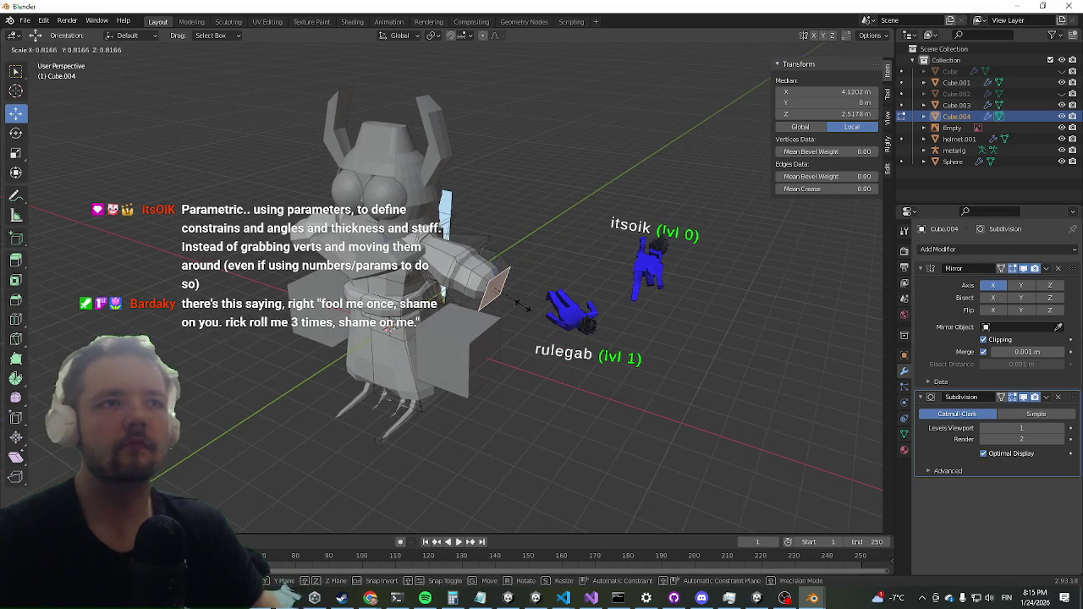
pyautogui.click(511, 302)
pyautogui.press('e')
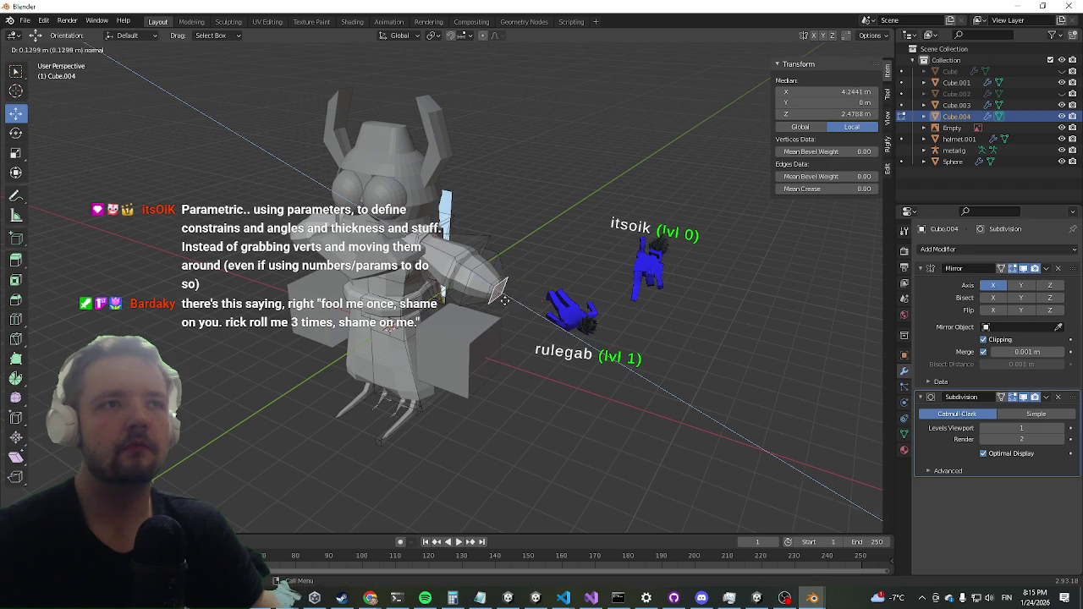
pyautogui.click(539, 316)
# Step: Move the extruded face up and inward toward the shoulder
pyautogui.moveTo(539, 315); pyautogui.dragTo(463, 343)
pyautogui.press('g')
pyautogui.click(453, 338)
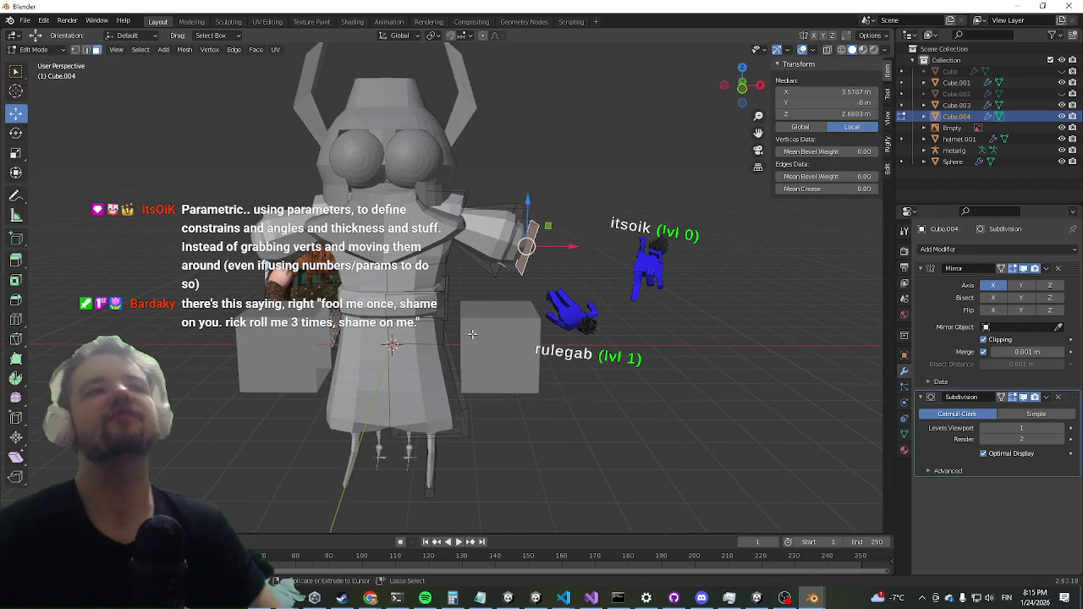
pyautogui.press('g')
pyautogui.click(473, 335)
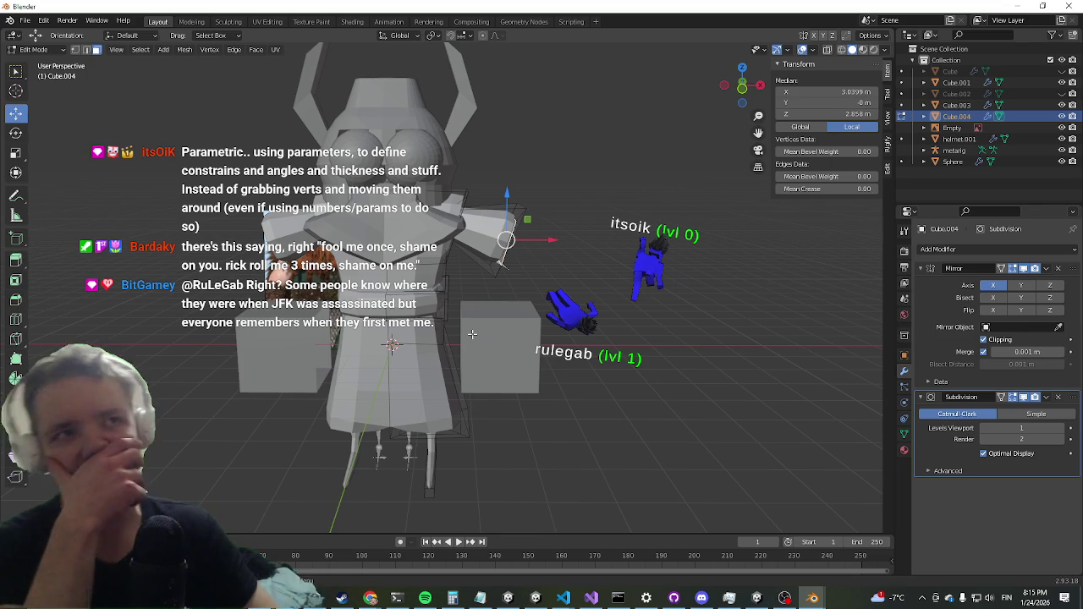
# Step: Select a cuff edge, then select the whole thin cuff piece with Ctrl+L and start moving it
pyautogui.click(473, 335)
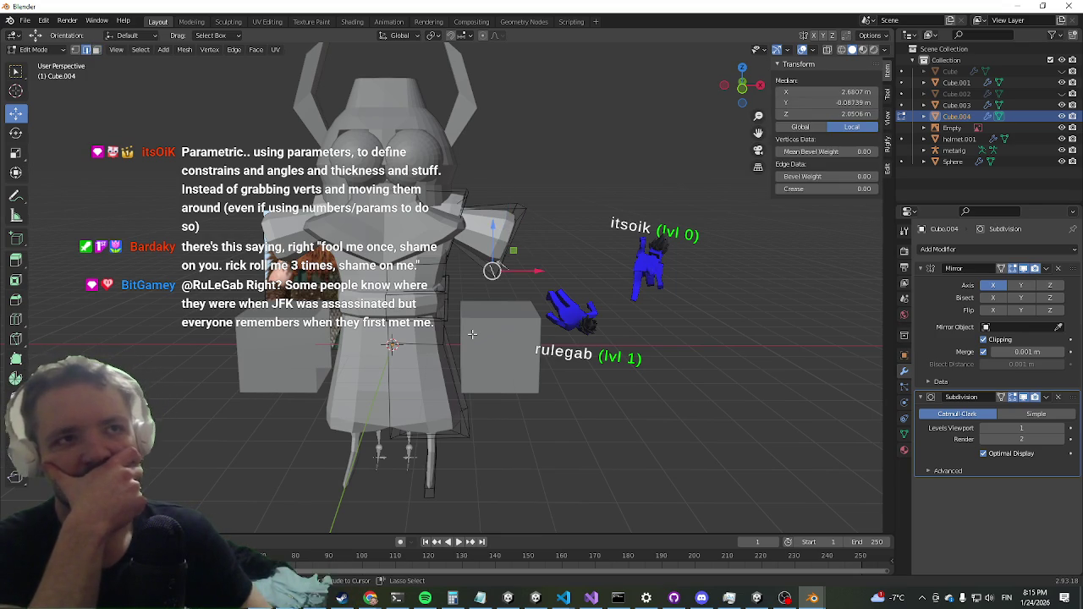
pyautogui.click(473, 335)
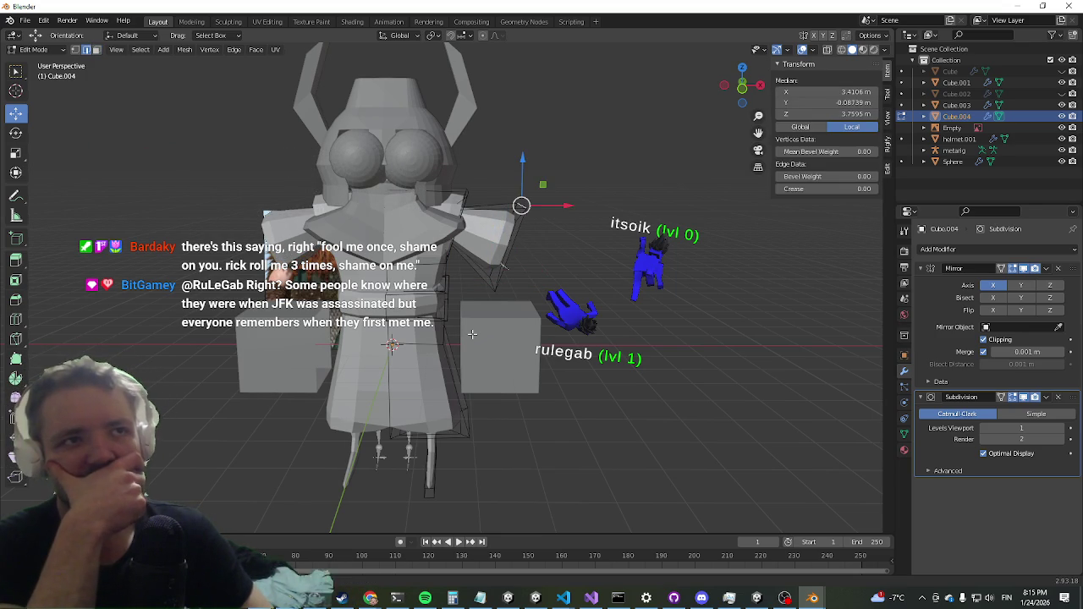
pyautogui.click(472, 335)
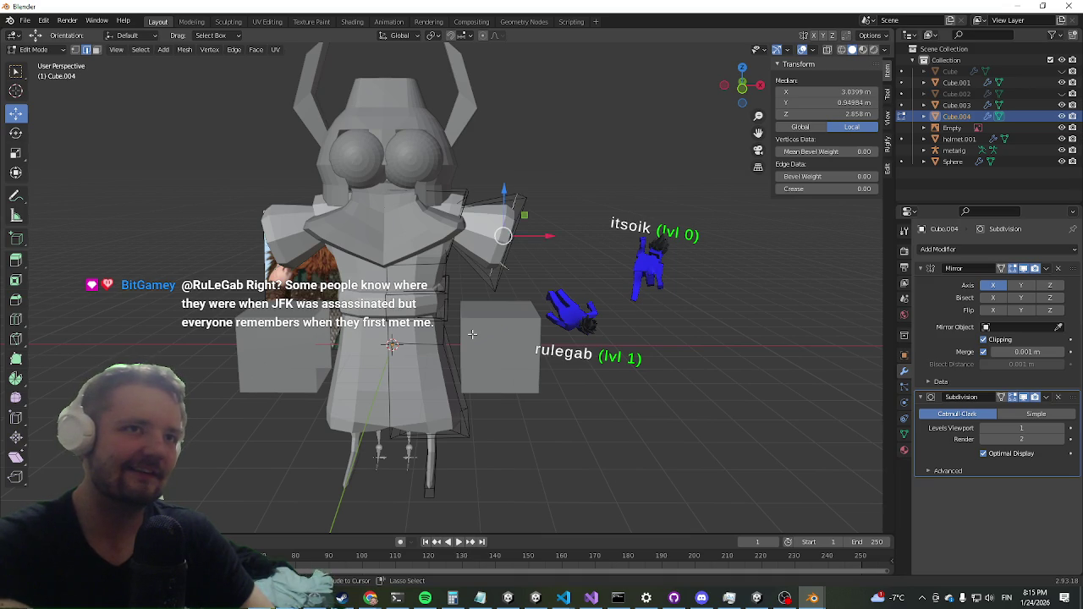
pyautogui.hotkey('ctrl', 'l')
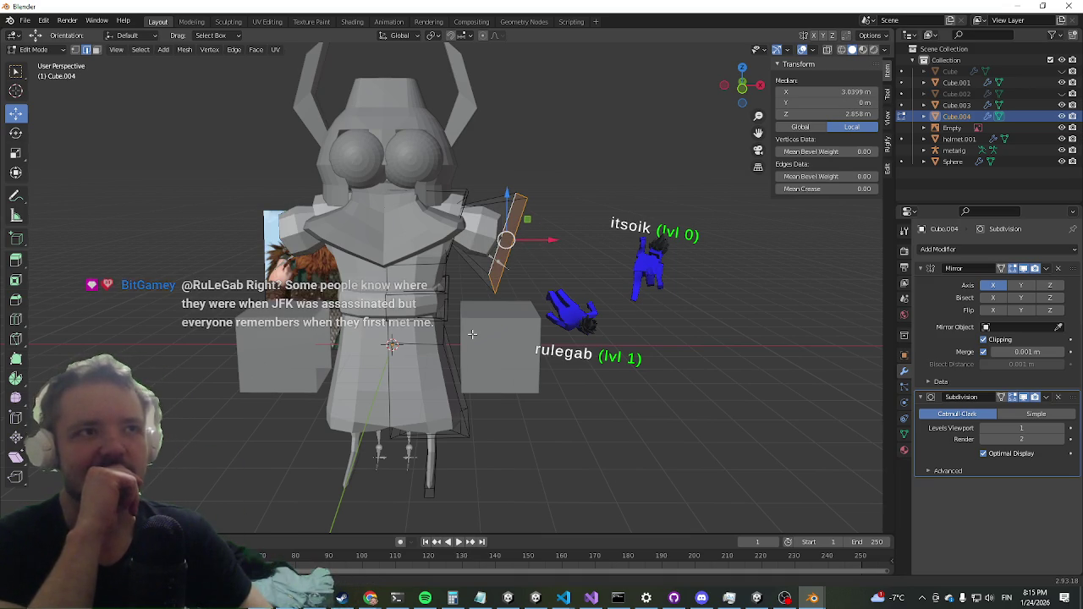
pyautogui.moveTo(596, 252)
pyautogui.mouseDown()
pyautogui.moveTo(494, 305)
pyautogui.moveTo(497, 355)
pyautogui.mouseUp()
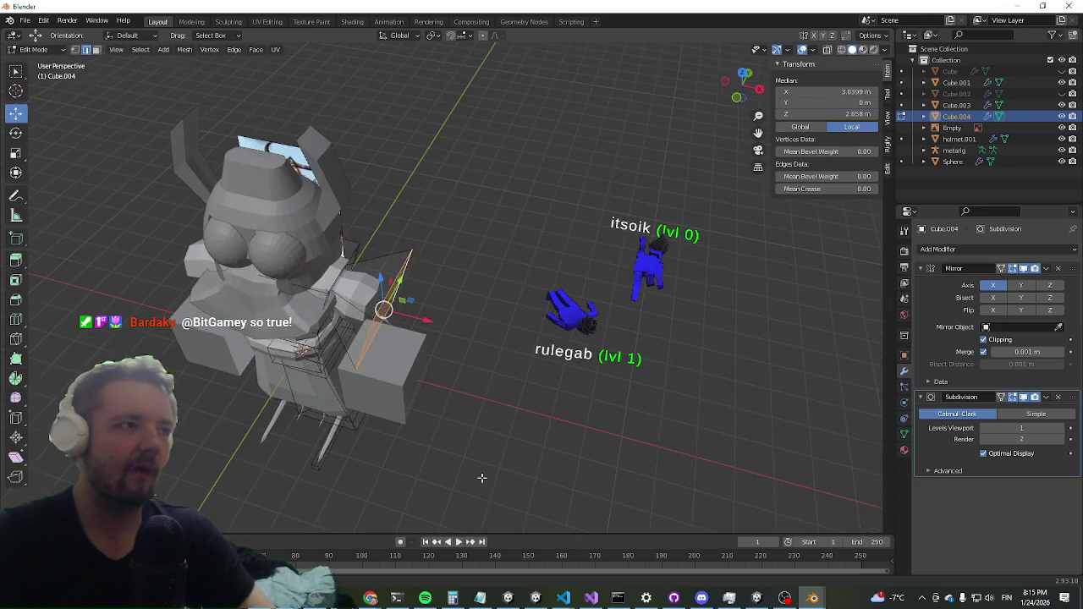
pyautogui.scroll(3, 491, 436)
pyautogui.moveTo(461, 421); pyautogui.dragTo(503, 393)
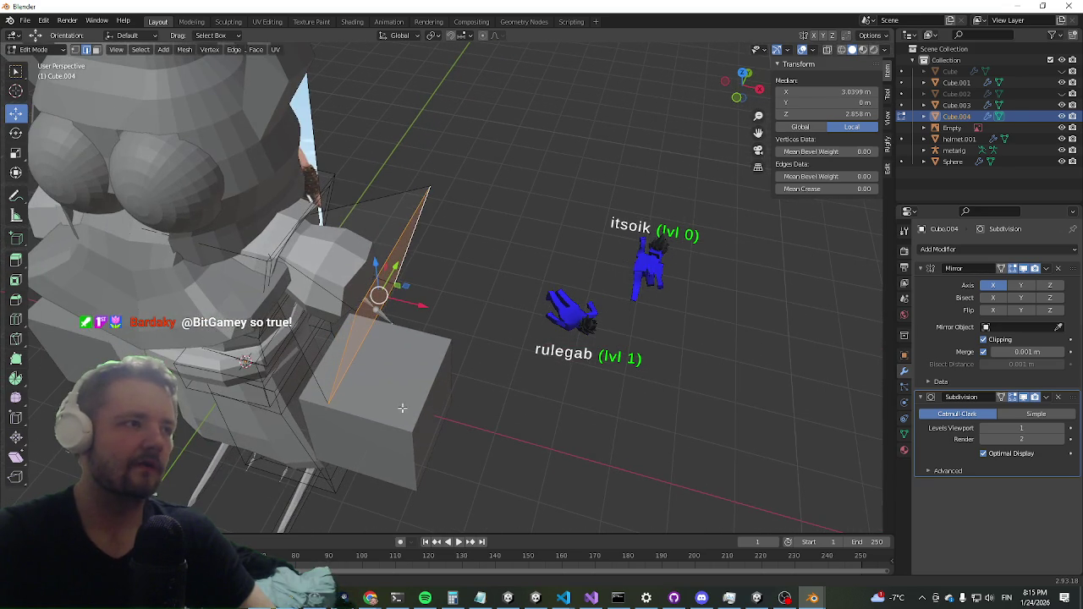
pyautogui.moveTo(286, 370)
pyautogui.mouseDown()
pyautogui.moveTo(387, 253)
pyautogui.moveTo(351, 229)
pyautogui.moveTo(481, 313)
pyautogui.mouseUp()
pyautogui.press('g')
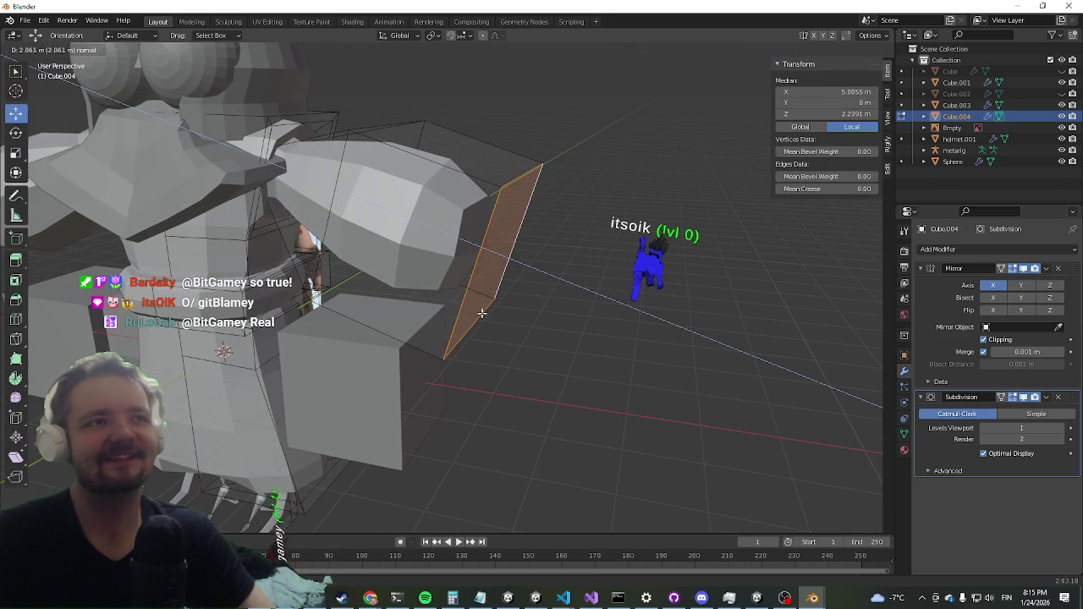
# Step: Confirm the cuff position, bevel the cuff face's edges, and shrink the bevelled face
pyautogui.click(481, 313)
pyautogui.moveTo(499, 272); pyautogui.dragTo(482, 283)
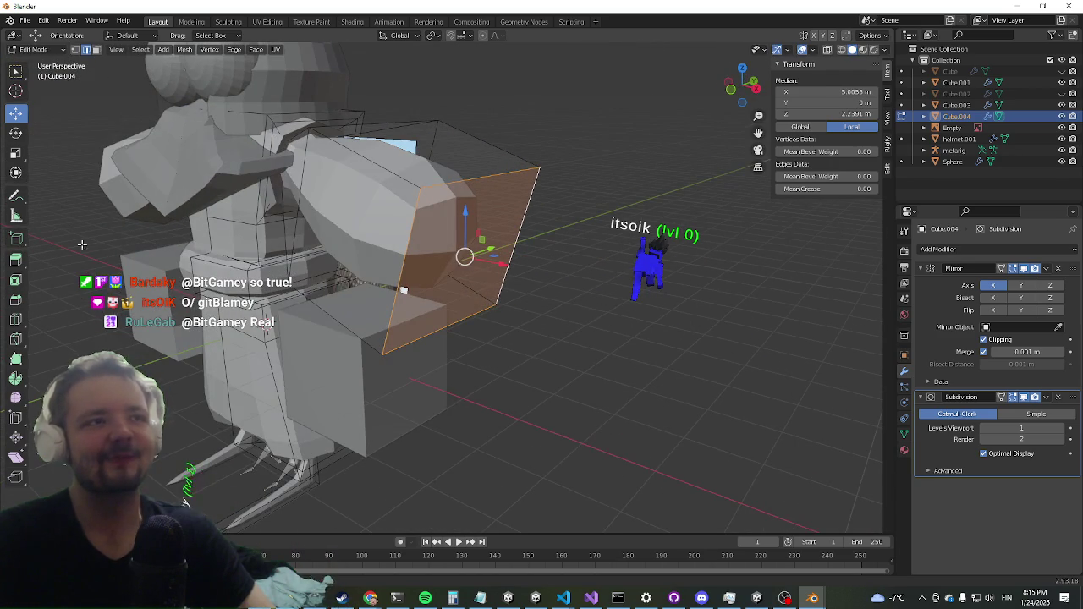
pyautogui.click(21, 302)
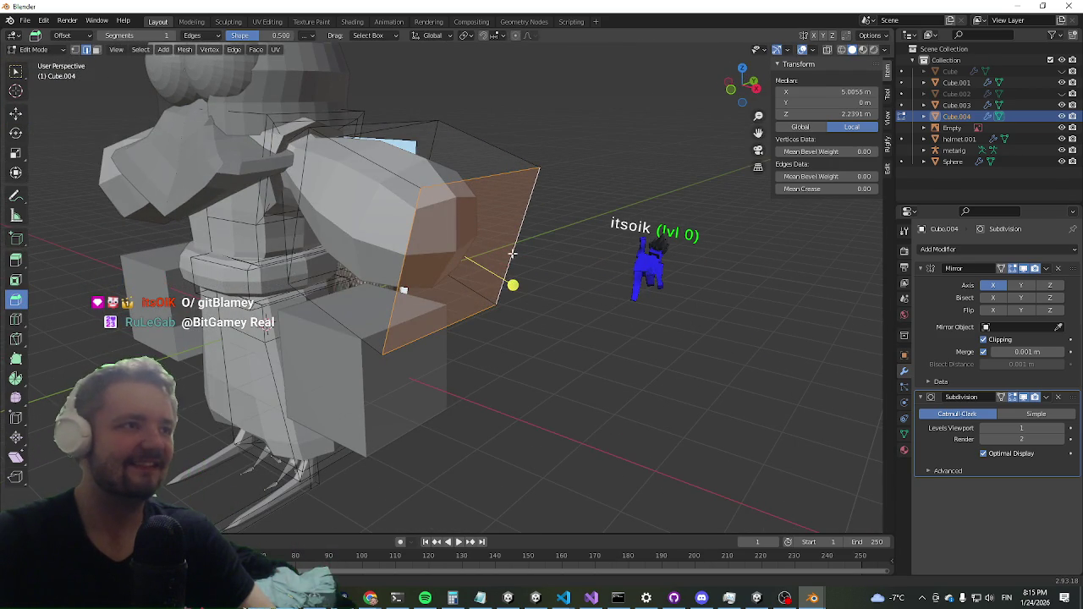
pyautogui.moveTo(469, 269)
pyautogui.mouseDown()
pyautogui.moveTo(581, 350)
pyautogui.moveTo(559, 333)
pyautogui.moveTo(682, 358)
pyautogui.moveTo(564, 358)
pyautogui.moveTo(597, 347)
pyautogui.moveTo(561, 334)
pyautogui.moveTo(557, 256)
pyautogui.moveTo(412, 288)
pyautogui.moveTo(552, 339)
pyautogui.moveTo(520, 303)
pyautogui.moveTo(540, 309)
pyautogui.mouseUp()
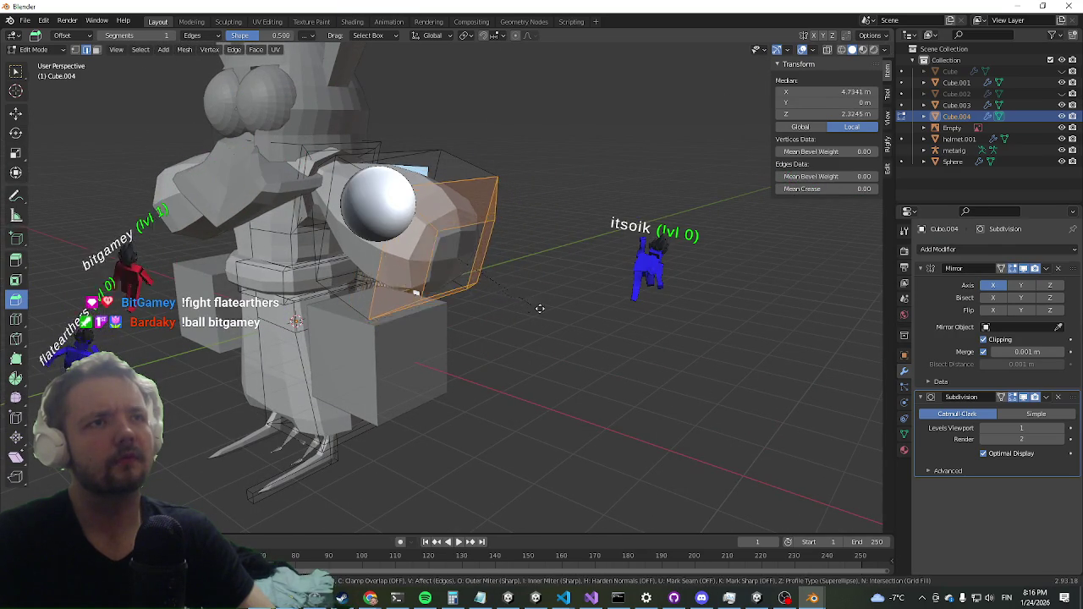
pyautogui.click(551, 313)
pyautogui.scroll(3, 536, 273)
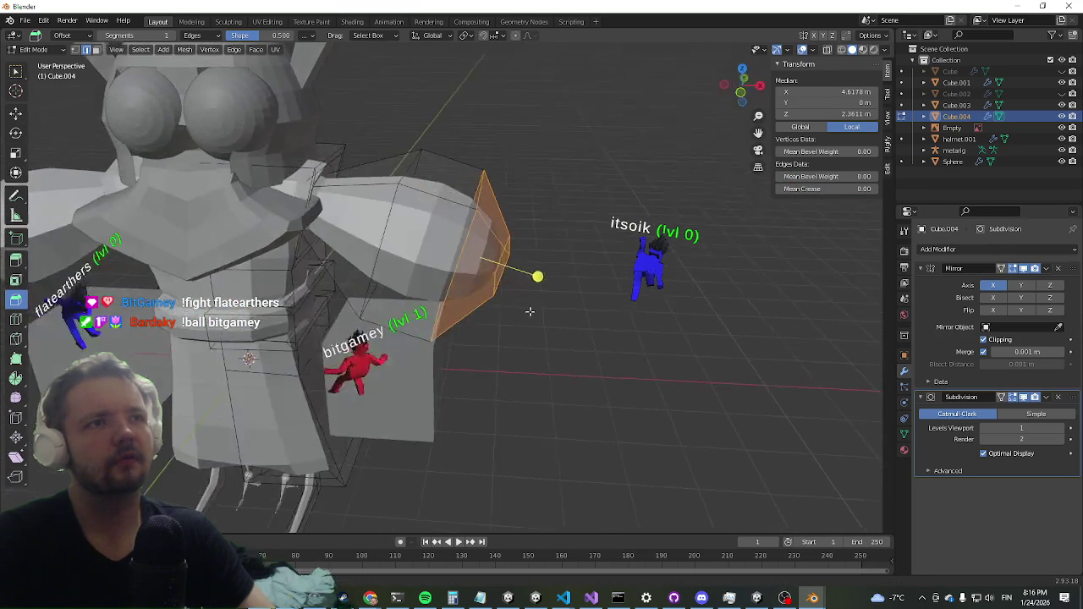
pyautogui.press('s')
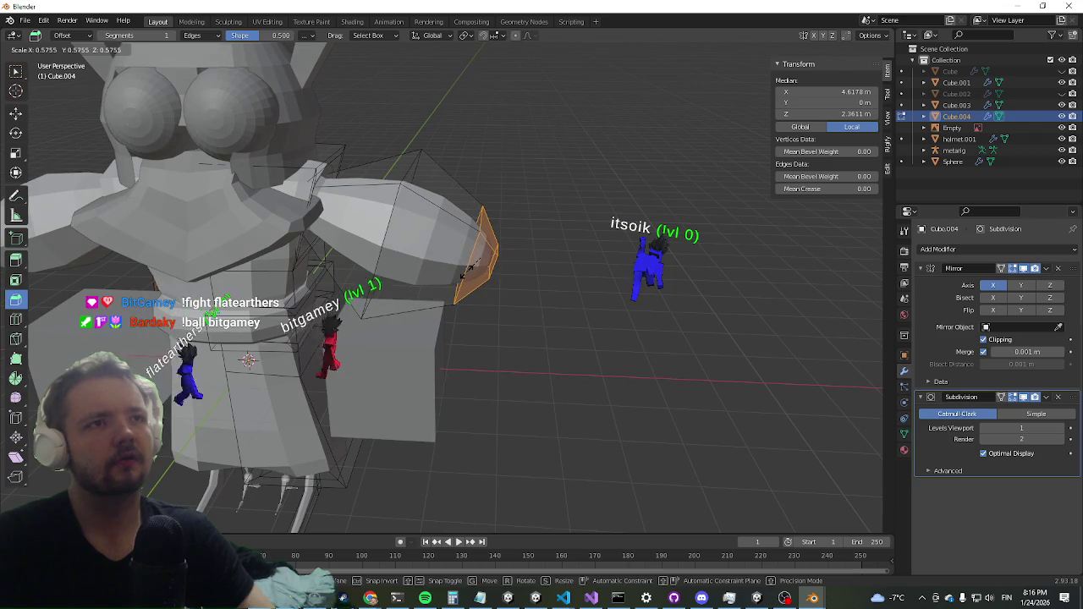
pyautogui.click(469, 269)
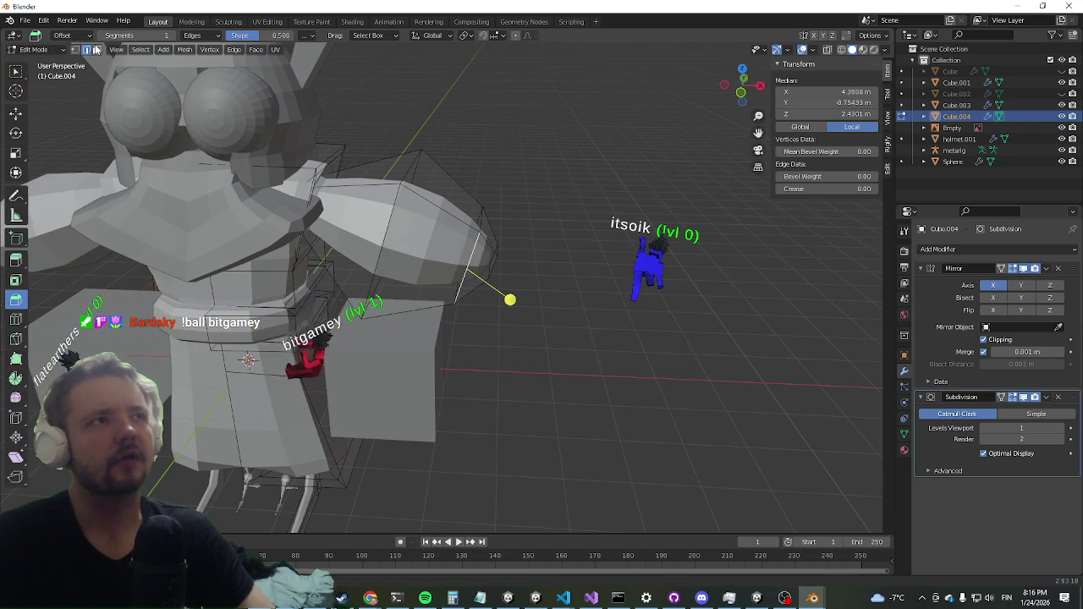
# Step: Select the adjacent arm faces and scale them slightly smaller
pyautogui.click(510, 300)
pyautogui.click(446, 265)
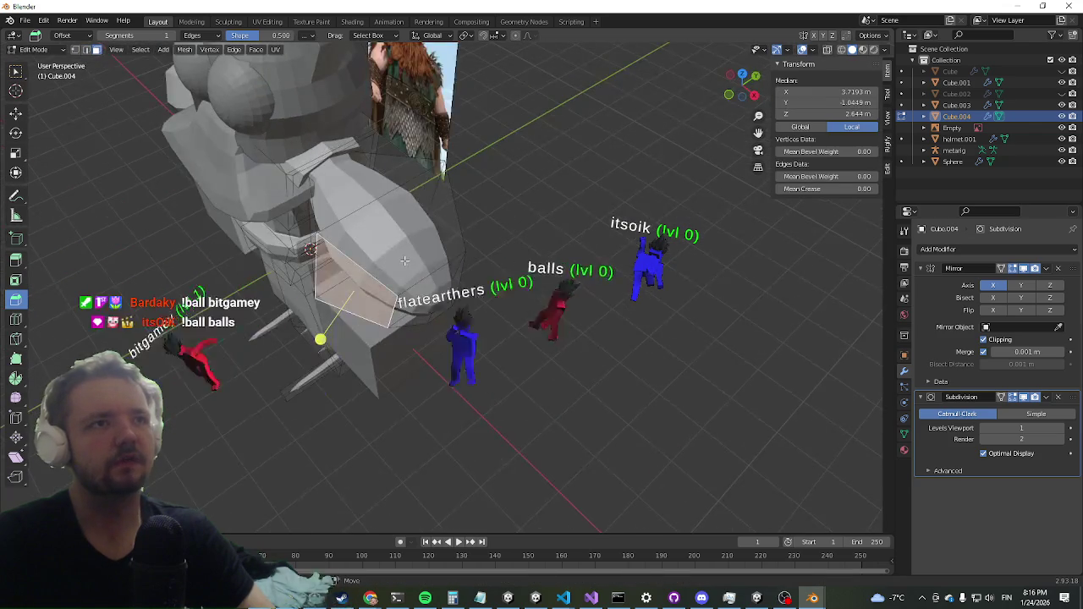
pyautogui.keyDown('shift'); pyautogui.click(414, 248); pyautogui.keyUp('shift')
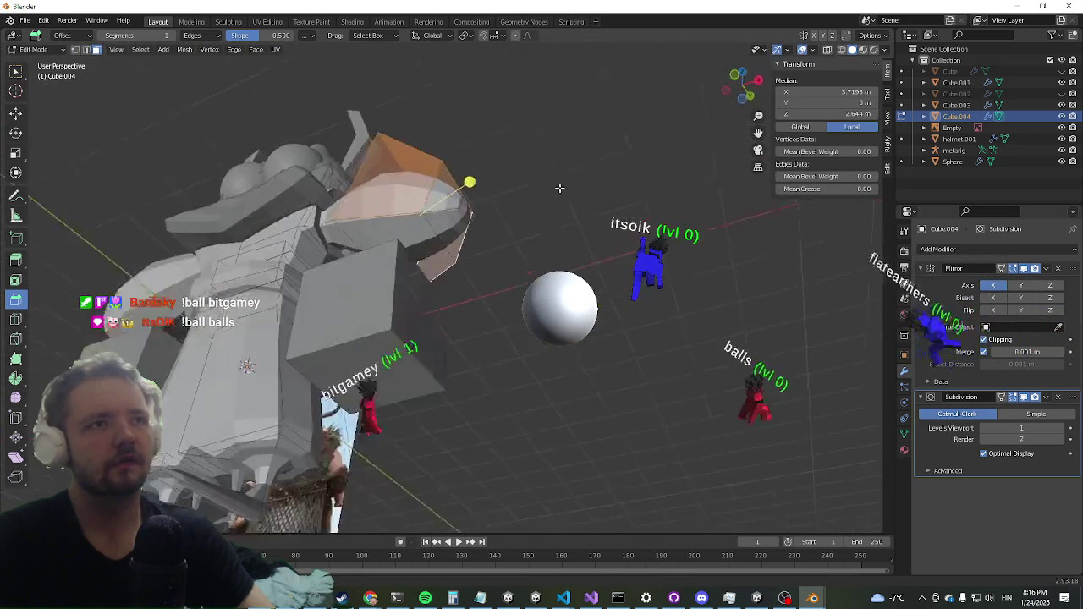
pyautogui.press('s')
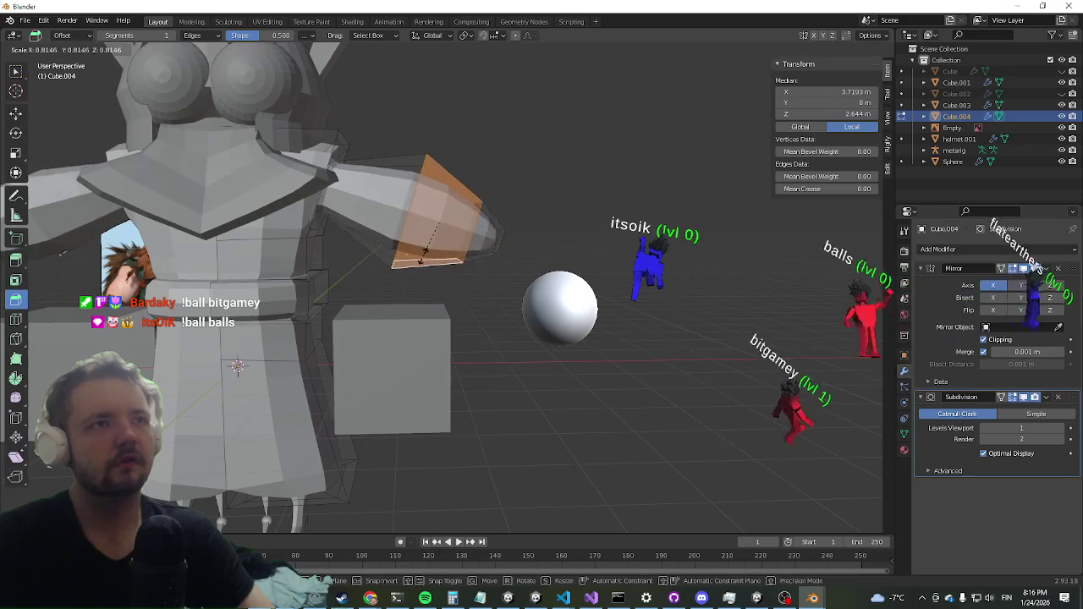
pyautogui.click(496, 237)
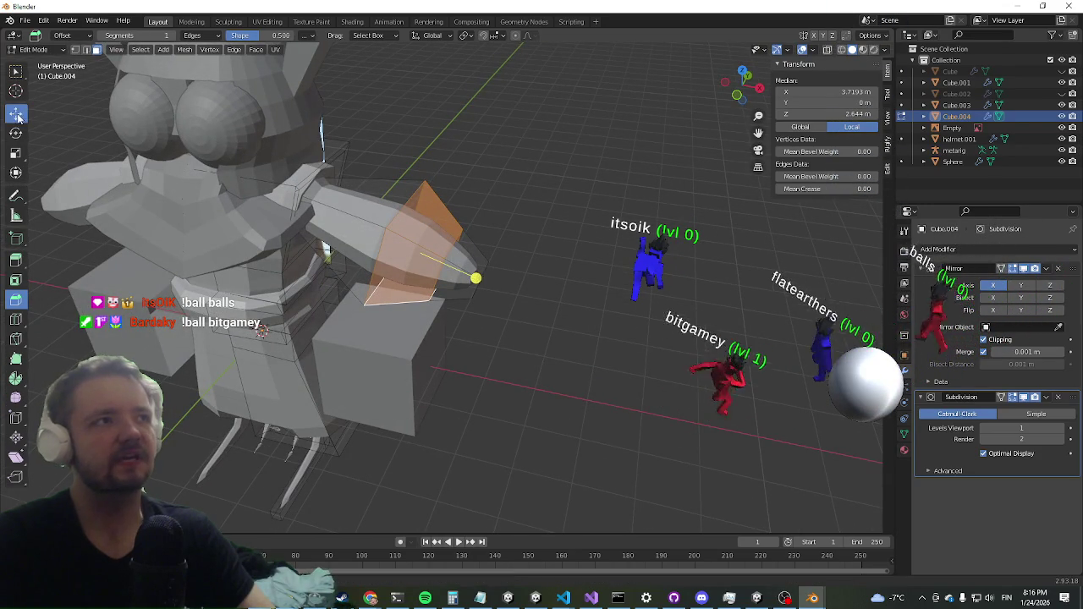
pyautogui.hotkey('shift', 'space')
# Step: Move the arm faces inward along X and pull the arm-tip vertex back
pyautogui.press('g')
pyautogui.moveTo(472, 265); pyautogui.dragTo(423, 259)
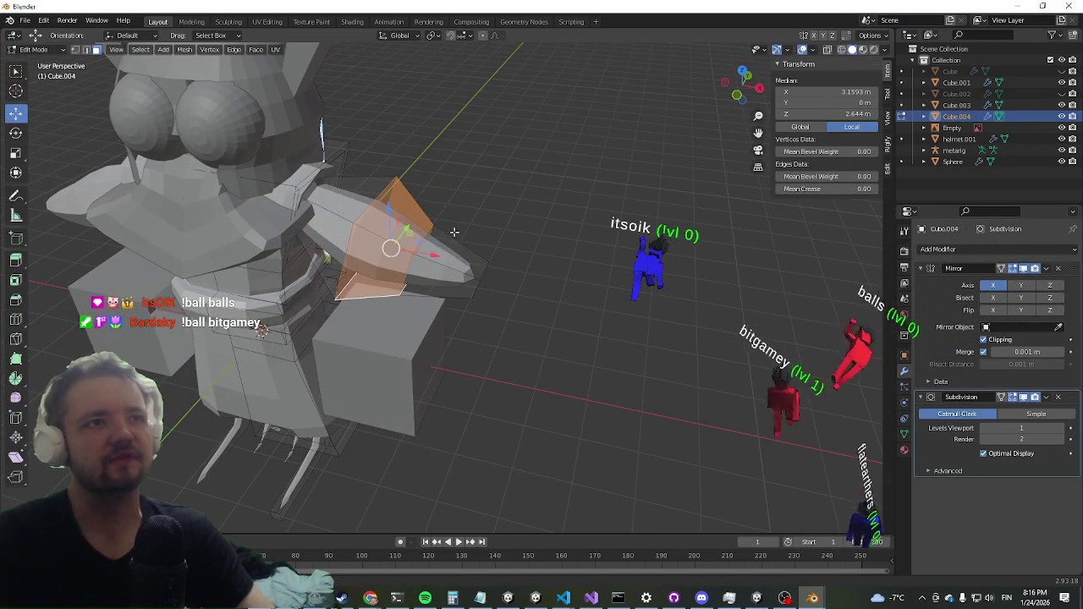
pyautogui.scroll(3, 475, 223)
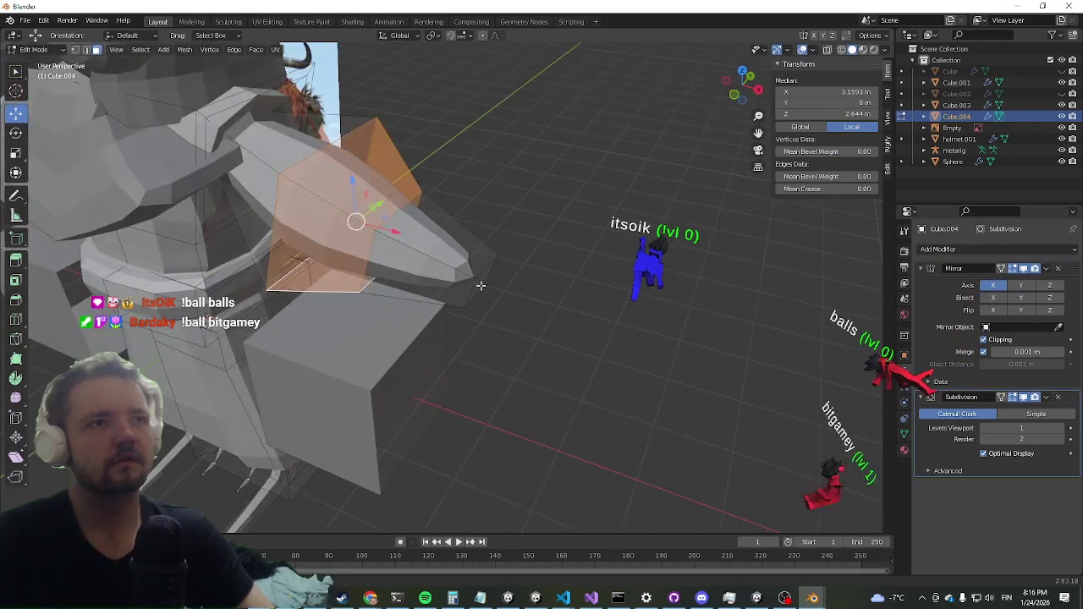
pyautogui.click(482, 280)
pyautogui.moveTo(530, 296); pyautogui.dragTo(473, 263)
pyautogui.scroll(-4, 309, 247)
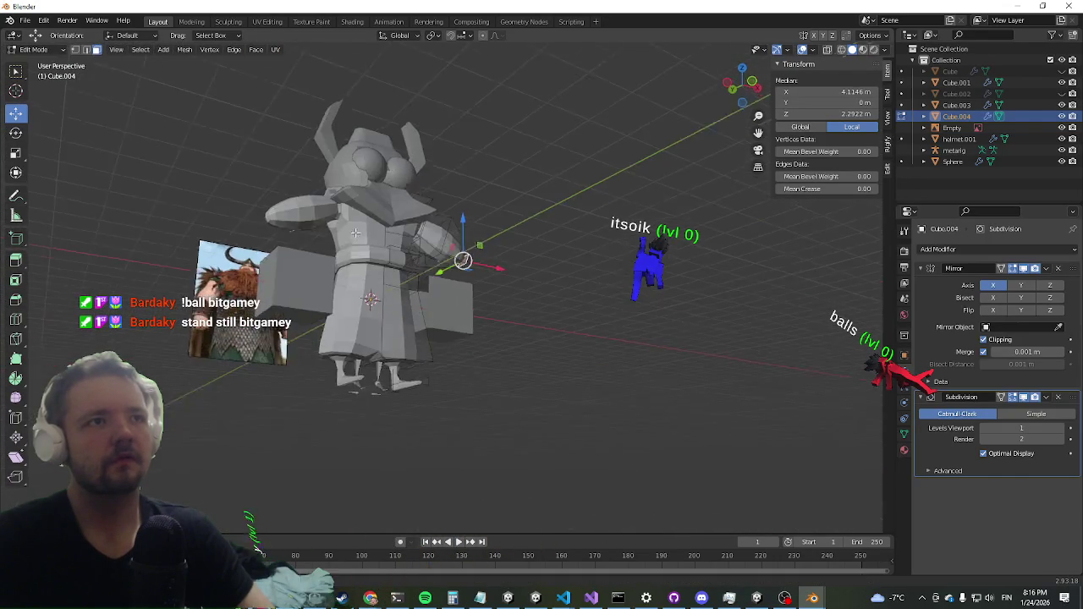
# Step: Select three sleeve-end faces and scale them up to widen the cuff
pyautogui.moveTo(310, 278); pyautogui.dragTo(351, 314)
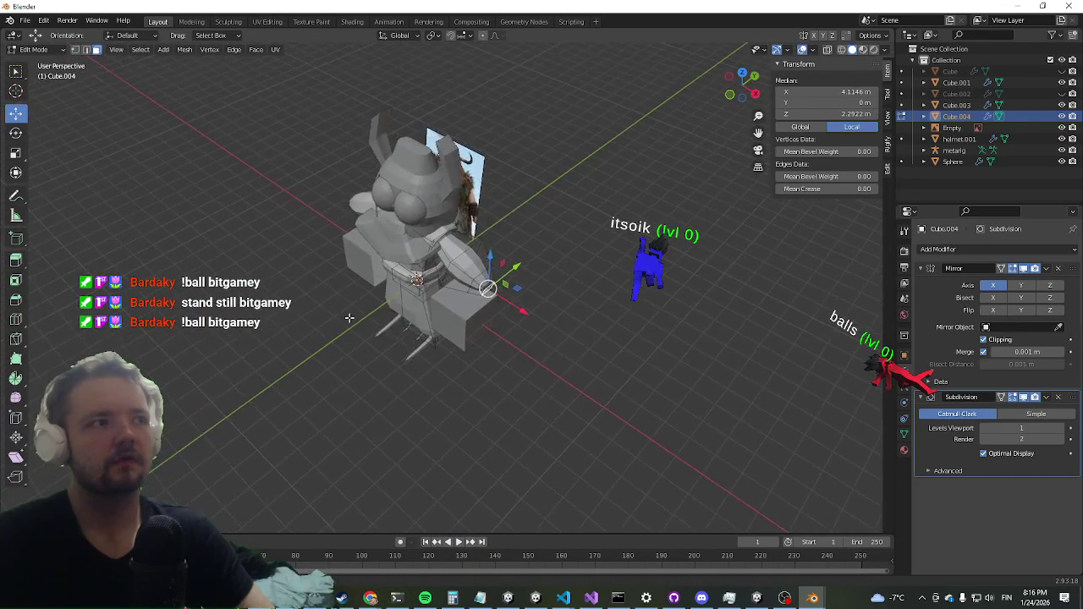
pyautogui.scroll(3, 331, 322)
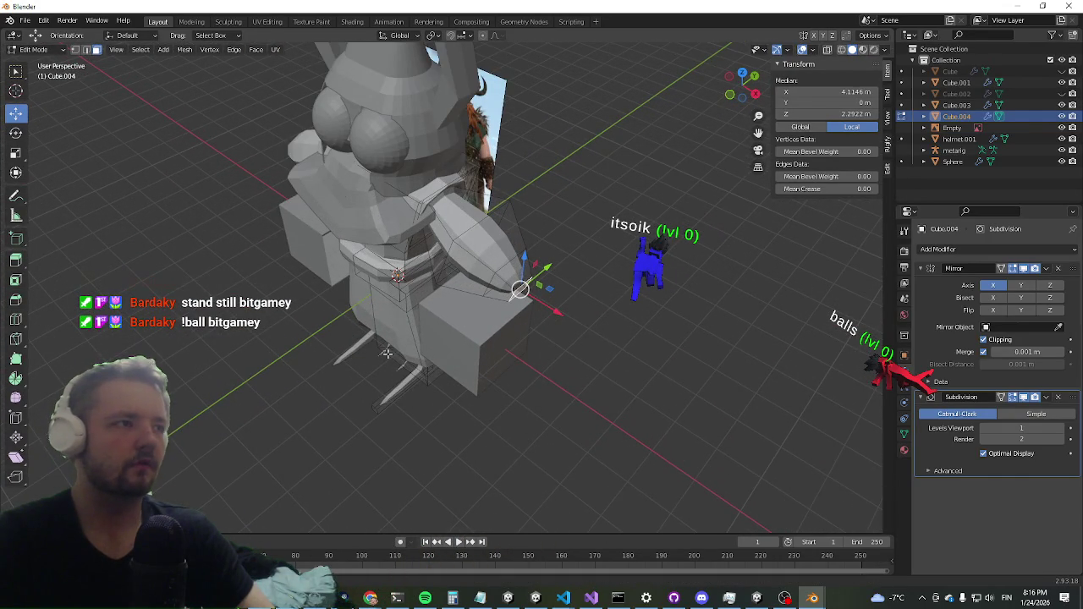
pyautogui.moveTo(387, 353); pyautogui.dragTo(415, 334)
pyautogui.scroll(4, 435, 319)
pyautogui.moveTo(551, 216); pyautogui.dragTo(474, 254)
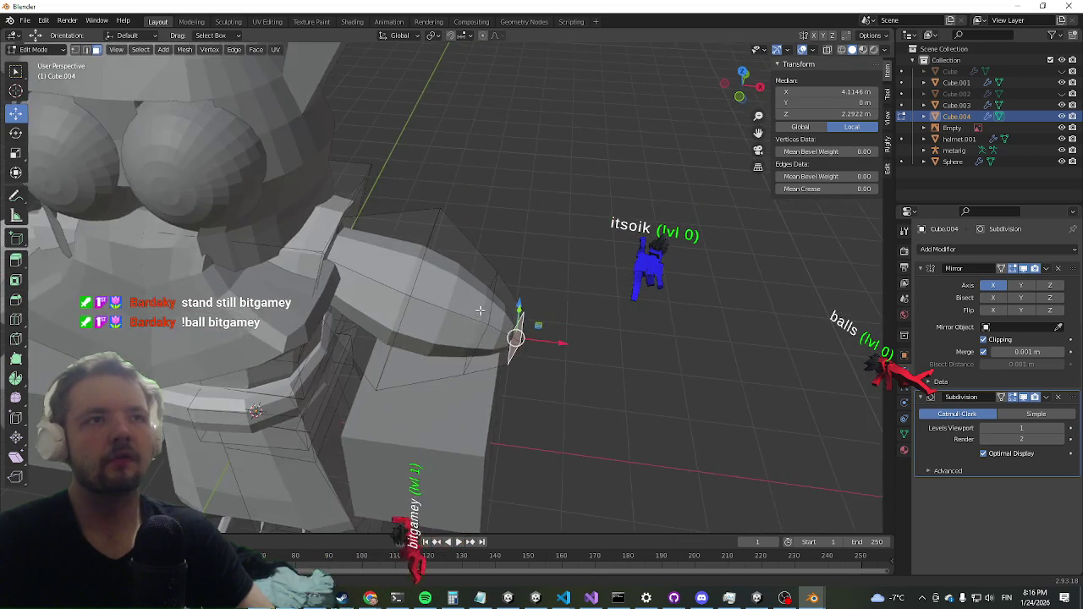
pyautogui.click(472, 242)
pyautogui.keyDown('shift'); pyautogui.click(457, 364); pyautogui.keyUp('shift')
pyautogui.moveTo(457, 364)
pyautogui.mouseDown()
pyautogui.moveTo(474, 251)
pyautogui.moveTo(468, 303)
pyautogui.moveTo(369, 336)
pyautogui.mouseUp()
pyautogui.keyDown('shift'); pyautogui.click(468, 303); pyautogui.keyUp('shift')
pyautogui.scroll(-5, 468, 303)
pyautogui.moveTo(430, 297); pyautogui.dragTo(560, 310)
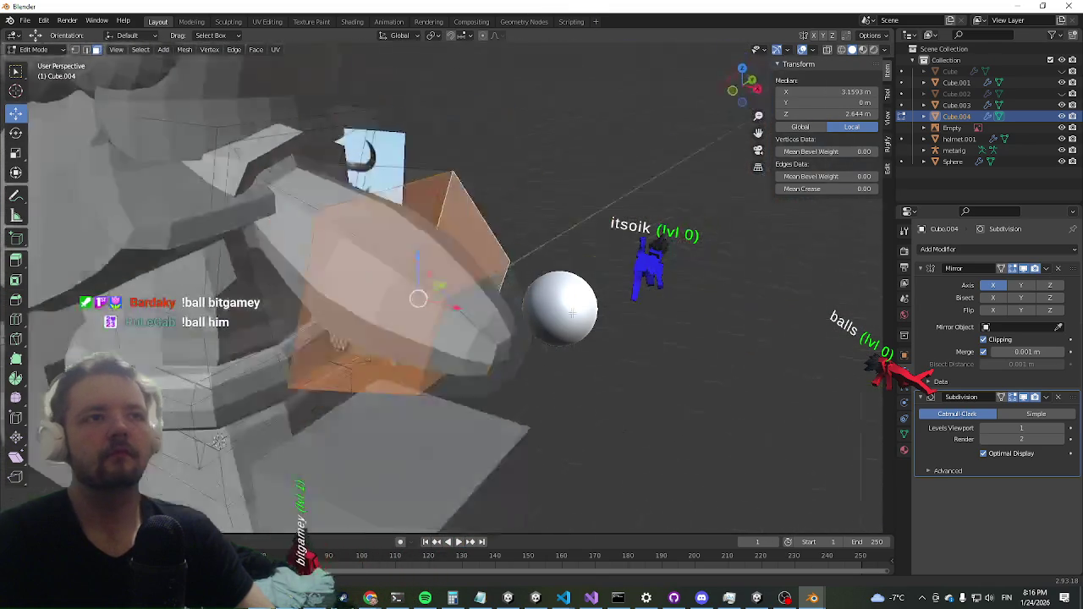
pyautogui.scroll(3, 560, 310)
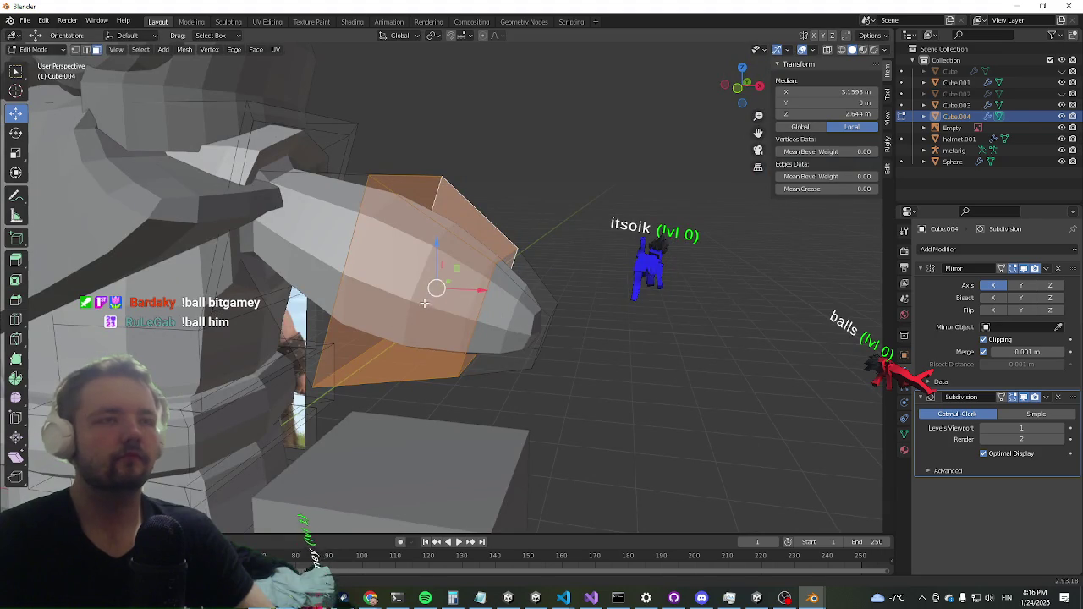
pyautogui.press('s')
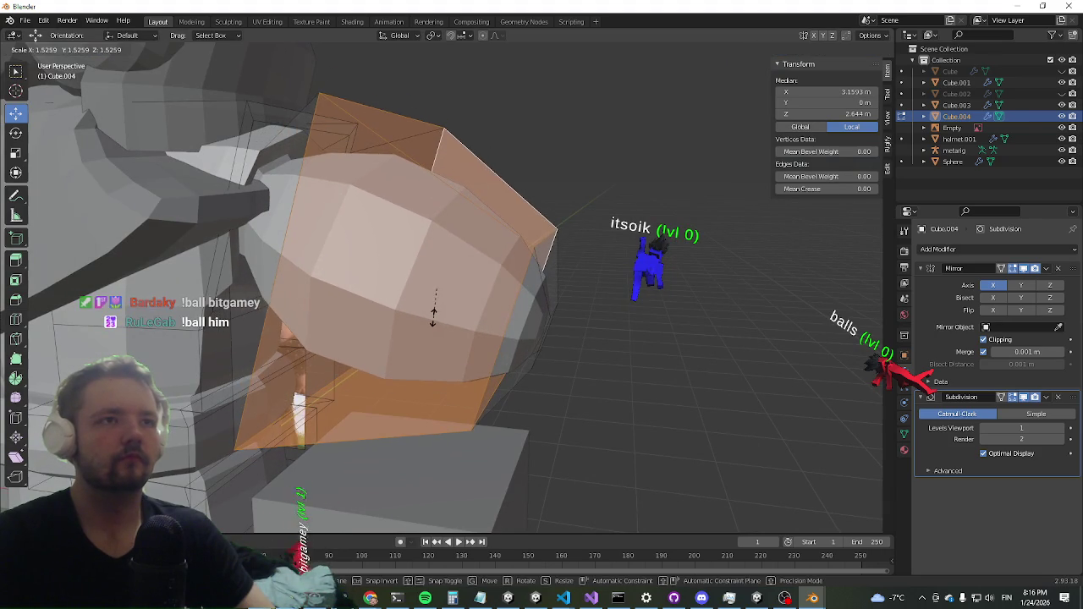
pyautogui.click(434, 313)
# Step: Switch to Edge select mode and begin scaling the cuff edges
pyautogui.moveTo(433, 313)
pyautogui.mouseDown()
pyautogui.moveTo(397, 356)
pyautogui.moveTo(76, 79)
pyautogui.mouseUp()
pyautogui.click(87, 49)
pyautogui.moveTo(406, 321)
pyautogui.mouseDown()
pyautogui.moveTo(514, 340)
pyautogui.moveTo(471, 290)
pyautogui.mouseUp()
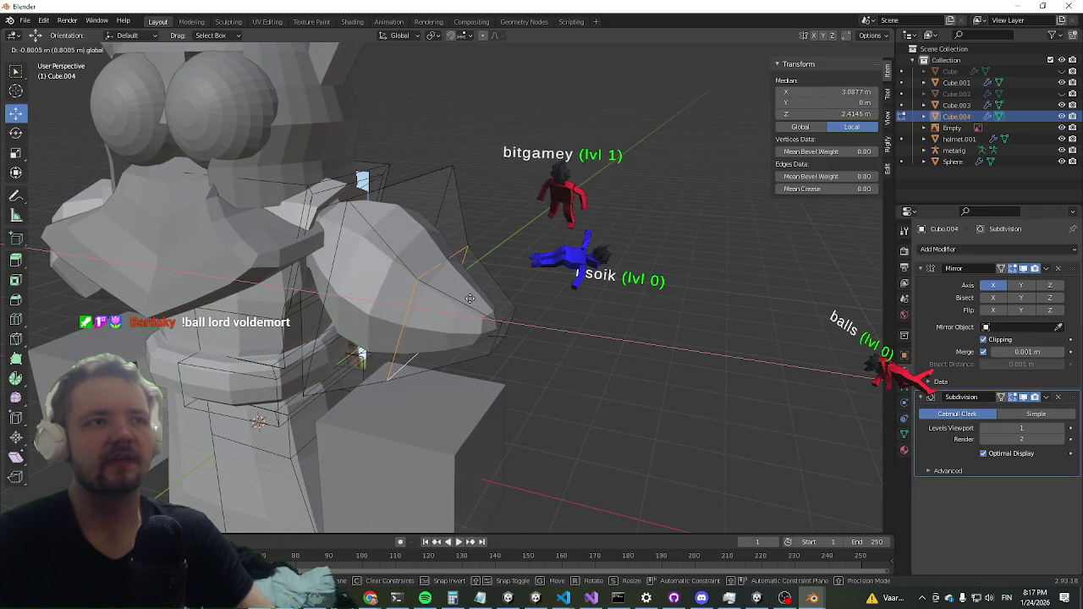
pyautogui.press('s')
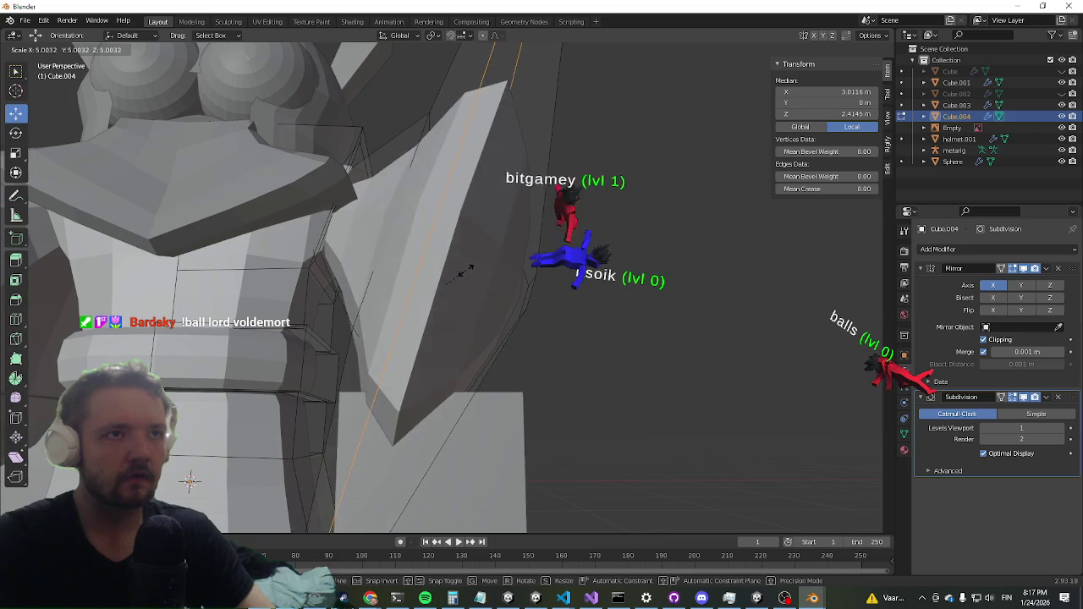
# Step: Confirm the outward stretch of the cuff edges and zoom around to check the bell flare
pyautogui.click(456, 271)
pyautogui.scroll(-4, 455, 270)
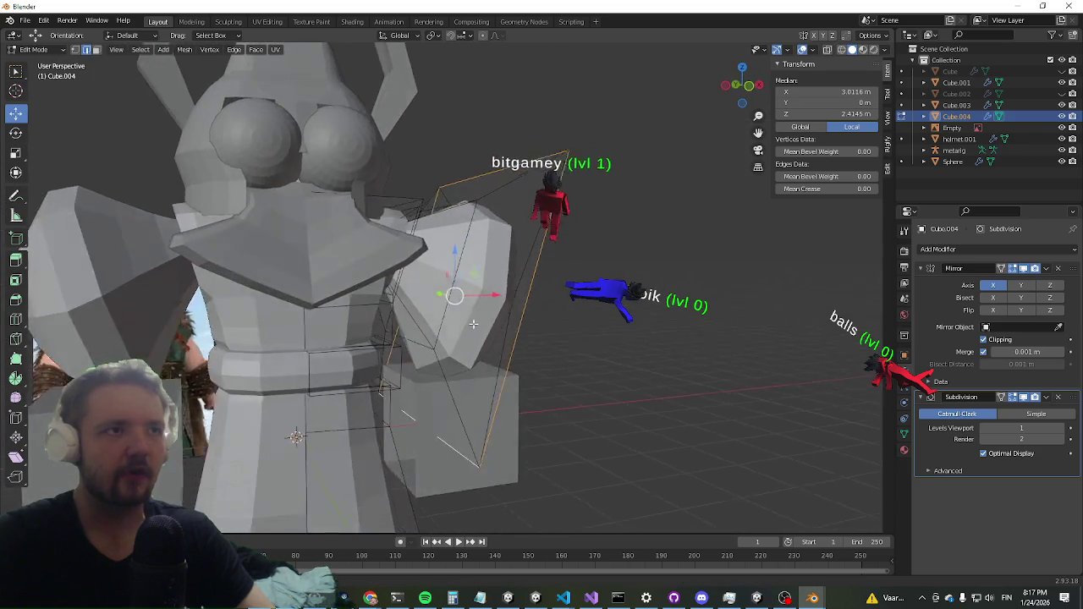
pyautogui.scroll(1, 412, 338)
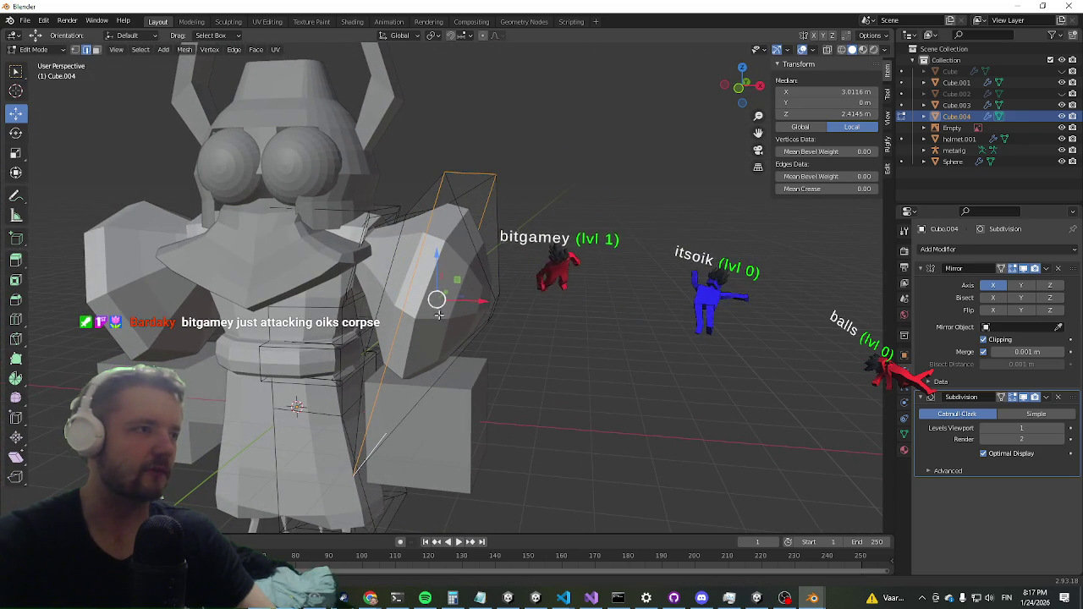
pyautogui.hscroll(-5, 353, 352)
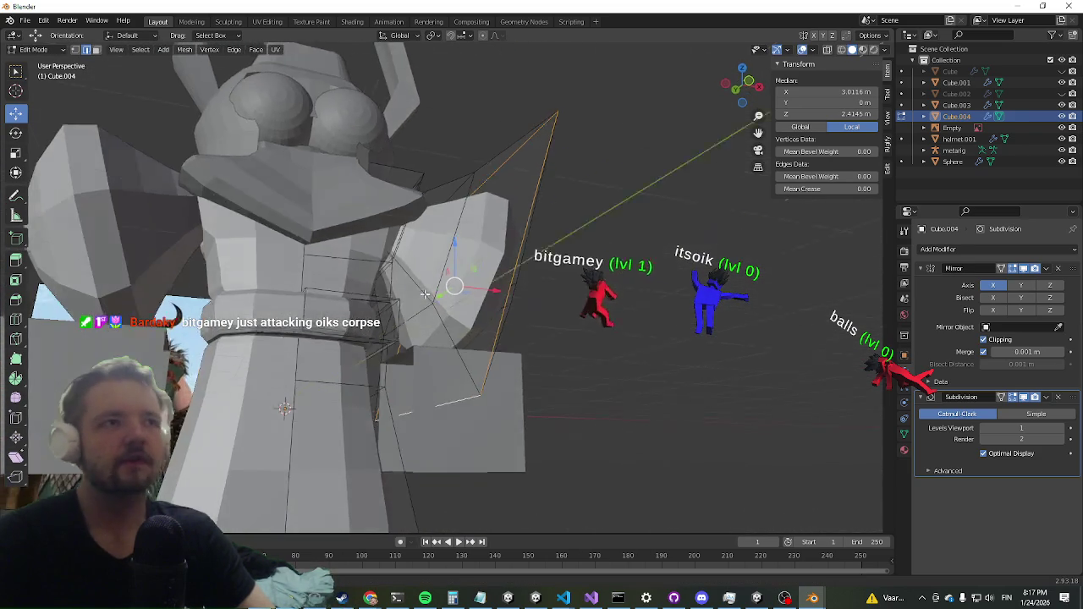
pyautogui.scroll(-5, 415, 343)
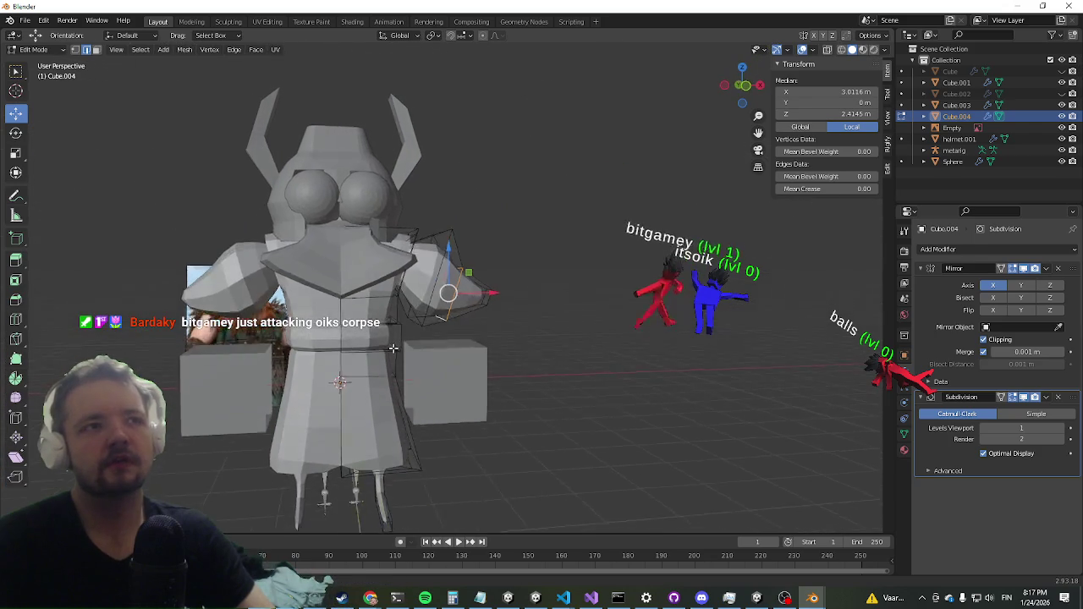
pyautogui.scroll(5, 442, 353)
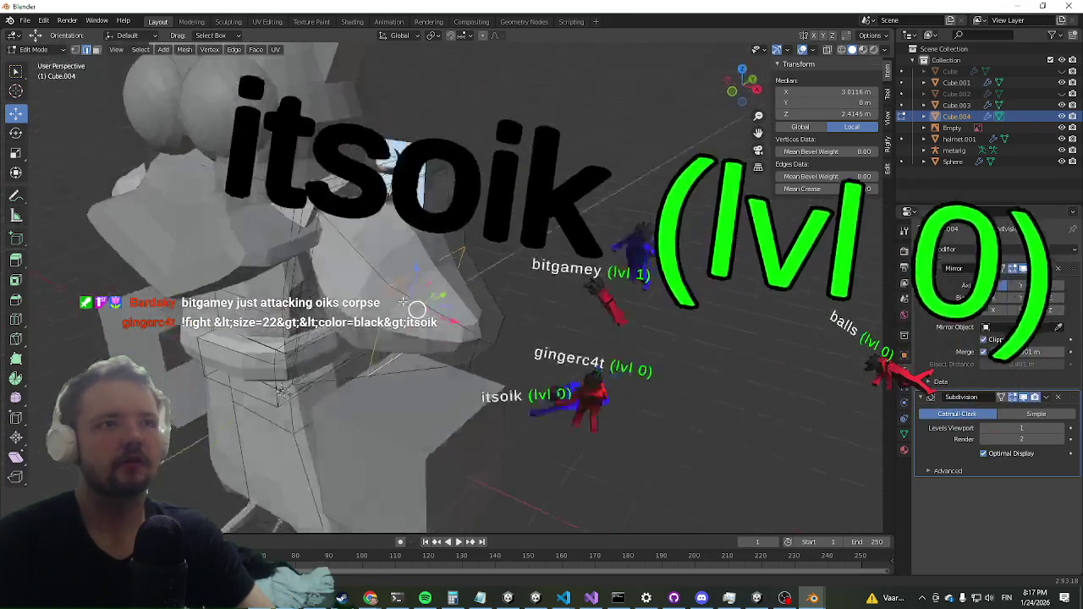
pyautogui.scroll(-5, 464, 339)
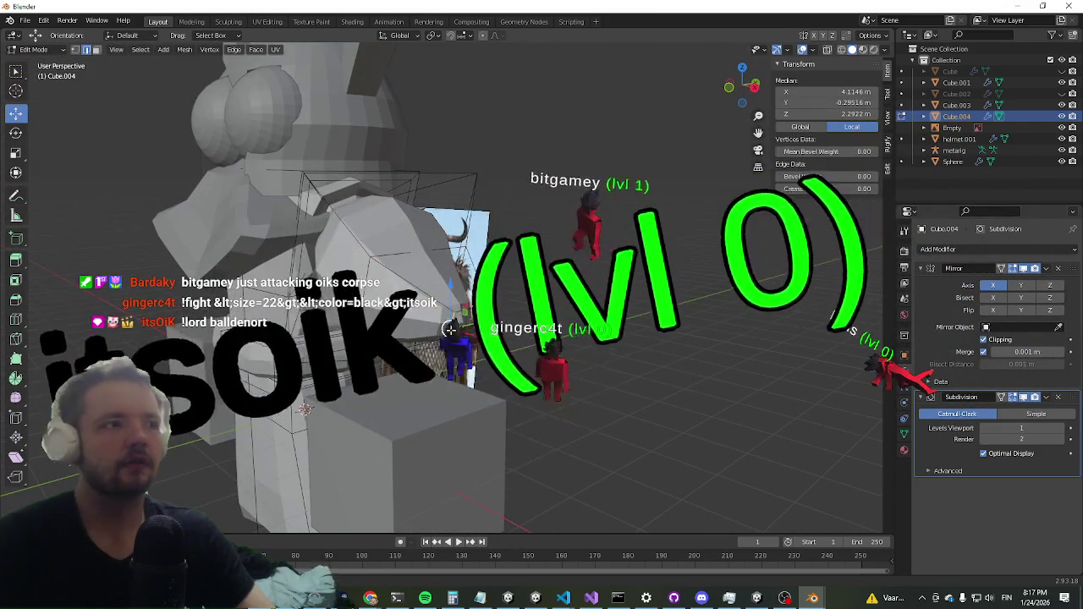
pyautogui.scroll(-3, 441, 356)
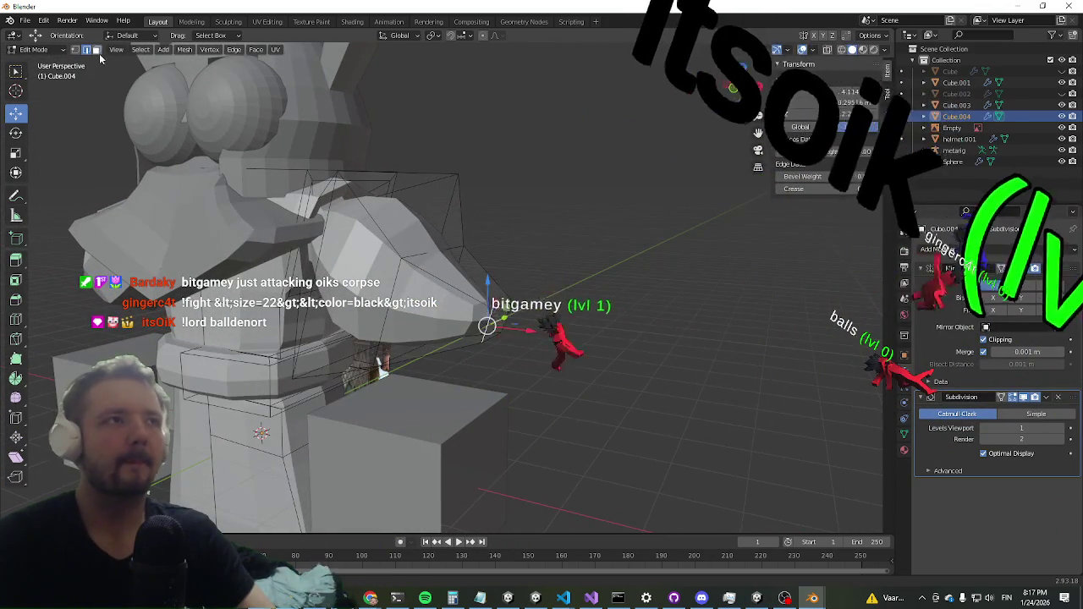
# Step: Extrude the cuff's end face outward into a long stub
pyautogui.click(474, 344)
pyautogui.press('e')
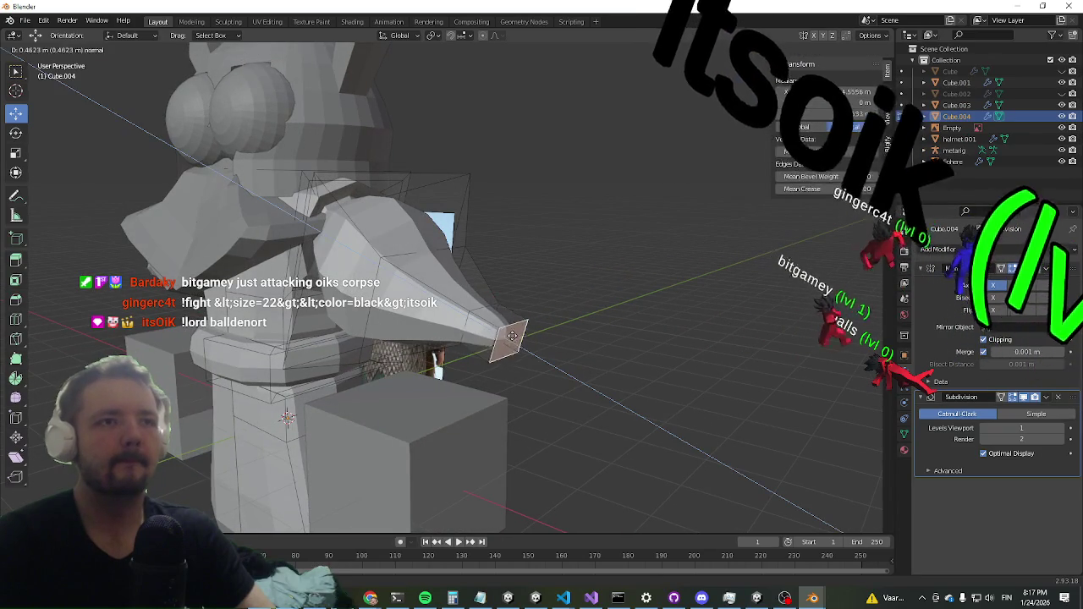
pyautogui.click(553, 357)
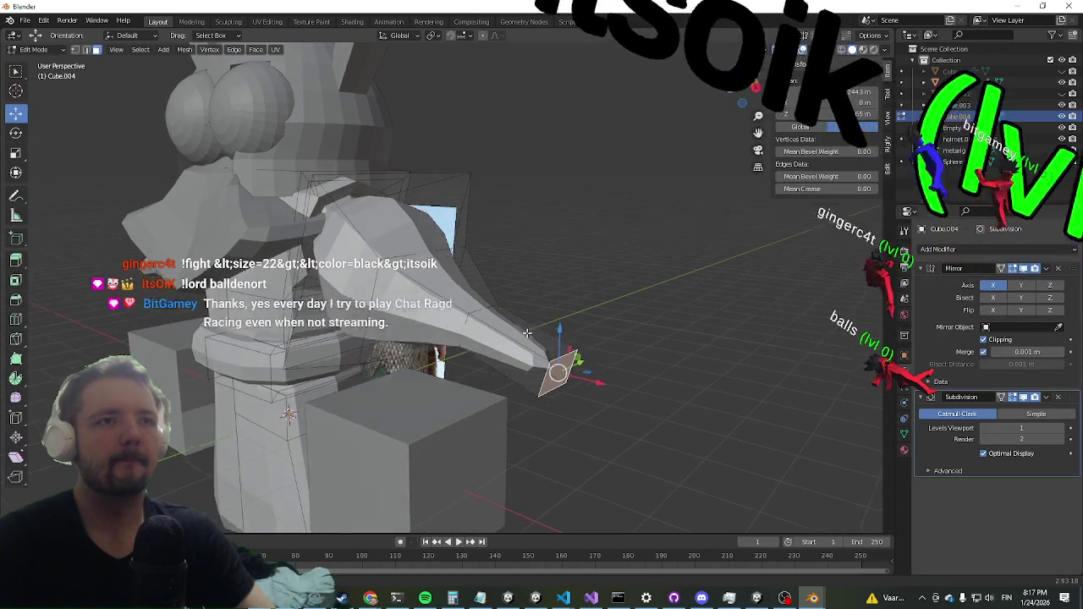
pyautogui.scroll(3, 474, 305)
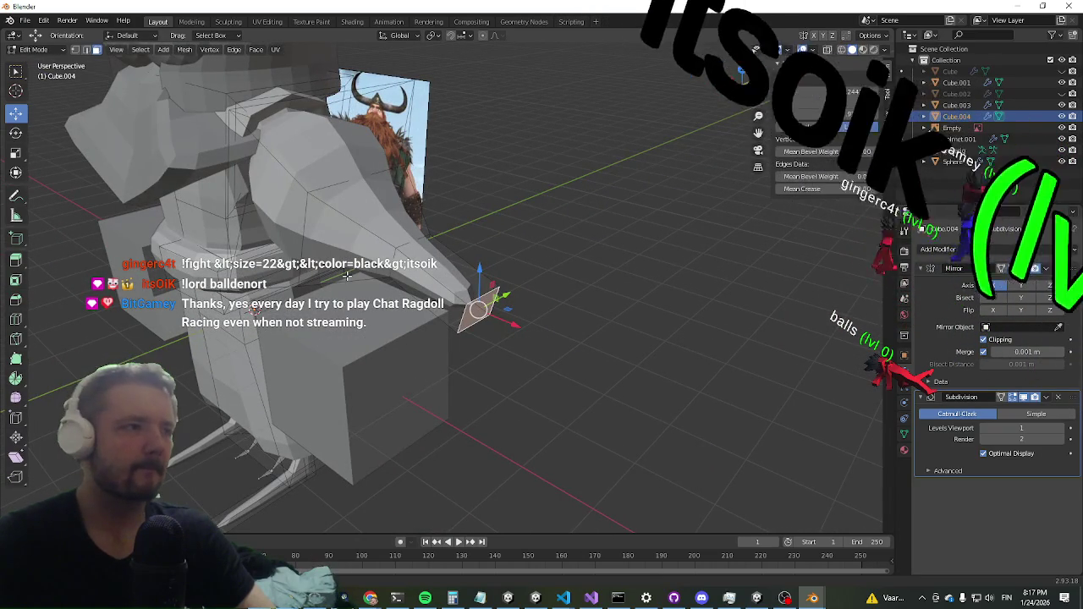
pyautogui.moveTo(346, 275)
pyautogui.mouseDown()
pyautogui.moveTo(371, 373)
pyautogui.moveTo(333, 370)
pyautogui.moveTo(375, 237)
pyautogui.moveTo(204, 195)
pyautogui.mouseUp()
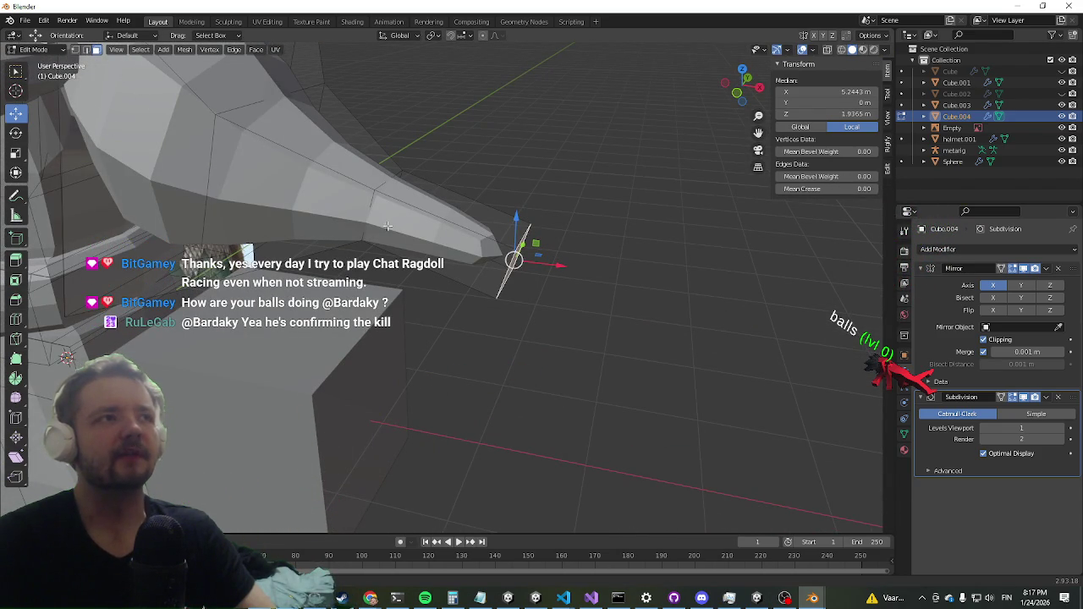
# Step: Select the stub's tip face and try shrinking it, then cancel to keep its size
pyautogui.click(465, 251)
pyautogui.moveTo(464, 251)
pyautogui.mouseDown()
pyautogui.moveTo(334, 254)
pyautogui.moveTo(448, 189)
pyautogui.moveTo(438, 204)
pyautogui.mouseUp()
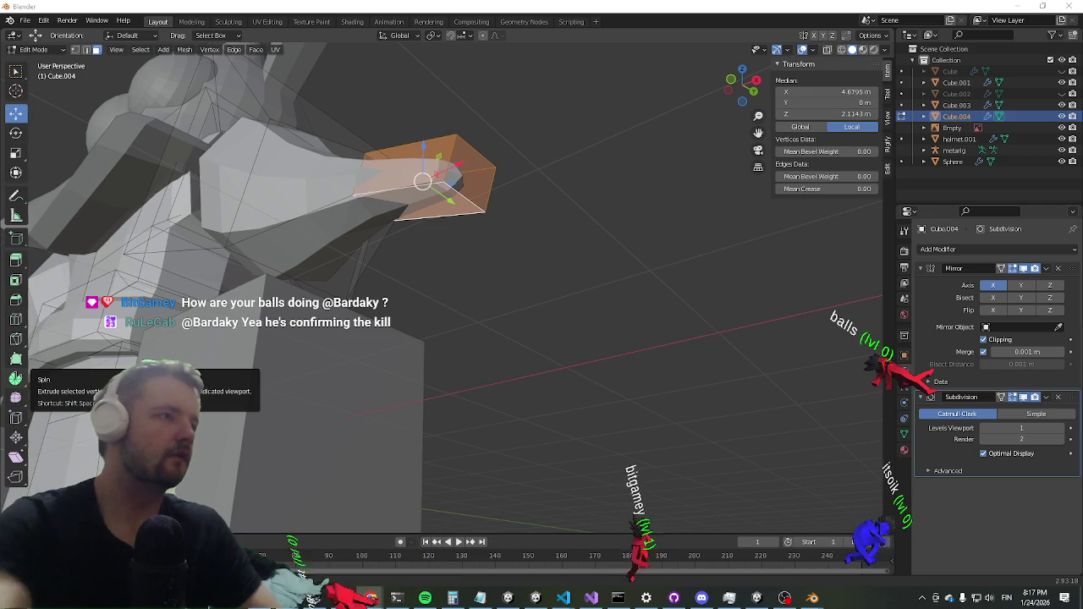
pyautogui.moveTo(425, 288)
pyautogui.mouseDown()
pyautogui.moveTo(487, 347)
pyautogui.moveTo(477, 356)
pyautogui.moveTo(472, 346)
pyautogui.moveTo(448, 263)
pyautogui.mouseUp()
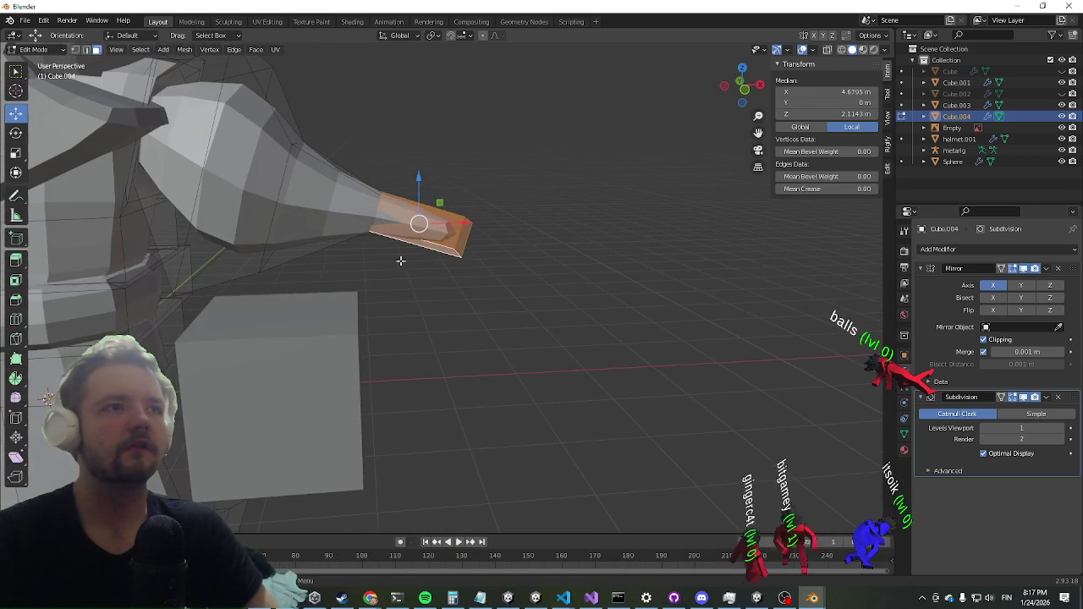
pyautogui.press('s')
pyautogui.press('Escape')
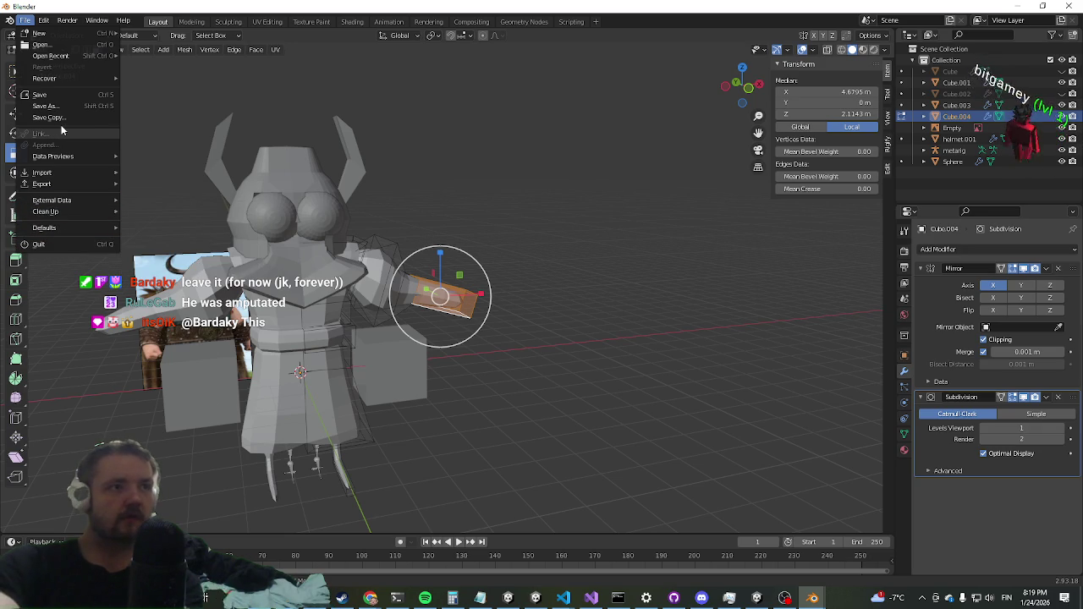
# Step: Save the character as yolk.blend, then stop the running game in Unity
pyautogui.click(61, 108)
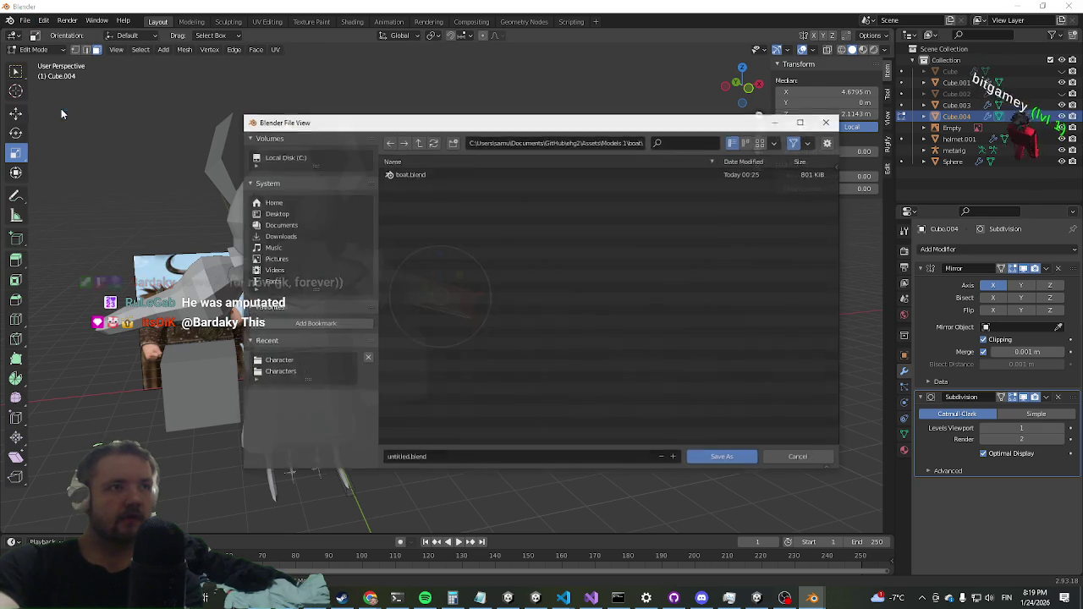
pyautogui.click(437, 461)
pyautogui.write('yolk')
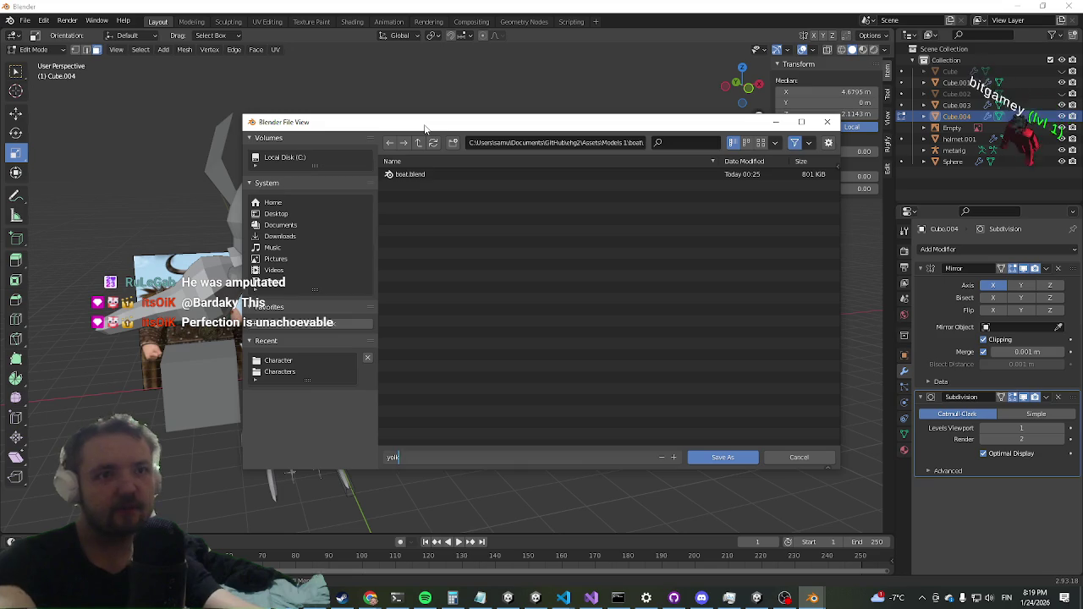
pyautogui.press('Return')
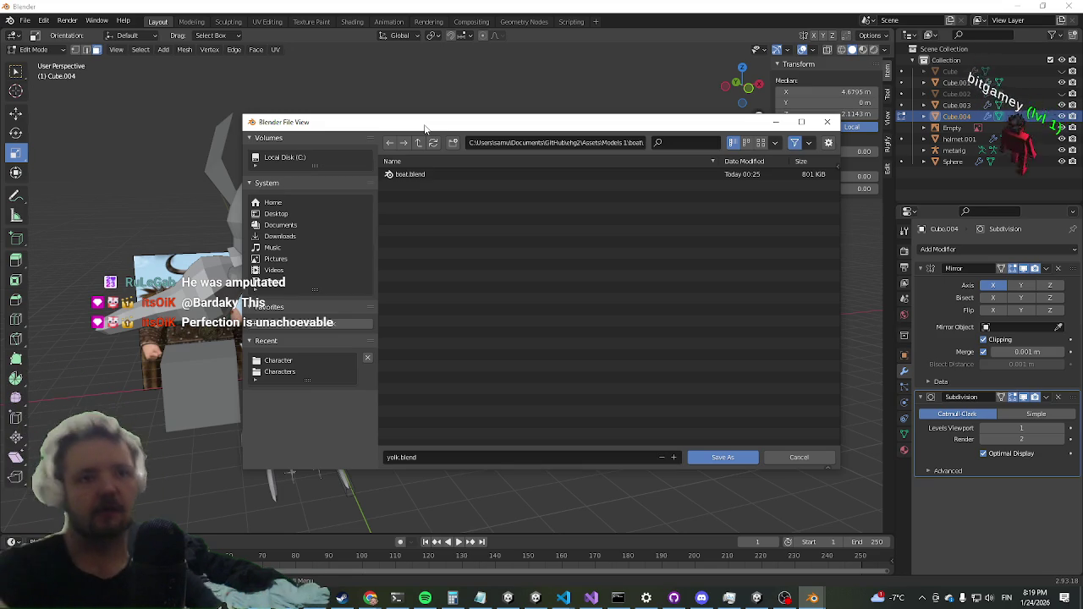
pyautogui.click(719, 459)
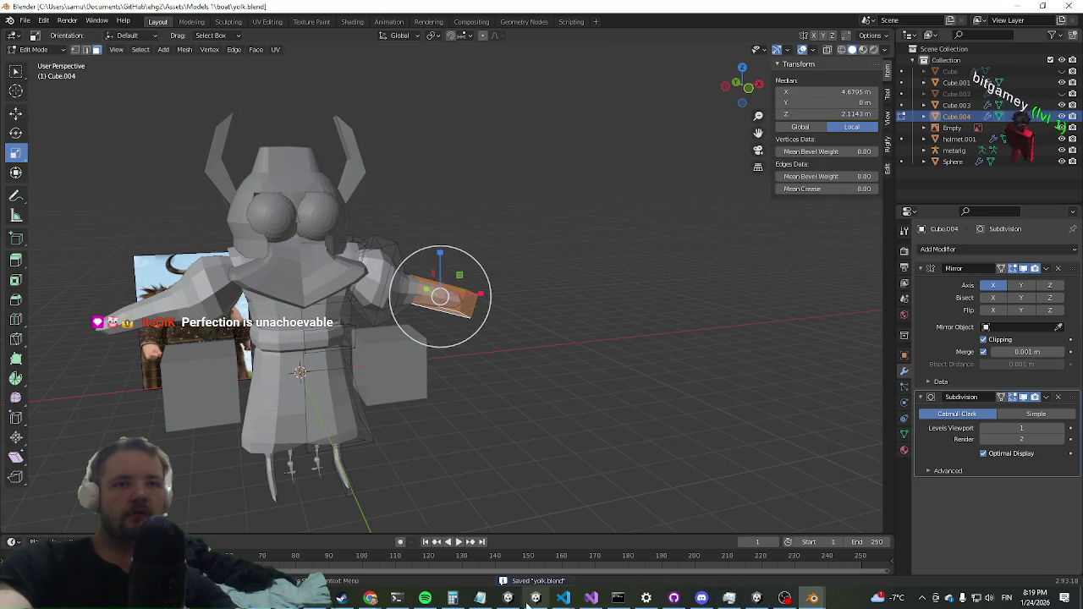
pyautogui.click(736, 598)
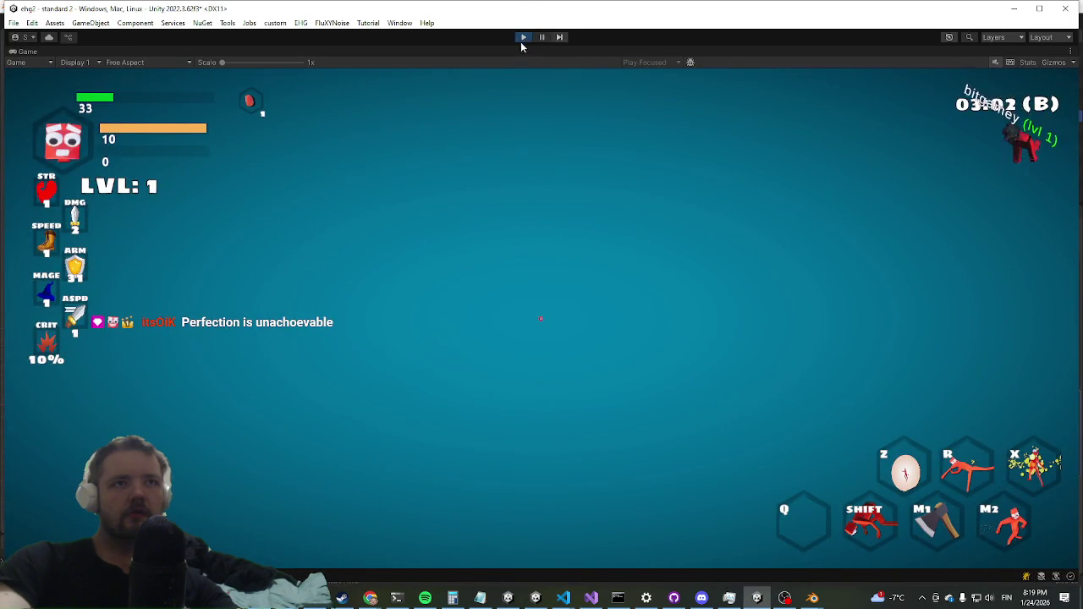
pyautogui.click(522, 39)
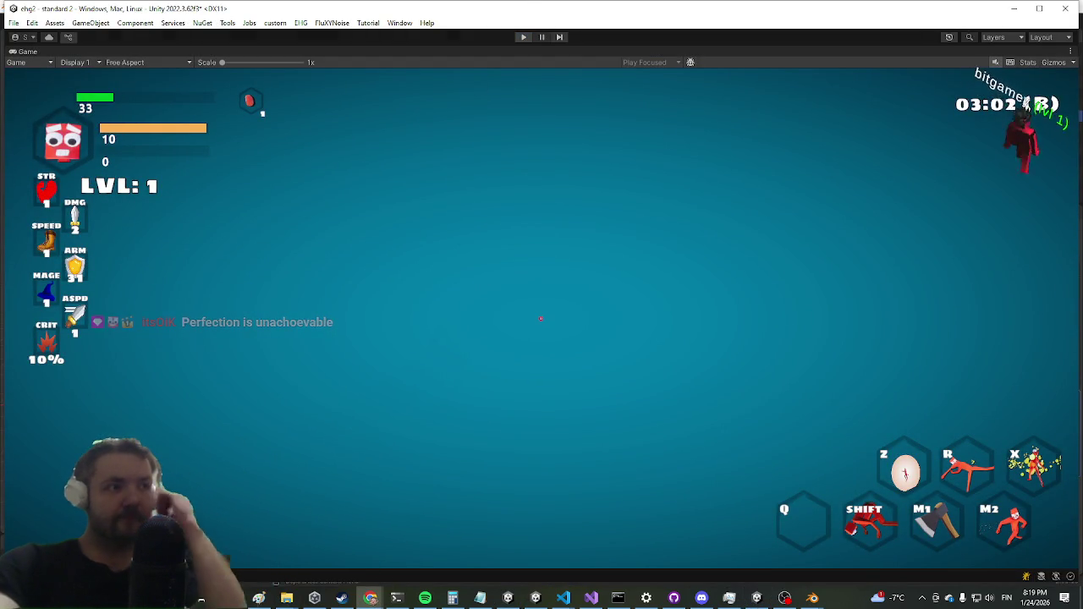
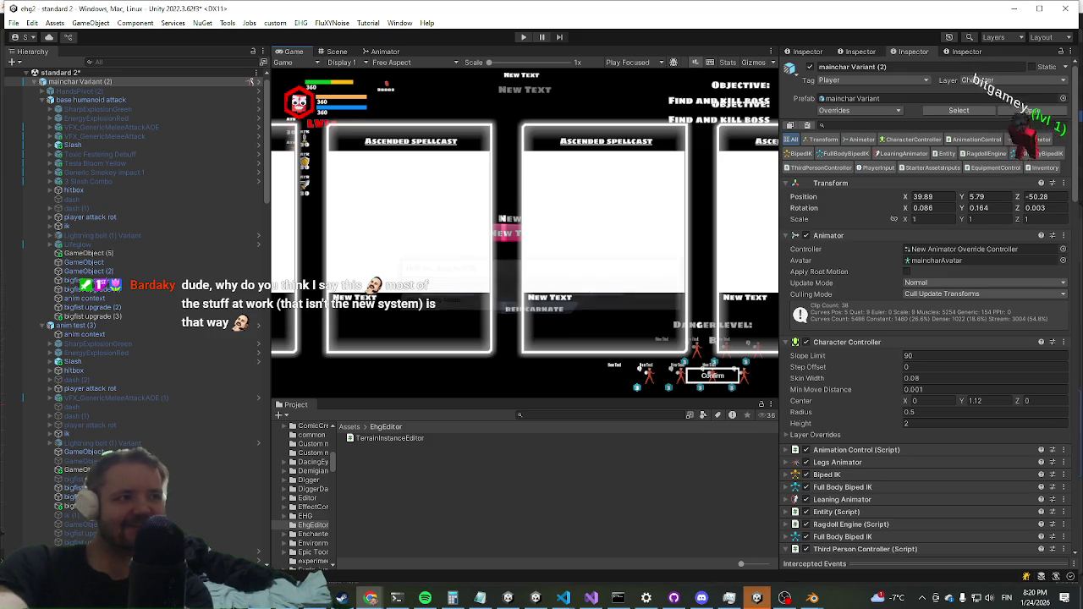
# Step: Return the Project panel to the Assets root and scroll down through its folders
pyautogui.click(338, 427)
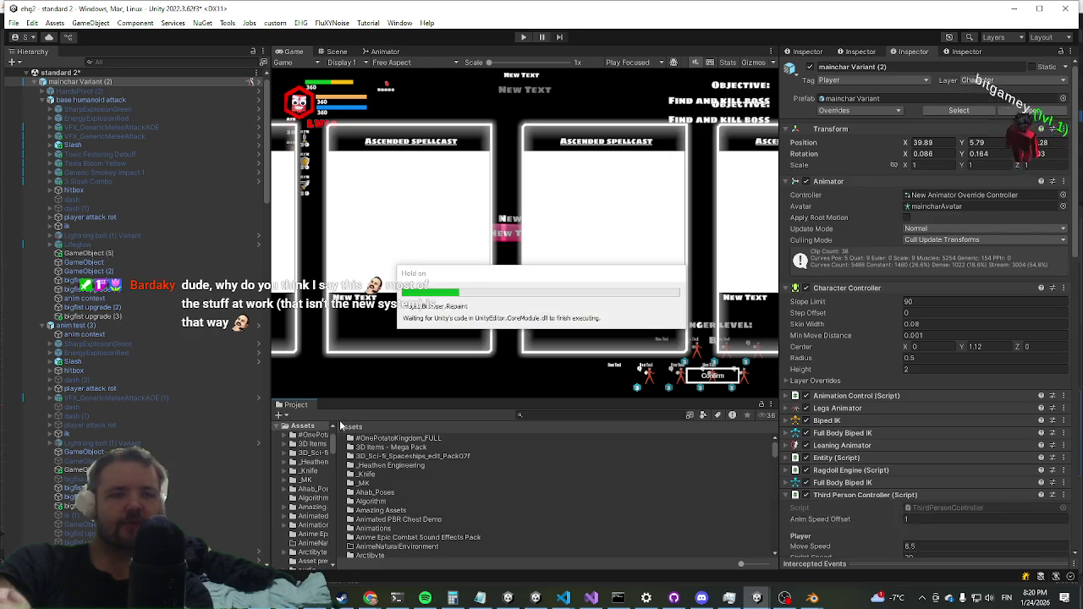
pyautogui.scroll(-10, 683, 493)
pyautogui.scroll(-8, 559, 506)
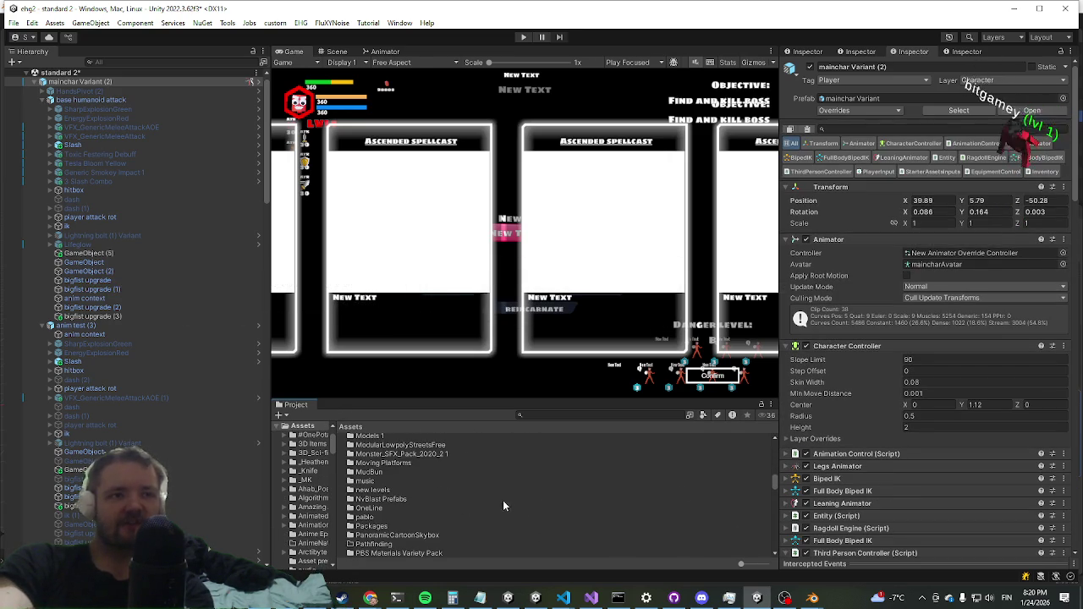
pyautogui.scroll(-8, 447, 490)
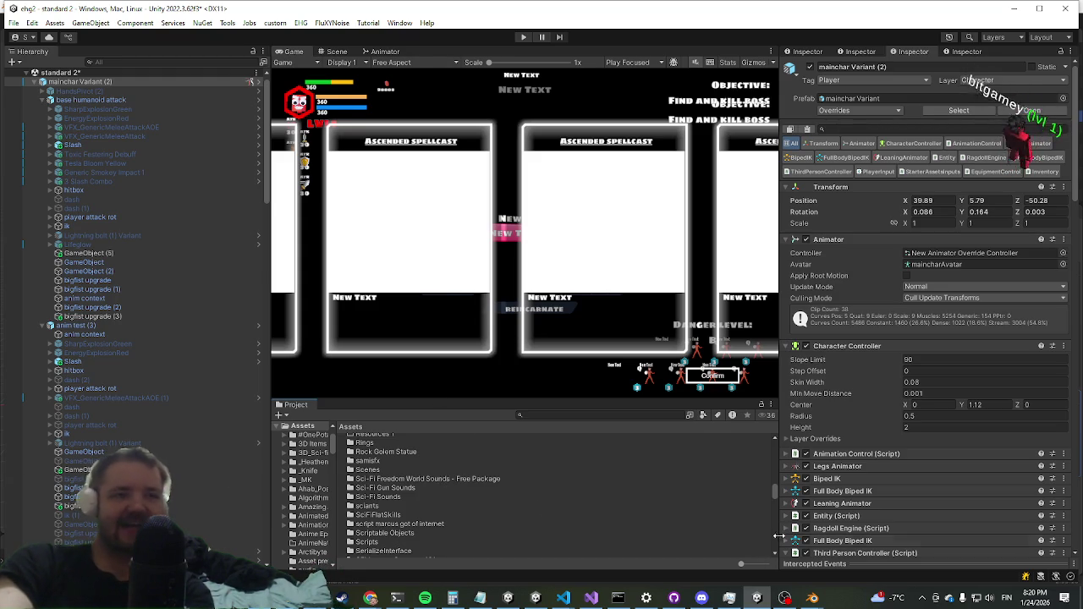
pyautogui.scroll(-5, 611, 500)
pyautogui.scroll(-5, 608, 491)
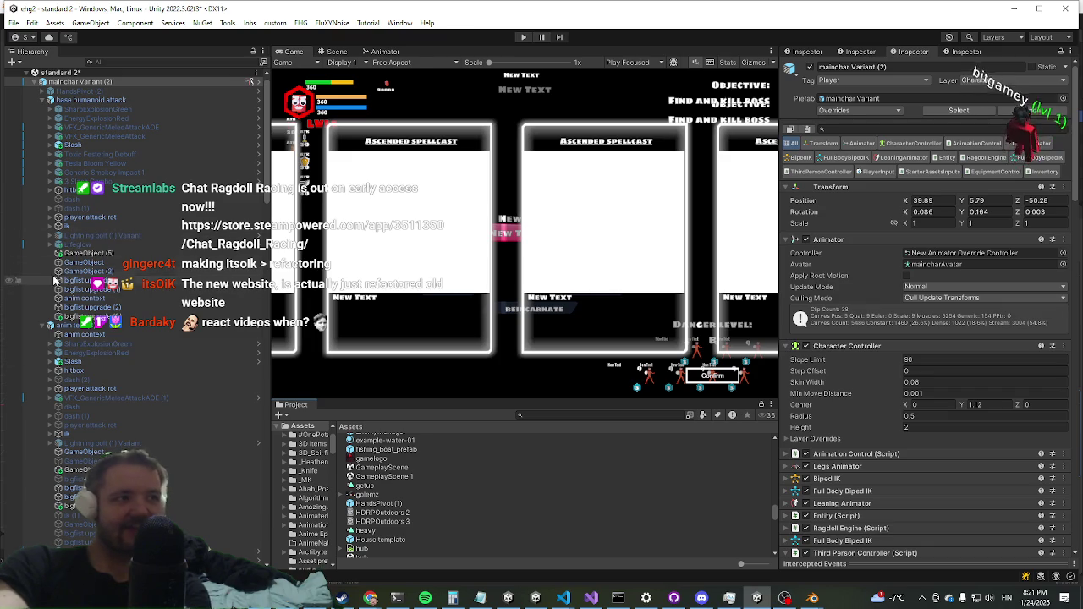
# Step: In the Scene view, search 'yolk' and drag the yolk asset into the scene
pyautogui.click(338, 53)
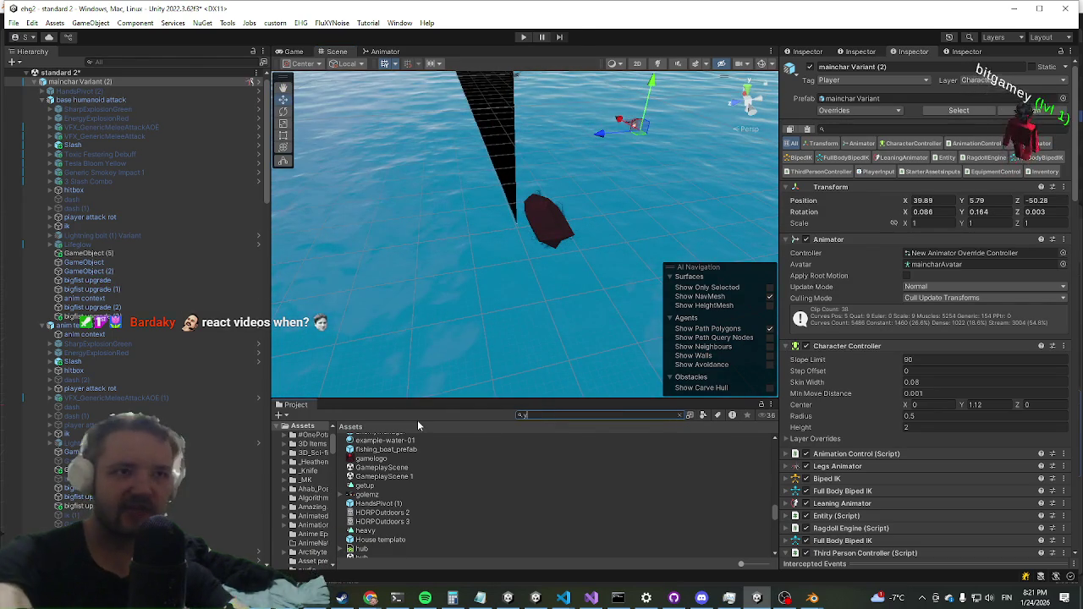
pyautogui.write('yolk')
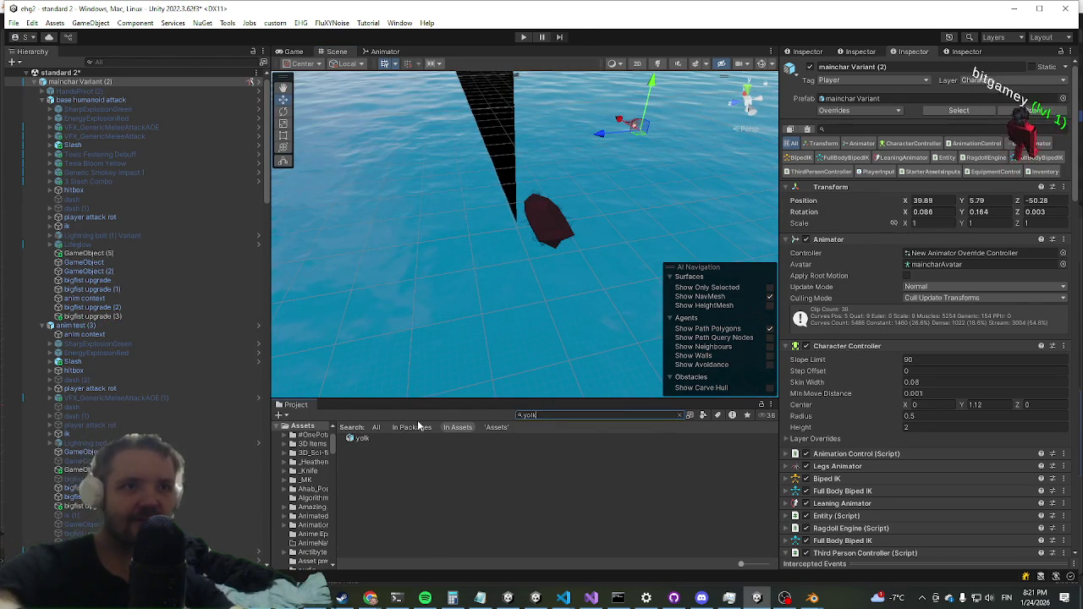
pyautogui.moveTo(362, 447)
pyautogui.mouseDown()
pyautogui.moveTo(449, 327)
pyautogui.moveTo(460, 287)
pyautogui.moveTo(601, 258)
pyautogui.mouseUp()
# Step: Raise the yolk model to Y 12.6 and frame the view on it
pyautogui.press('f')
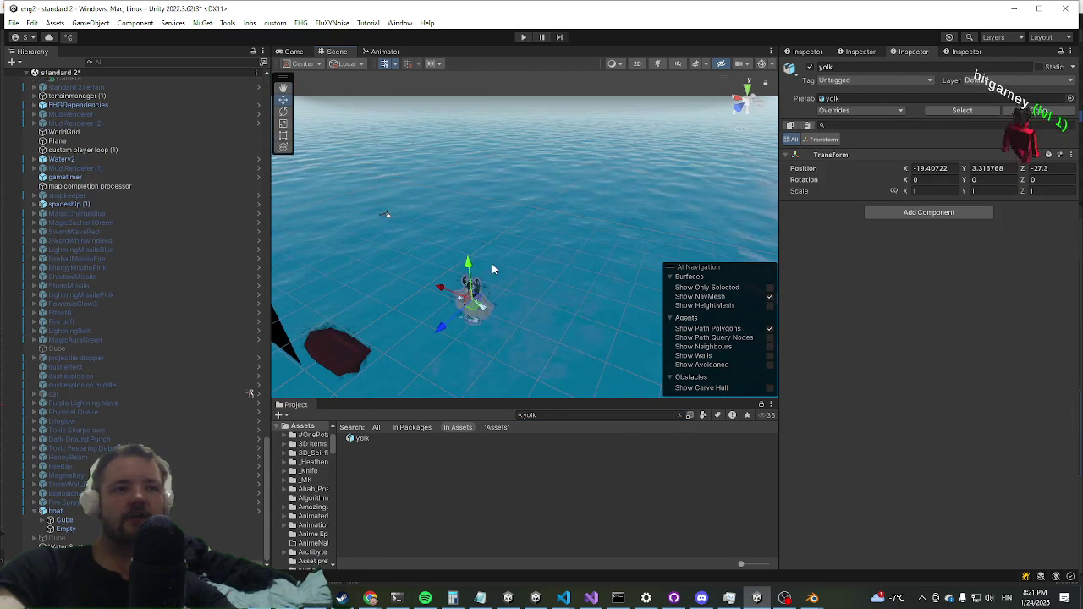
pyautogui.moveTo(468, 264); pyautogui.dragTo(464, 227)
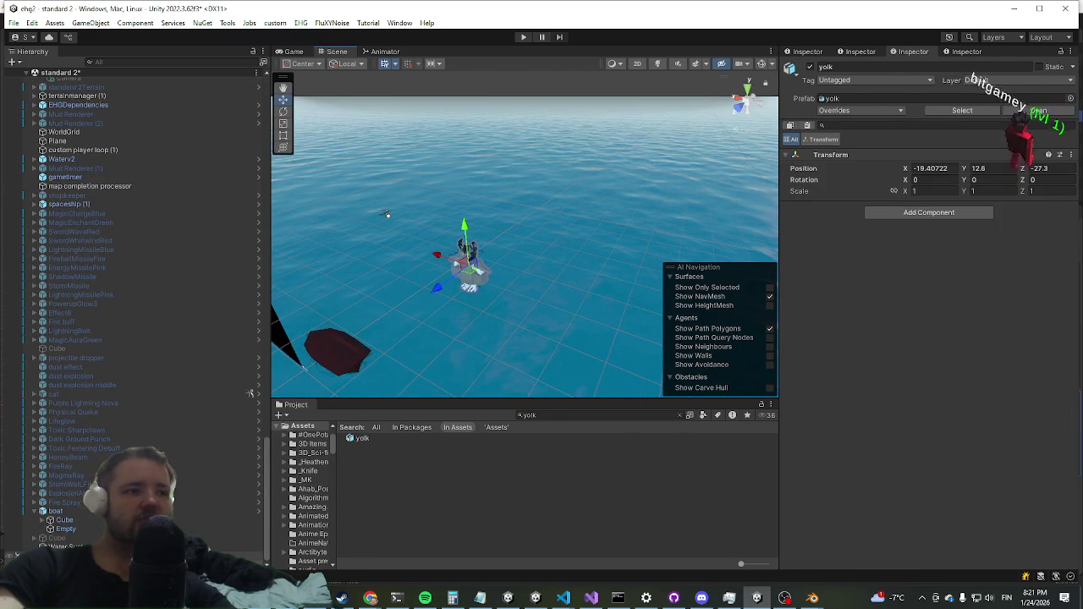
pyautogui.scroll(-3, 66, 540)
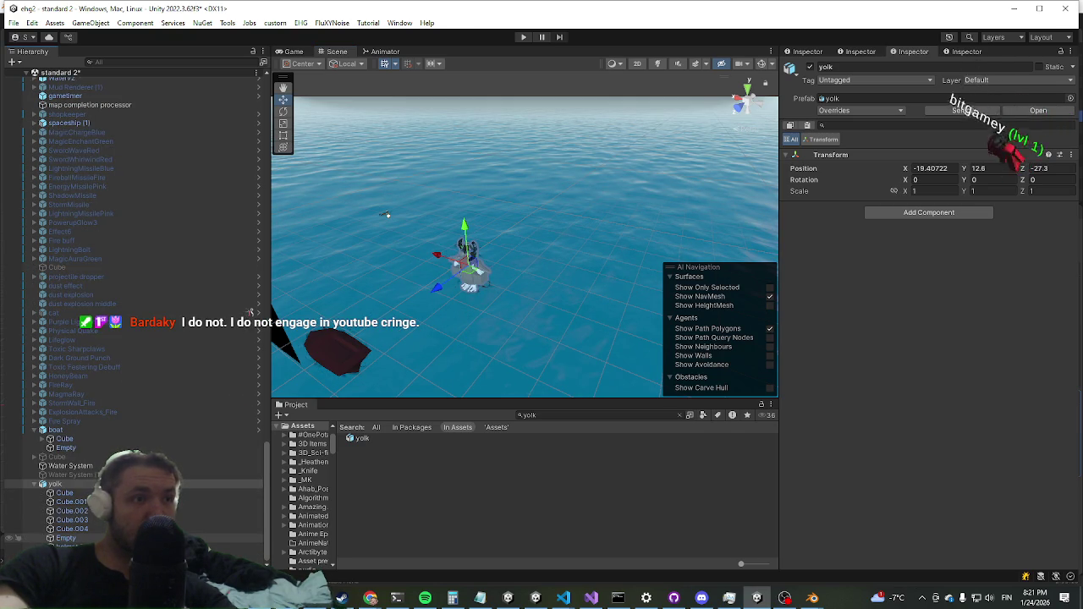
pyautogui.moveTo(482, 320); pyautogui.dragTo(473, 358)
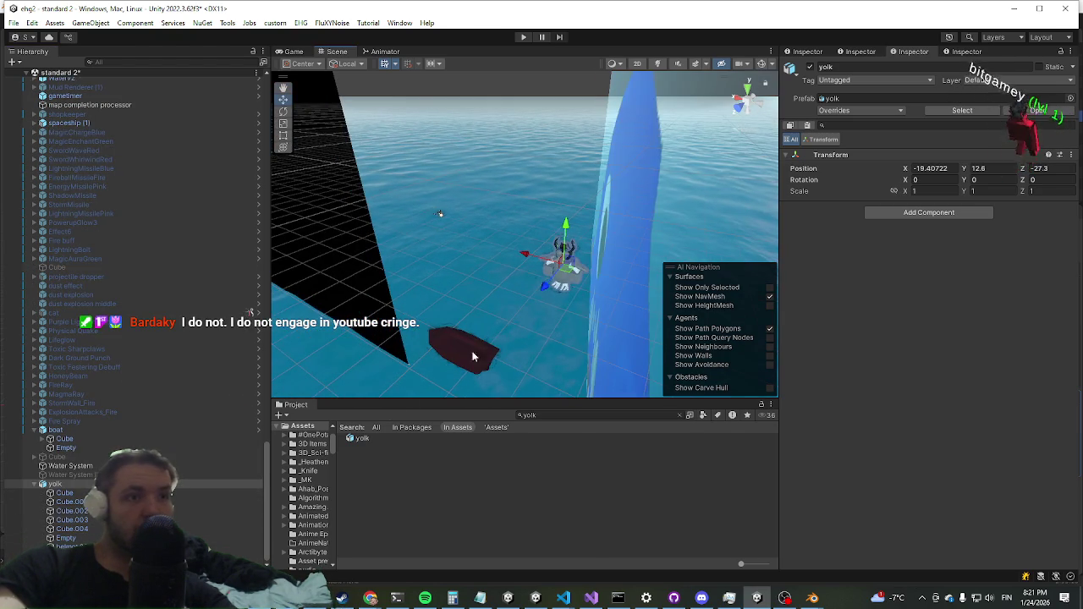
pyautogui.click(355, 439)
pyautogui.click(680, 415)
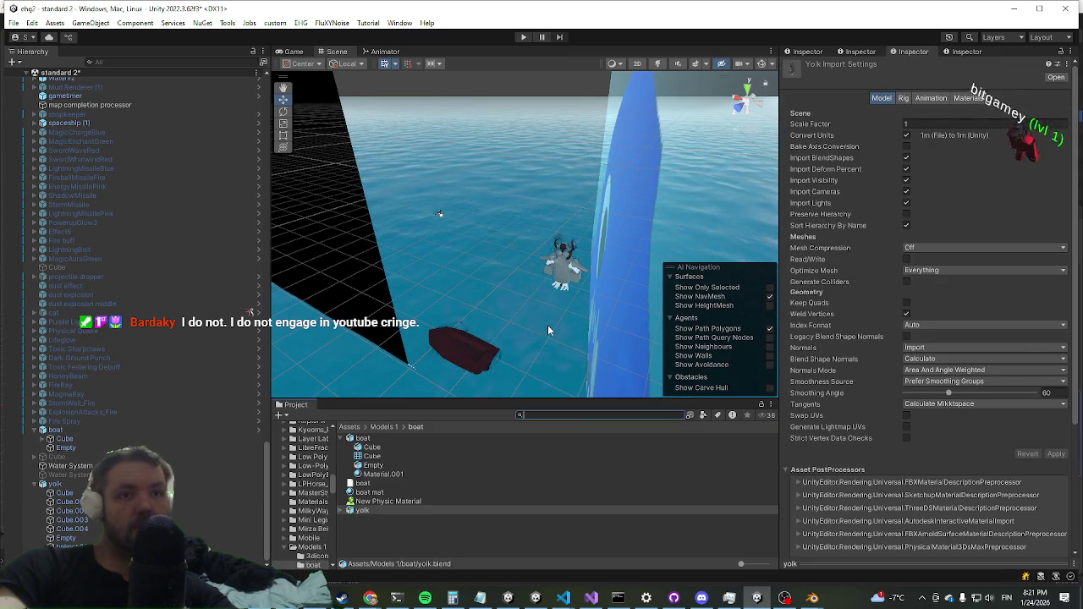
pyautogui.press('f')
pyautogui.scroll(-3, 496, 282)
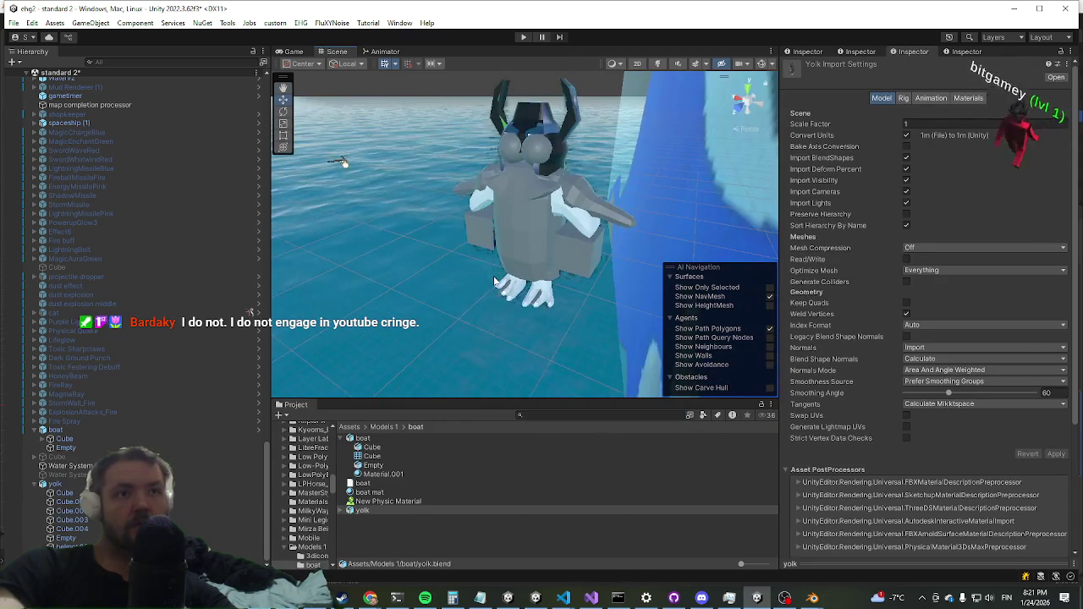
pyautogui.scroll(2, 508, 272)
# Step: Delete the stray block beside the yolk's body, undoing the accidental removal of the whole model
pyautogui.click(515, 268)
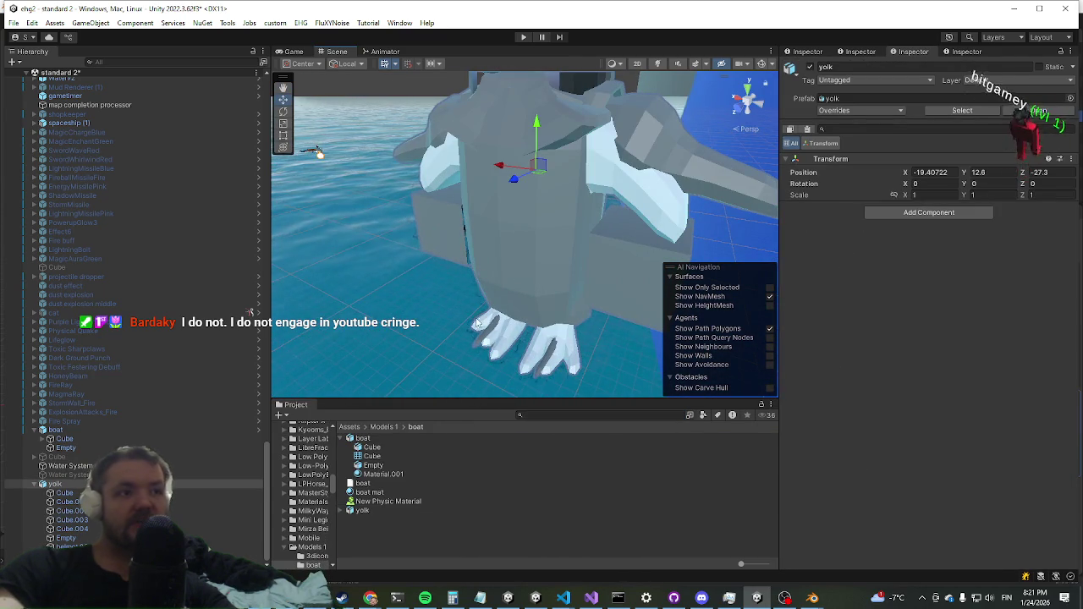
pyautogui.click(523, 272)
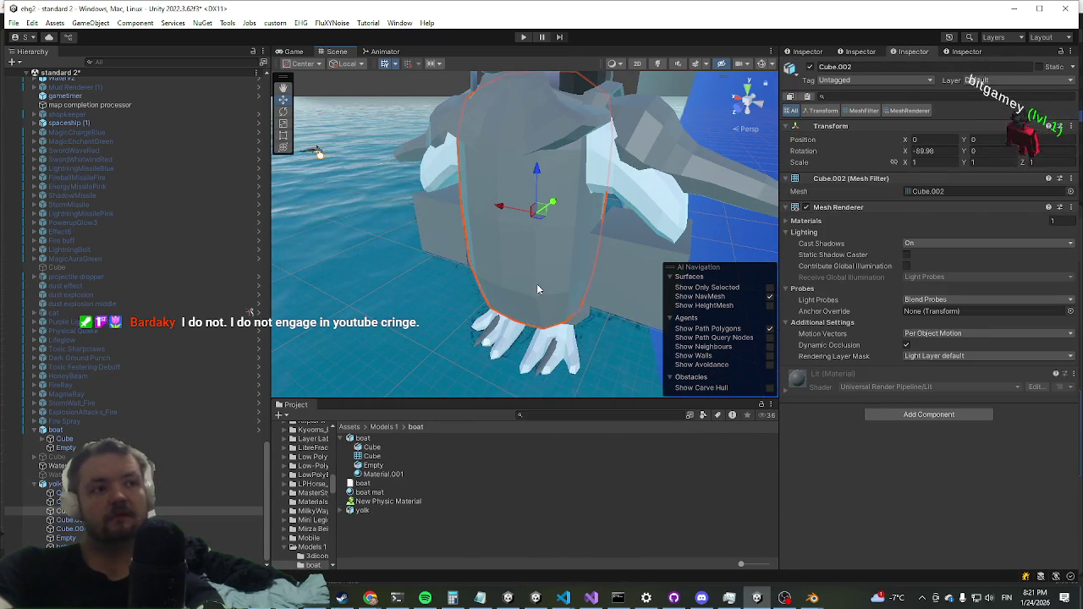
pyautogui.press('Delete')
pyautogui.click(639, 267)
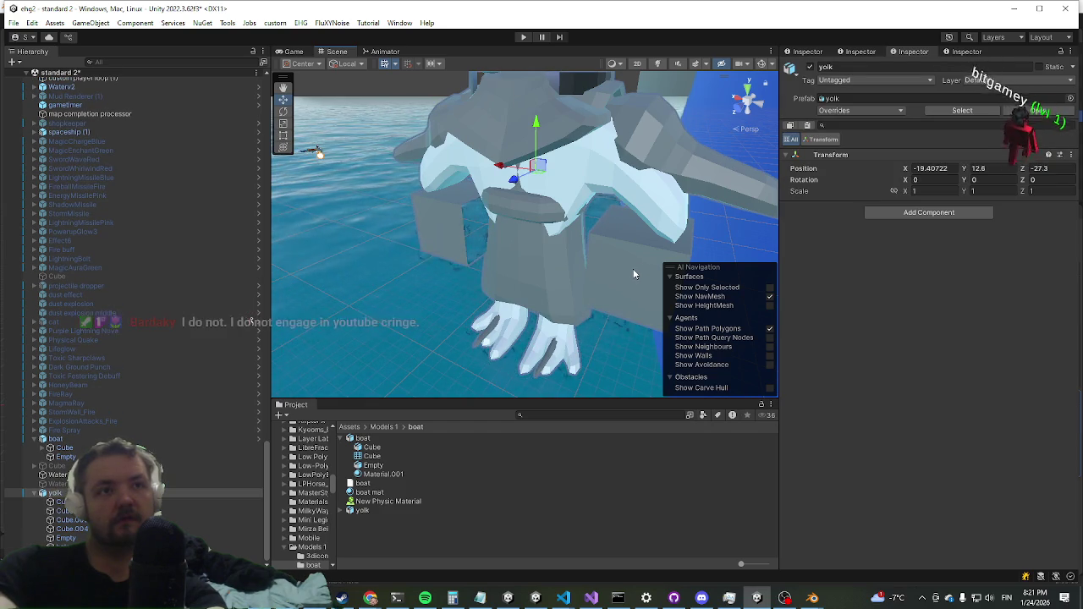
pyautogui.click(633, 272)
pyautogui.press('Delete')
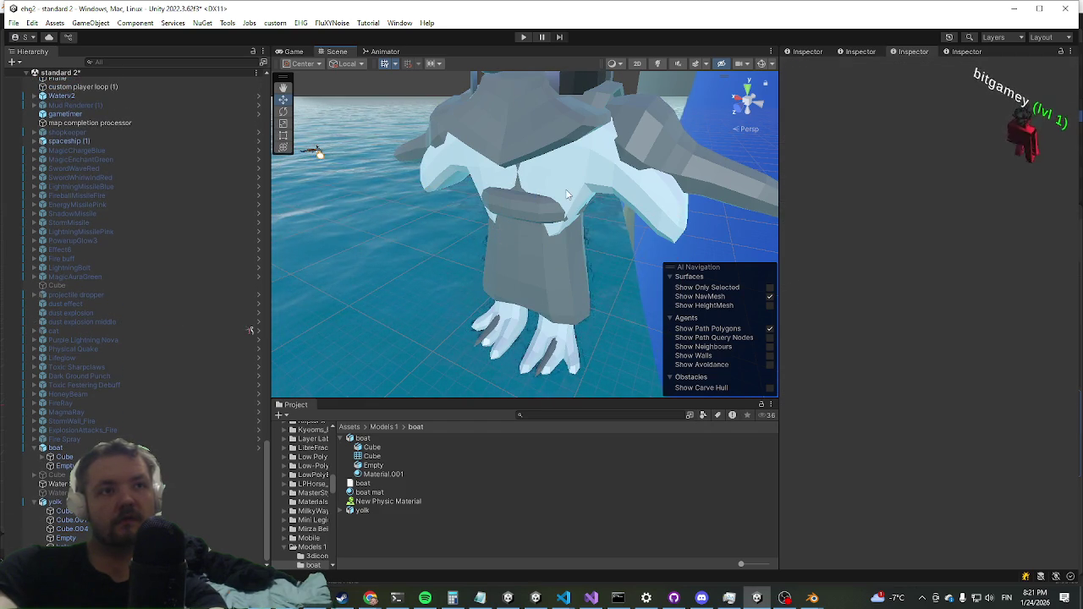
pyautogui.click(572, 196)
pyautogui.press('Delete')
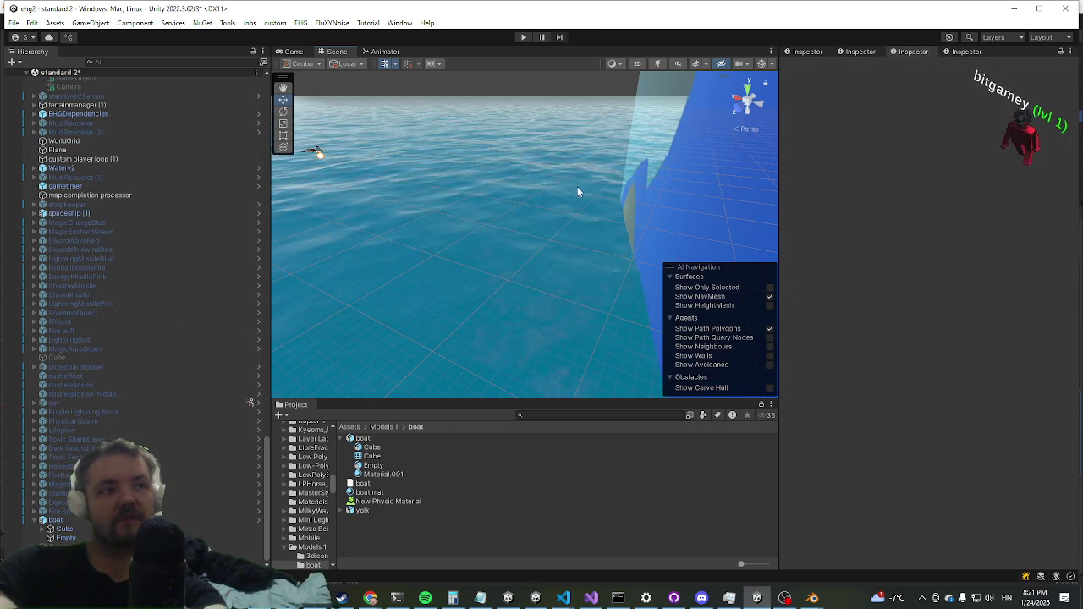
pyautogui.hotkey('ctrl', 'z')
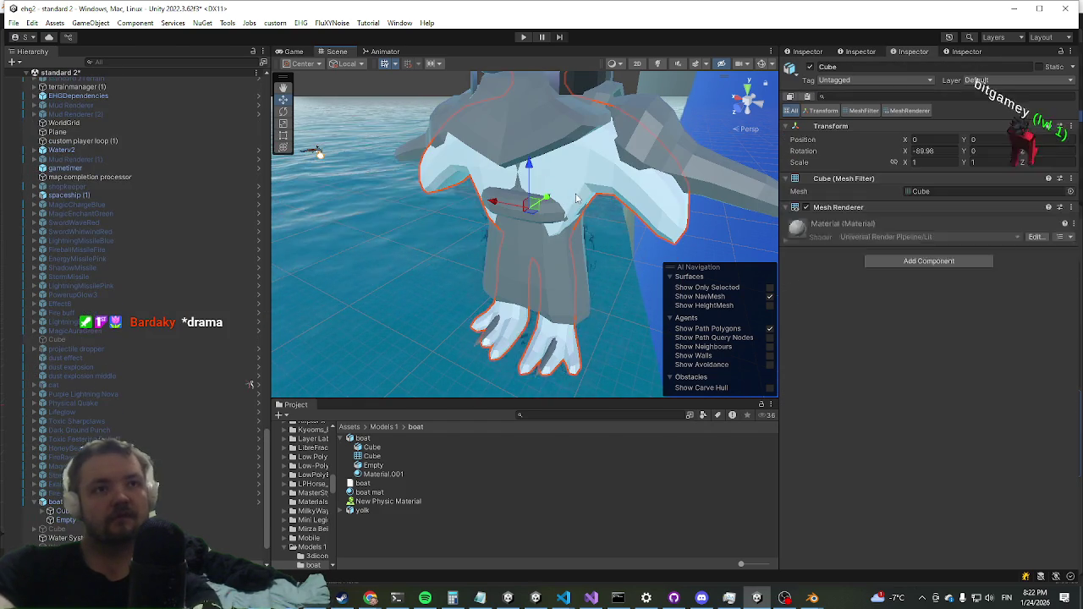
pyautogui.press('Delete')
pyautogui.scroll(-5, 522, 227)
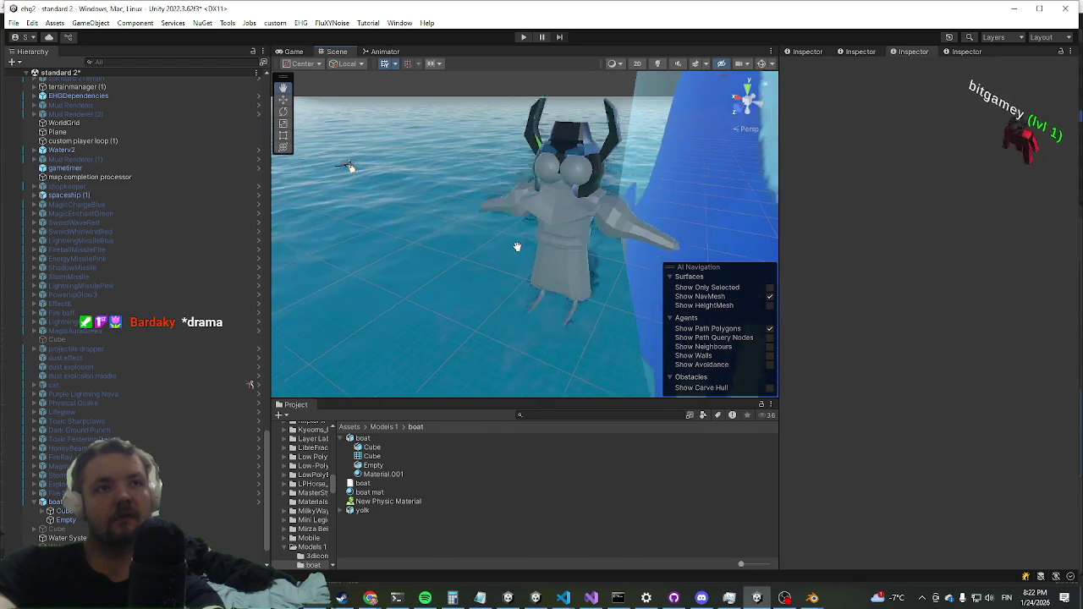
pyautogui.scroll(3, 512, 250)
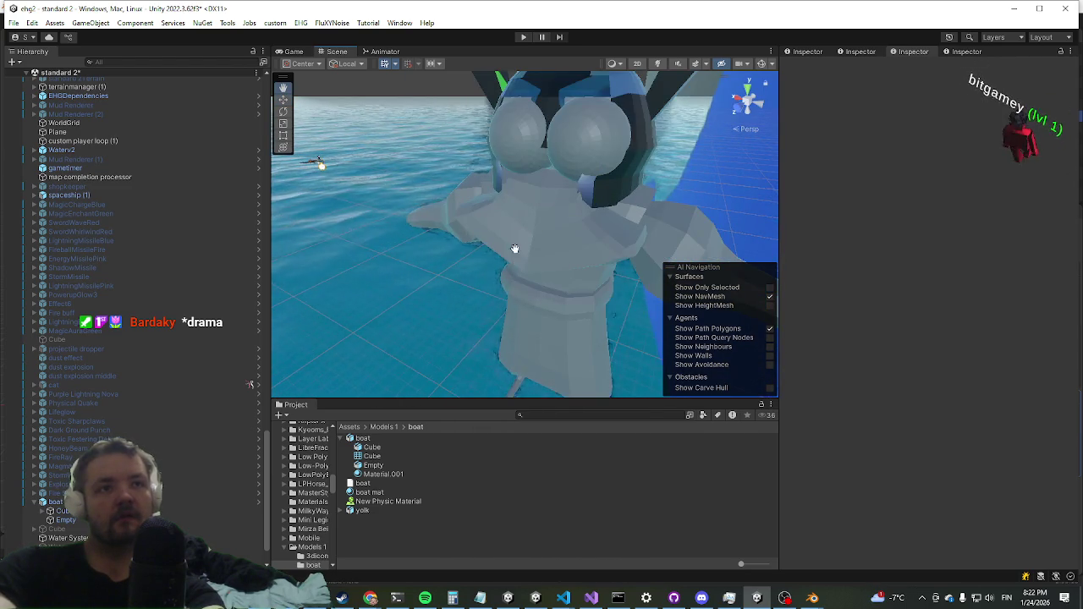
pyautogui.scroll(3, 512, 251)
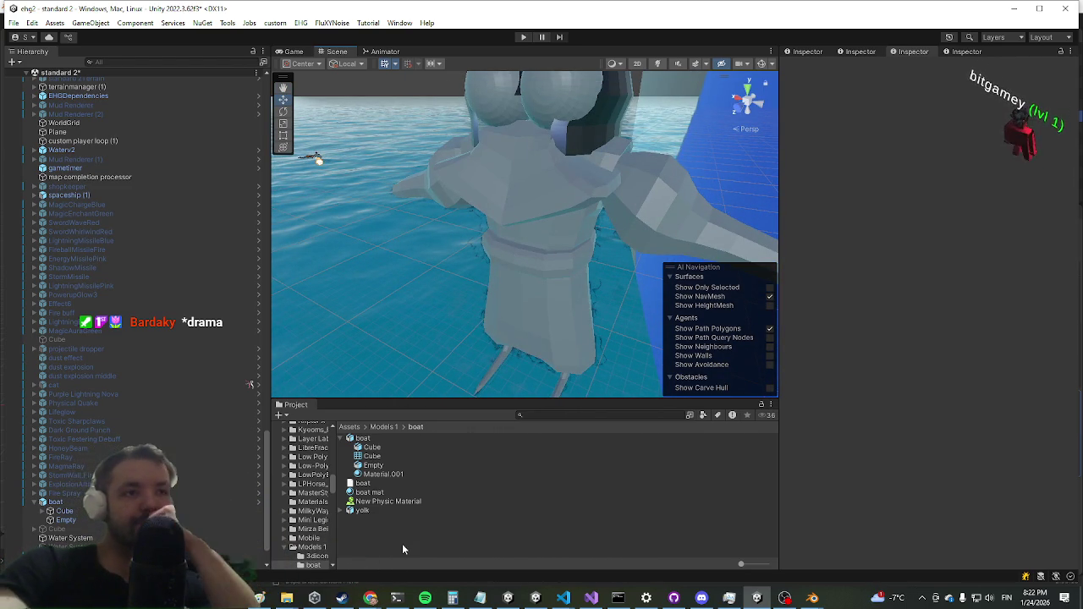
# Step: Create a new material, New Material, in the boat folder
pyautogui.rightClick(402, 543)
pyautogui.moveTo(468, 172)
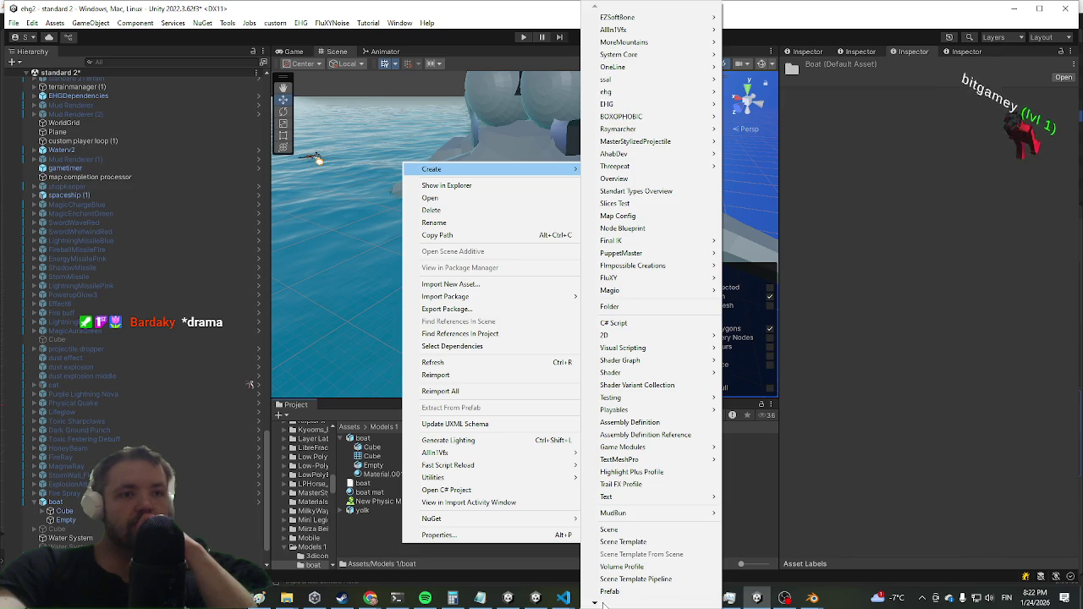
pyautogui.moveTo(603, 604)
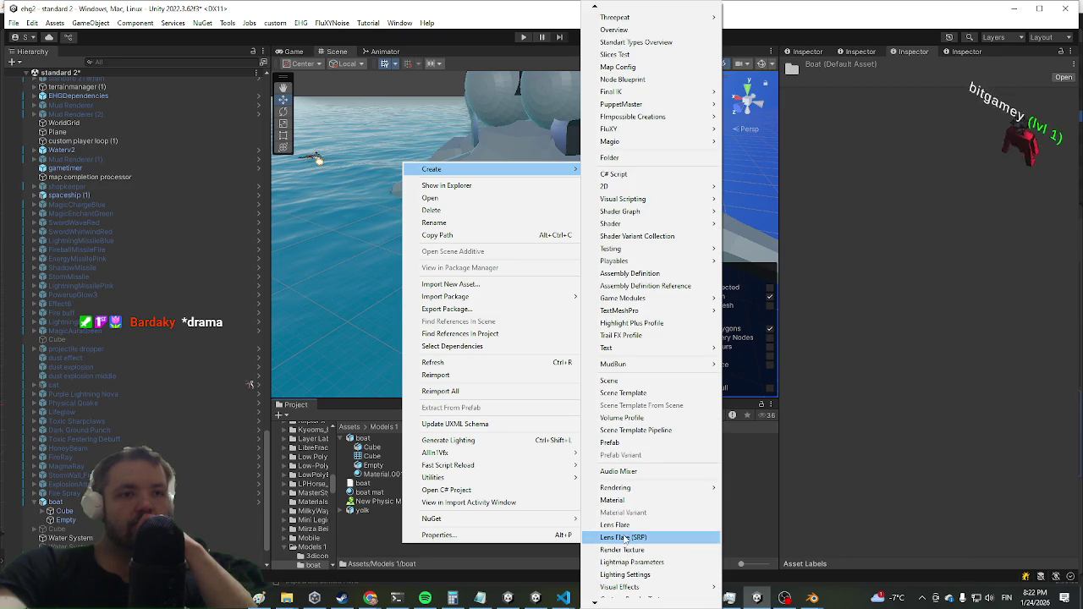
pyautogui.click(618, 500)
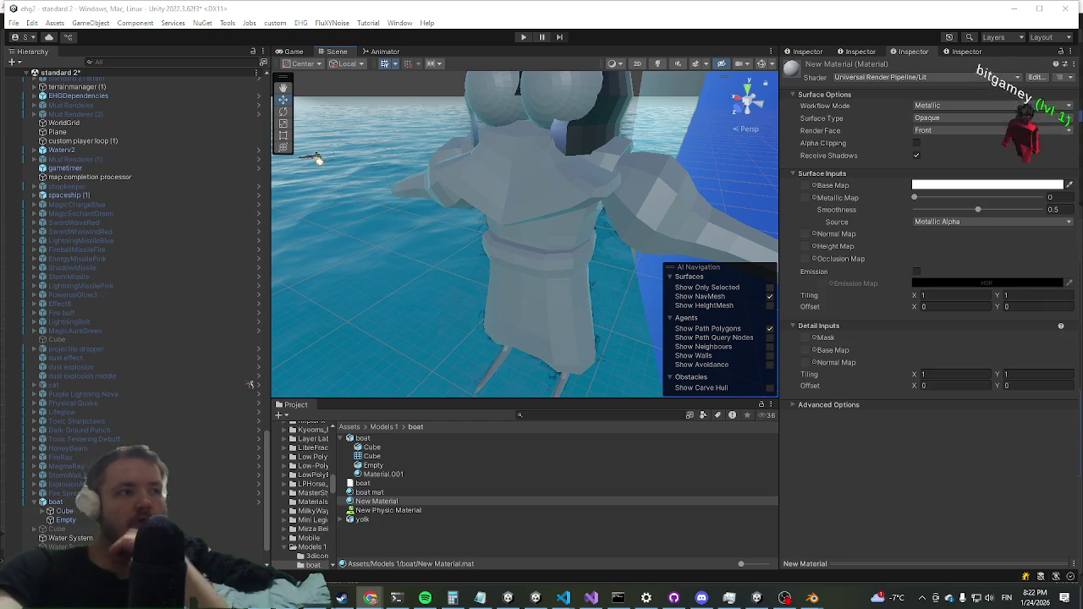
# Step: Assign New Material to the yolk's body piece Cube.004
pyautogui.click(639, 185)
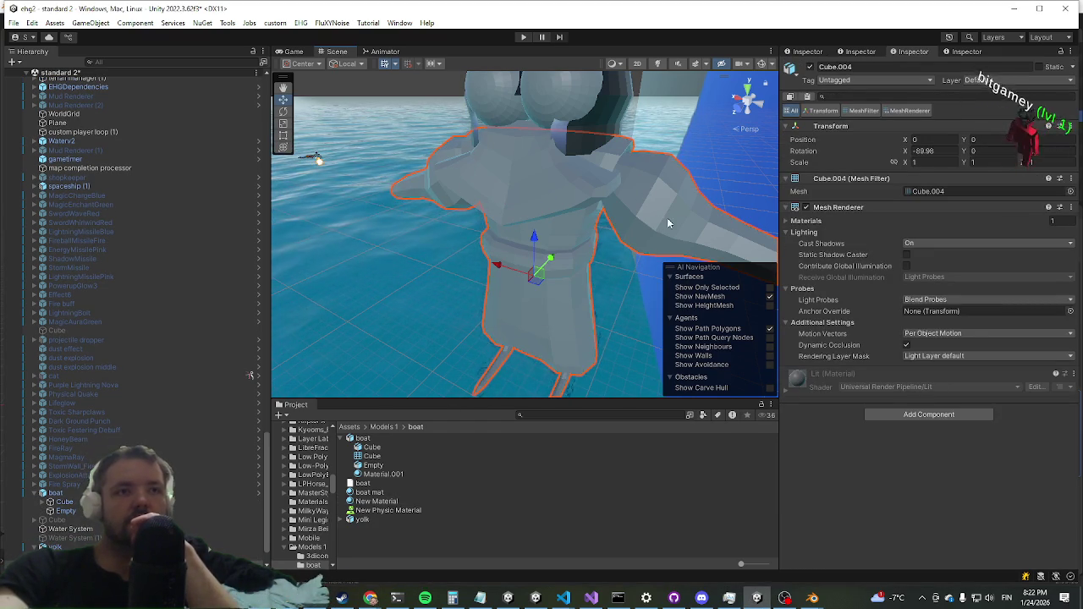
pyautogui.click(664, 214)
pyautogui.click(629, 209)
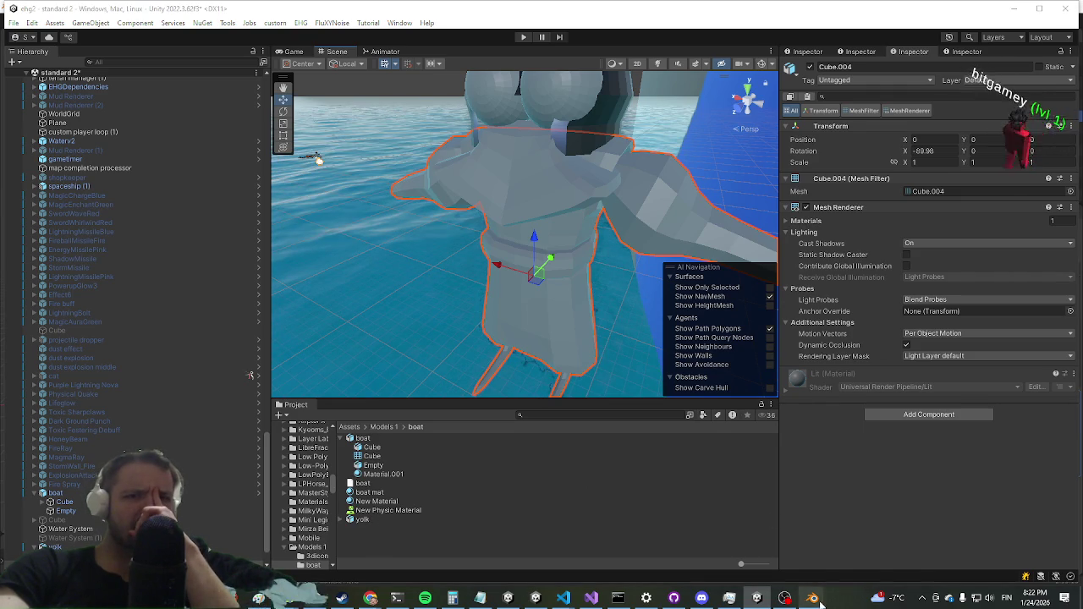
pyautogui.moveTo(401, 334)
pyautogui.mouseDown()
pyautogui.moveTo(475, 207)
pyautogui.moveTo(453, 339)
pyautogui.mouseUp()
pyautogui.moveTo(369, 506)
pyautogui.mouseDown()
pyautogui.moveTo(832, 454)
pyautogui.moveTo(830, 428)
pyautogui.mouseUp()
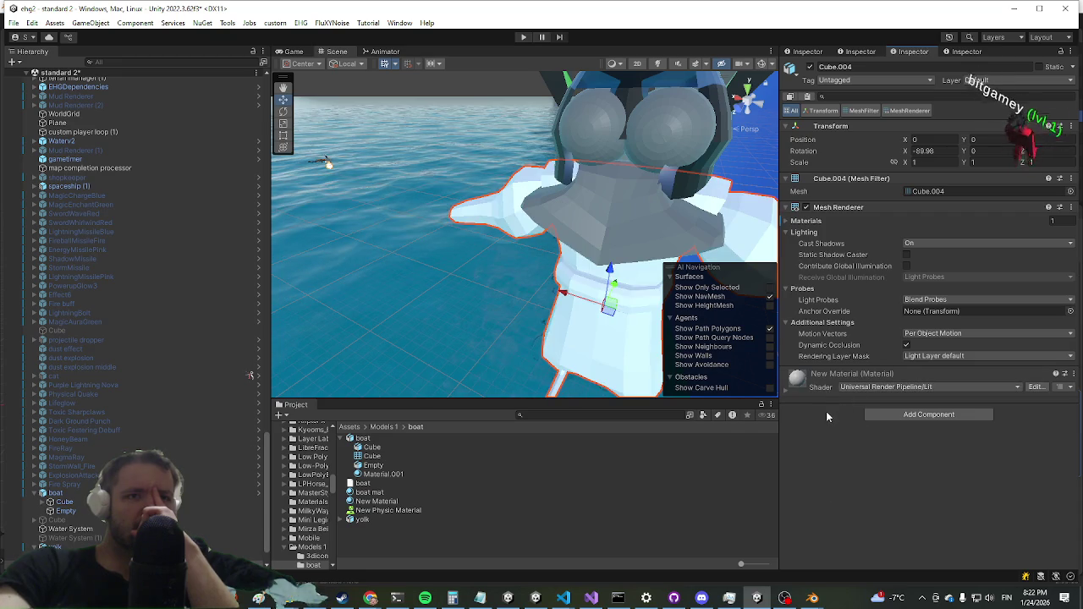
# Step: Set New Material's base map colour to blue (0032BE)
pyautogui.click(852, 373)
pyautogui.scroll(-3, 980, 346)
pyautogui.click(980, 375)
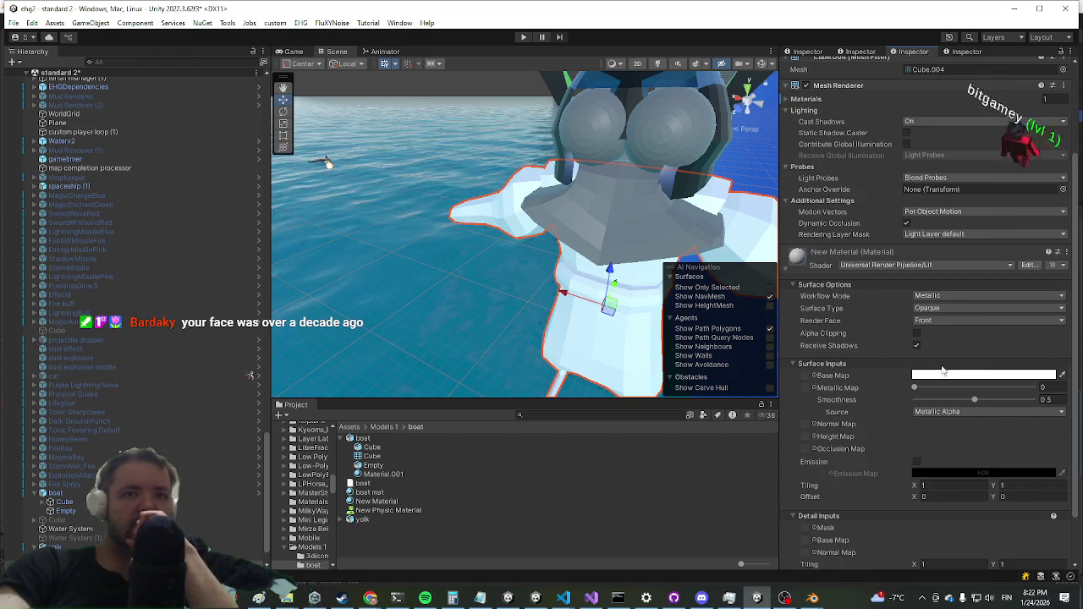
pyautogui.moveTo(980, 307)
pyautogui.mouseDown()
pyautogui.moveTo(690, 291)
pyautogui.moveTo(442, 166)
pyautogui.mouseUp()
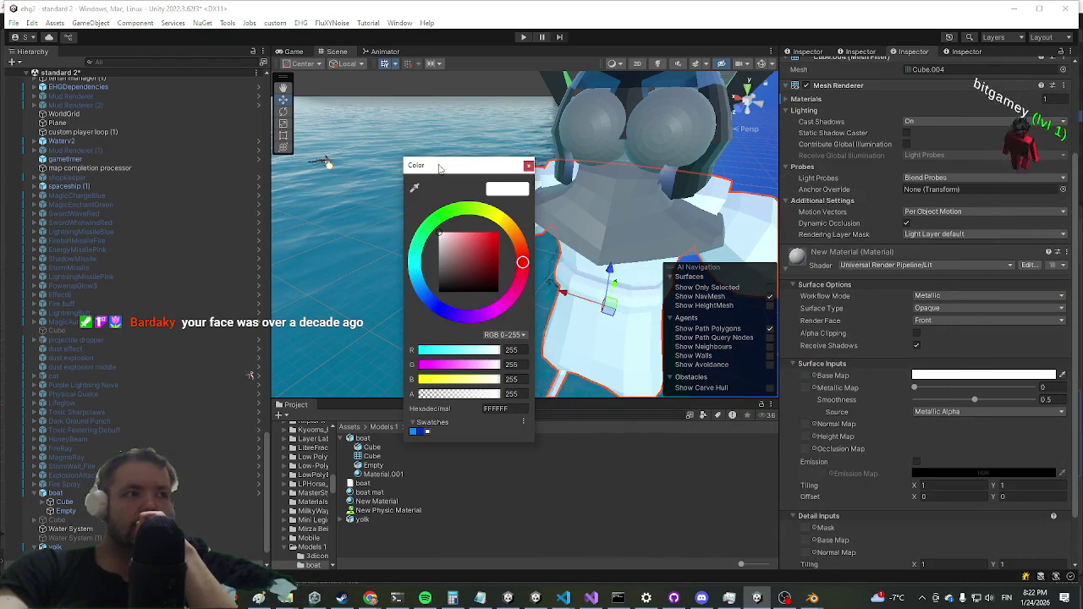
pyautogui.click(413, 431)
pyautogui.moveTo(592, 355)
pyautogui.mouseDown()
pyautogui.moveTo(508, 339)
pyautogui.moveTo(440, 356)
pyautogui.mouseUp()
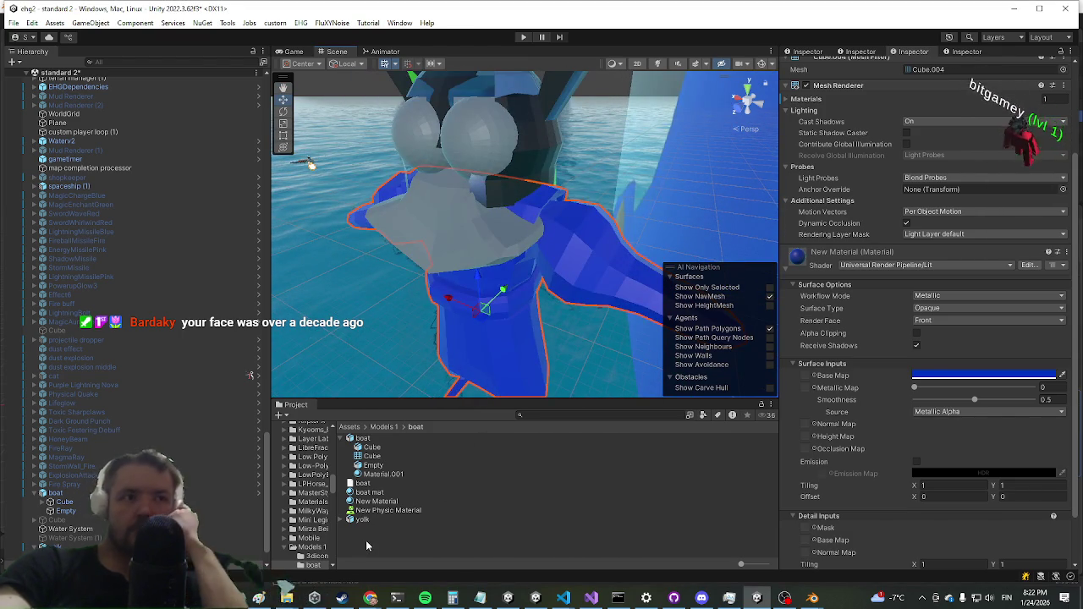
# Step: Create New Material 1 in the boat folder with a dark red base colour (680505)
pyautogui.rightClick(369, 541)
pyautogui.moveTo(479, 167)
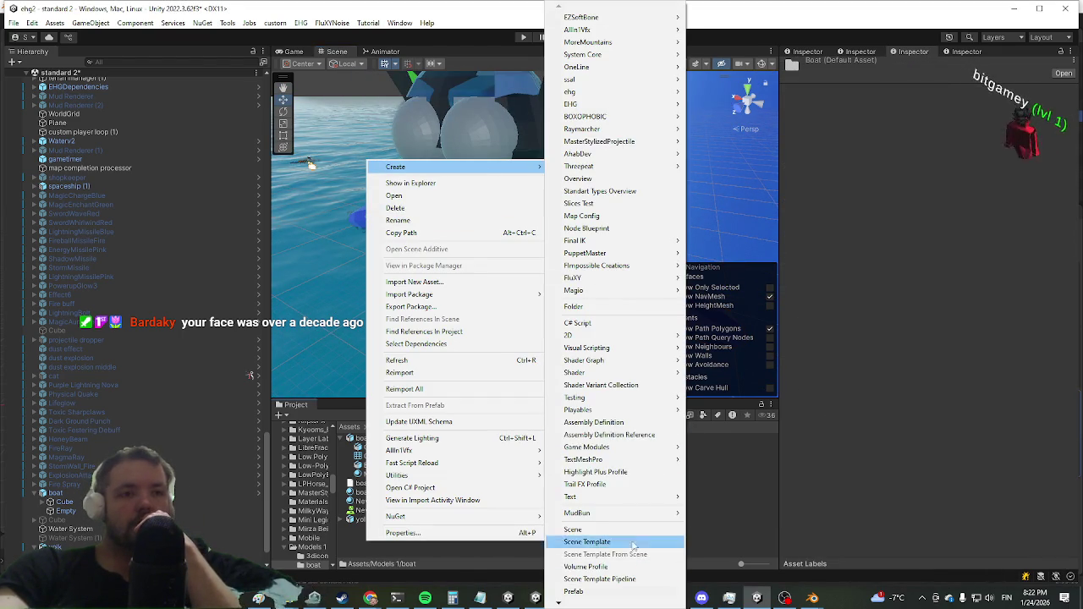
pyautogui.moveTo(560, 603)
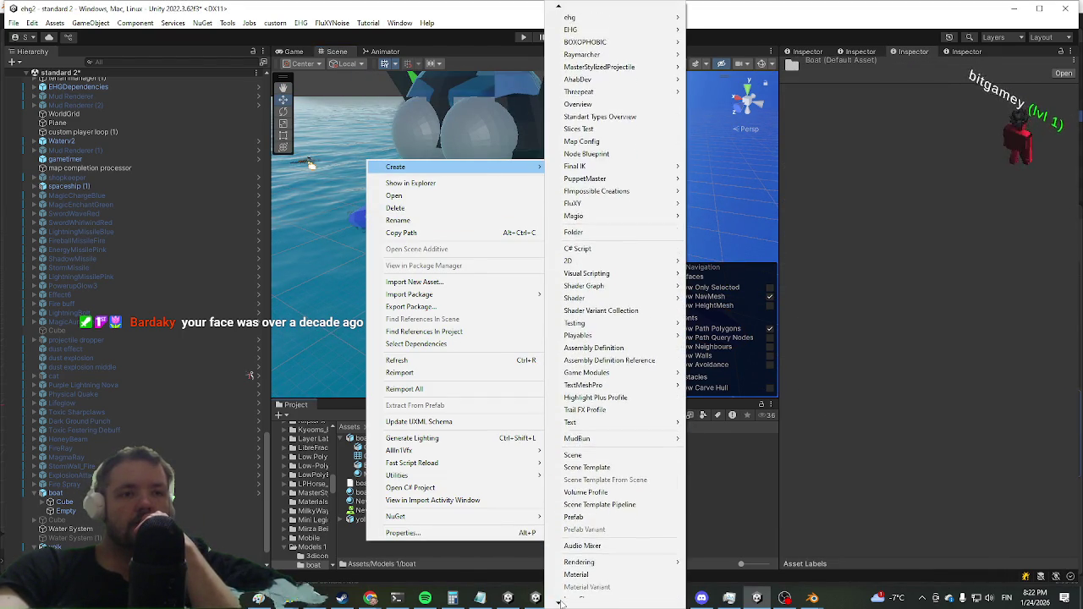
pyautogui.click(577, 526)
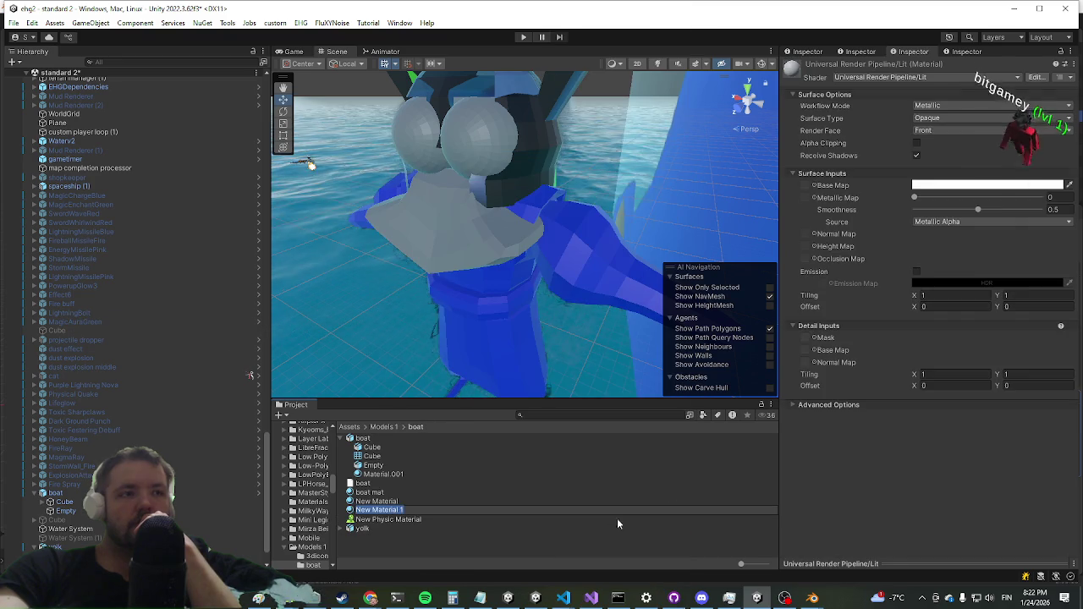
pyautogui.click(922, 184)
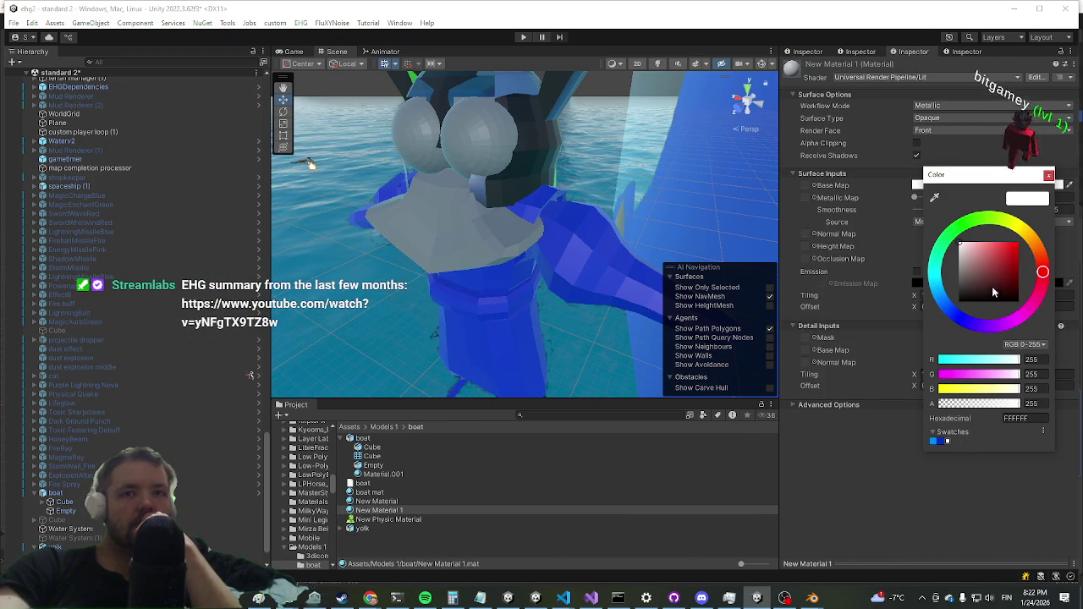
pyautogui.click(1016, 291)
pyautogui.moveTo(1016, 290); pyautogui.dragTo(1018, 275)
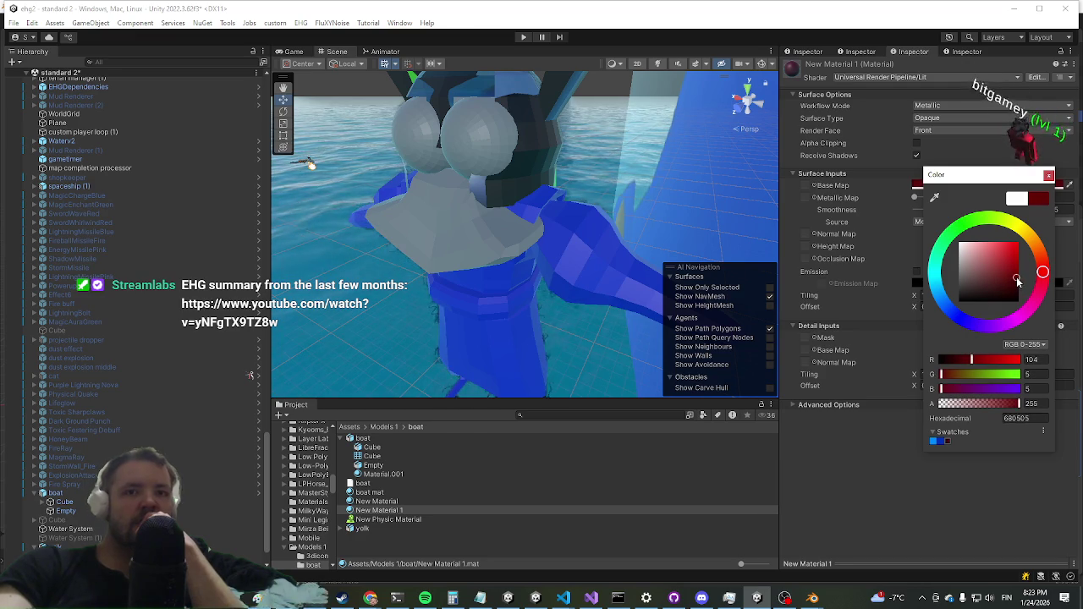
pyautogui.click(475, 244)
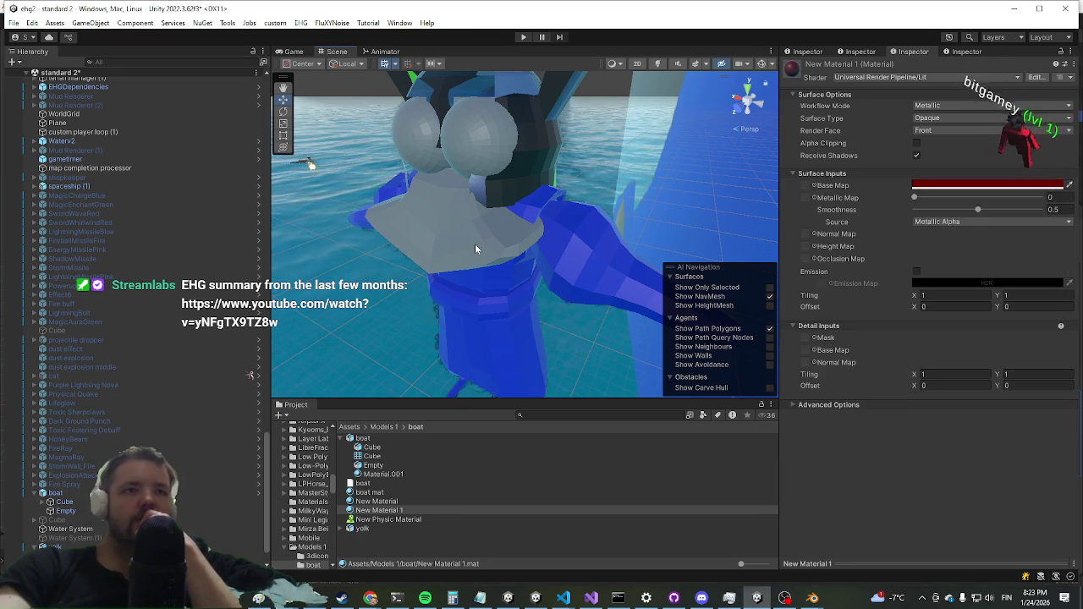
# Step: Apply New Material 1 to the yolk's Cube.001 piece below the eyes
pyautogui.click(475, 244)
pyautogui.click(434, 247)
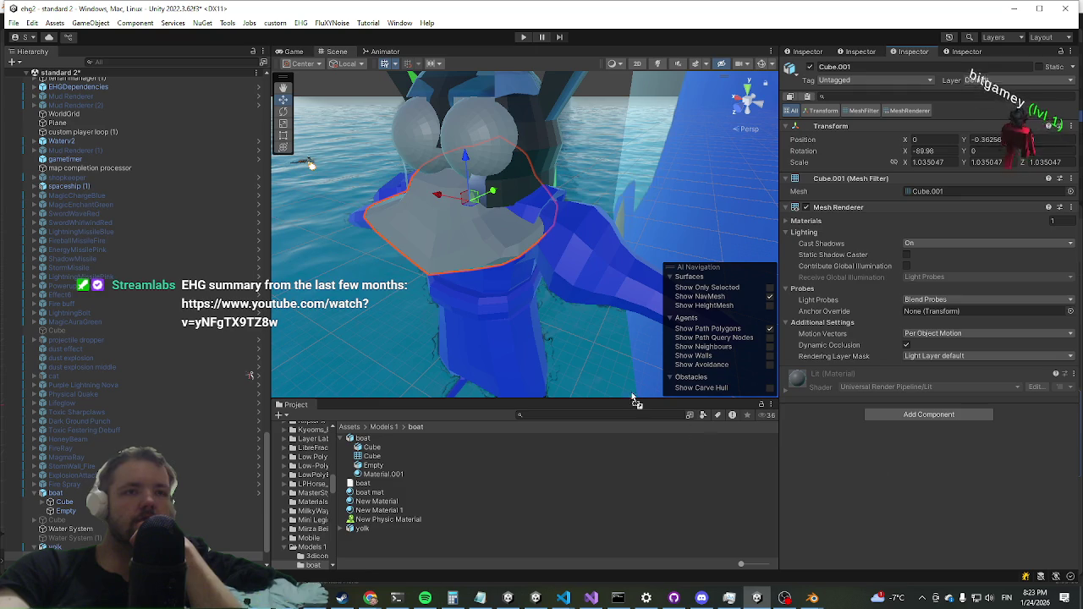
pyautogui.moveTo(635, 401); pyautogui.dragTo(474, 228)
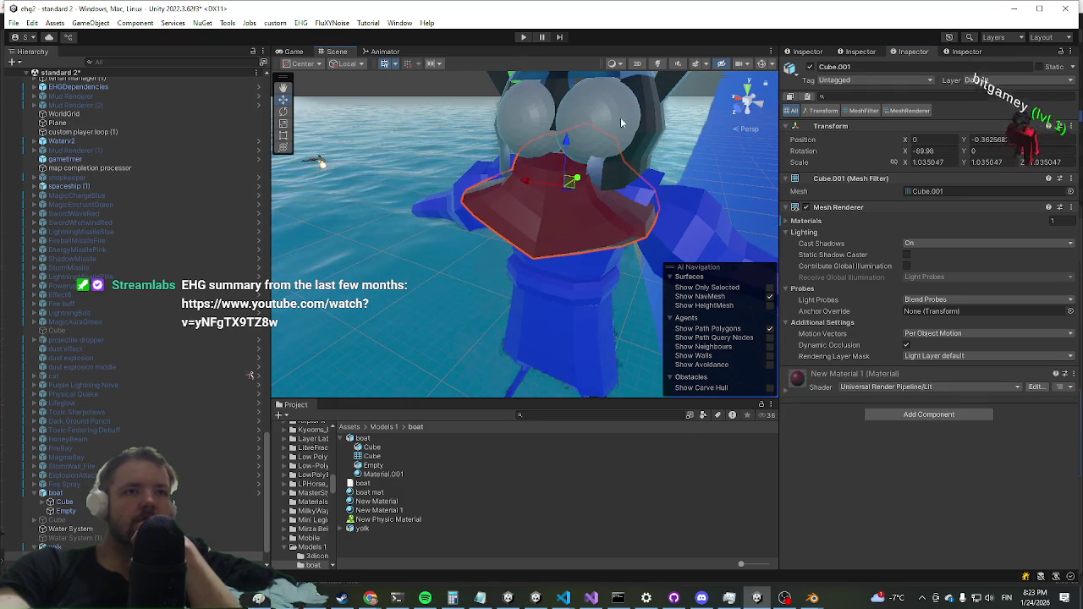
pyautogui.click(624, 141)
pyautogui.rightClick(378, 561)
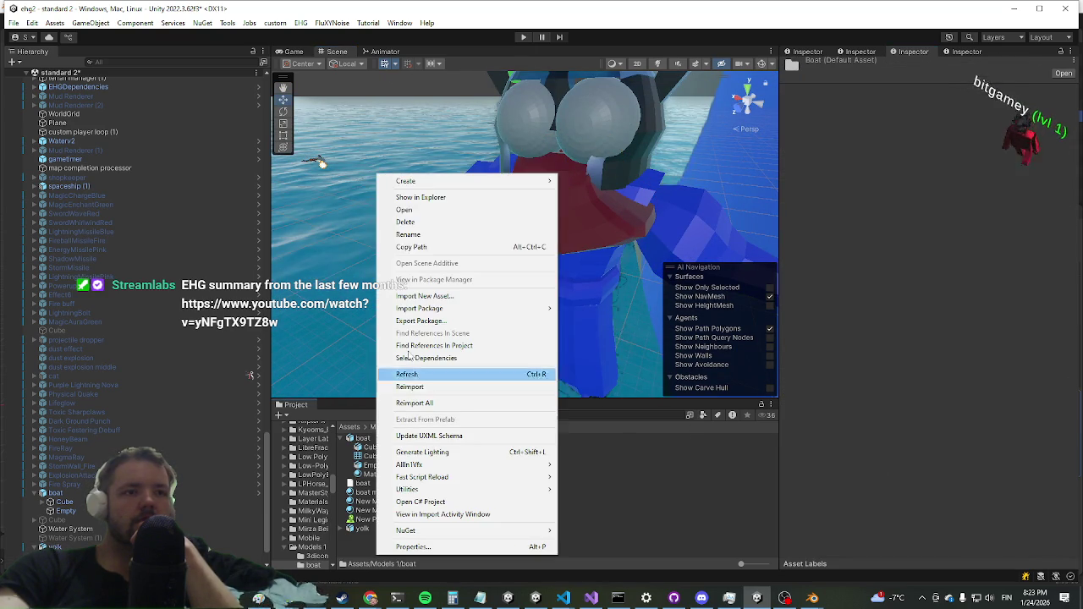
# Step: Create New Material 2 in the boat folder and begin choosing its base map texture
pyautogui.moveTo(431, 181)
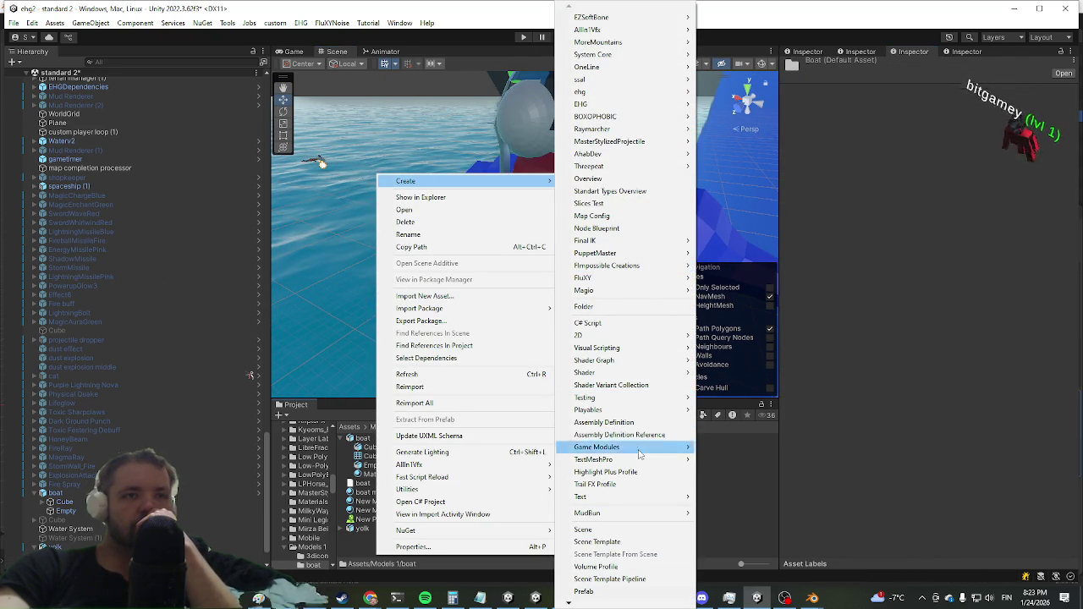
pyautogui.moveTo(570, 603)
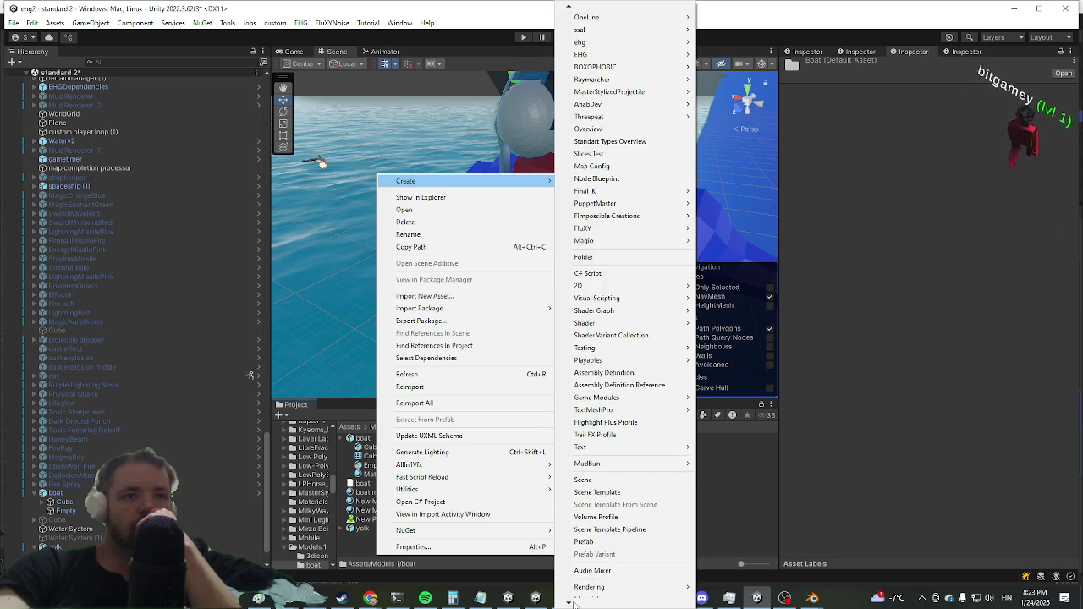
pyautogui.click(599, 537)
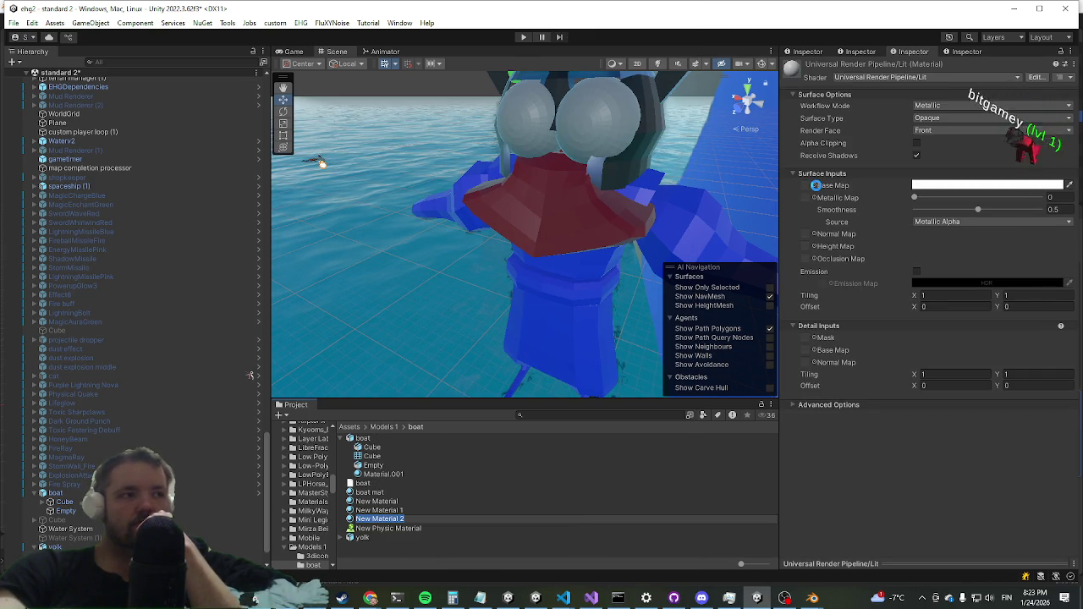
pyautogui.click(816, 187)
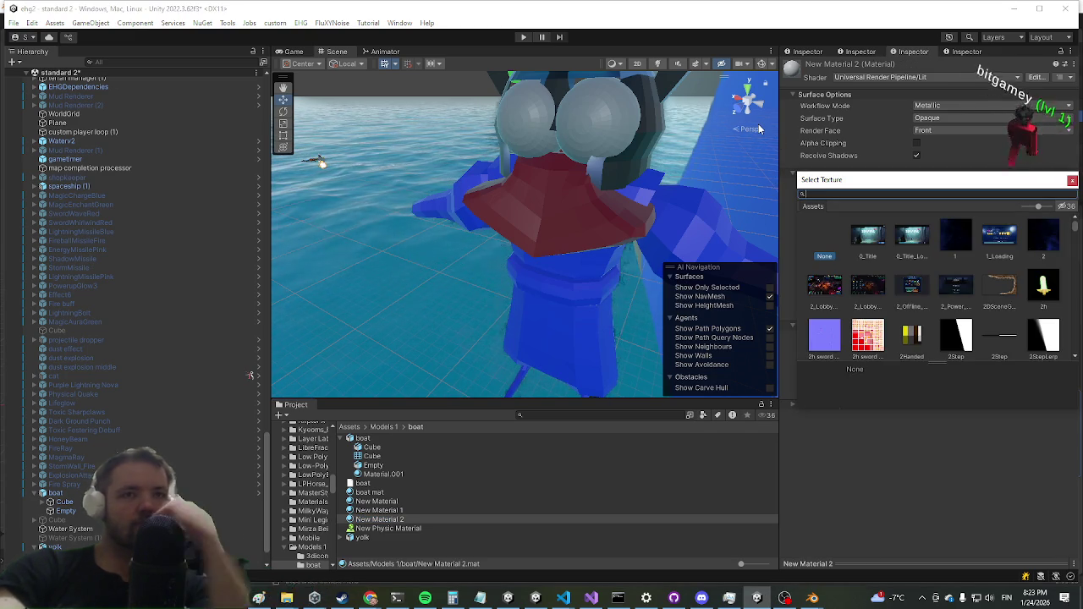
# Step: Give New Material 2 the orc eyes base map and apply it to the eye sphere
pyautogui.write('eyes')
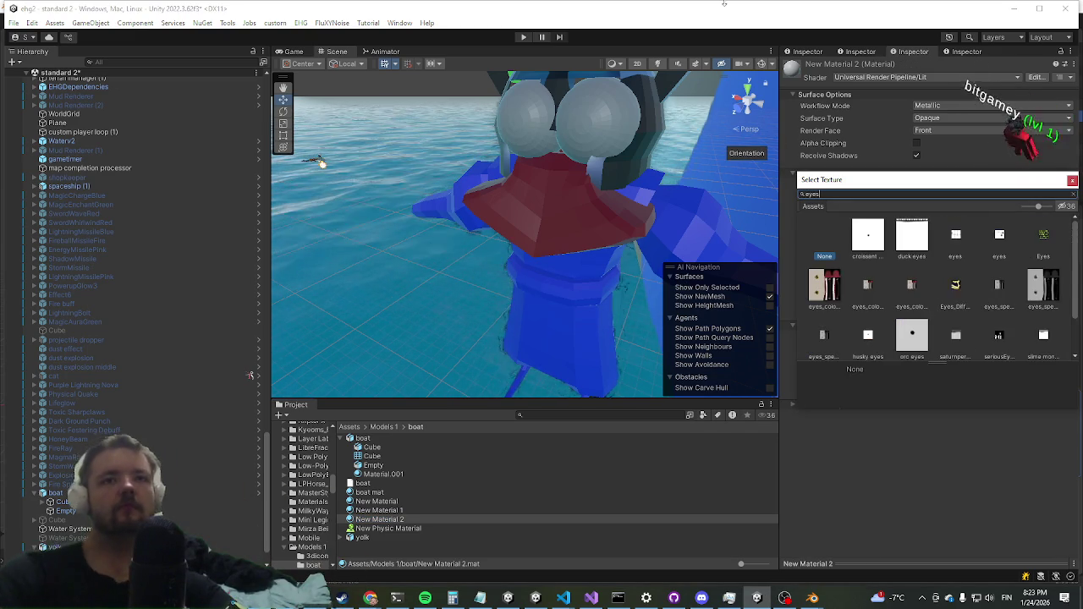
pyautogui.click(912, 338)
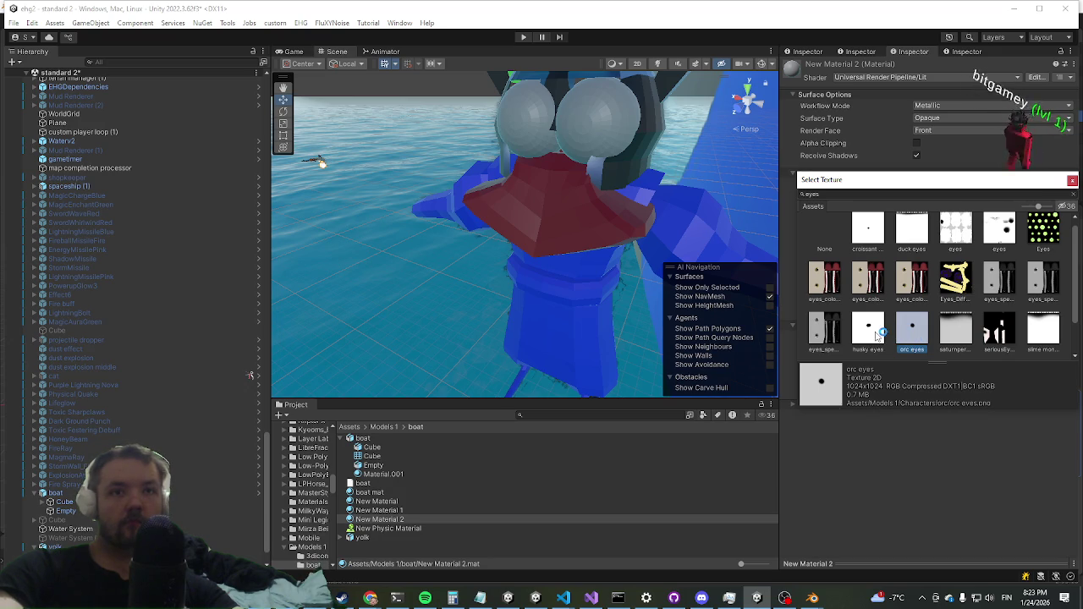
pyautogui.doubleClick(897, 334)
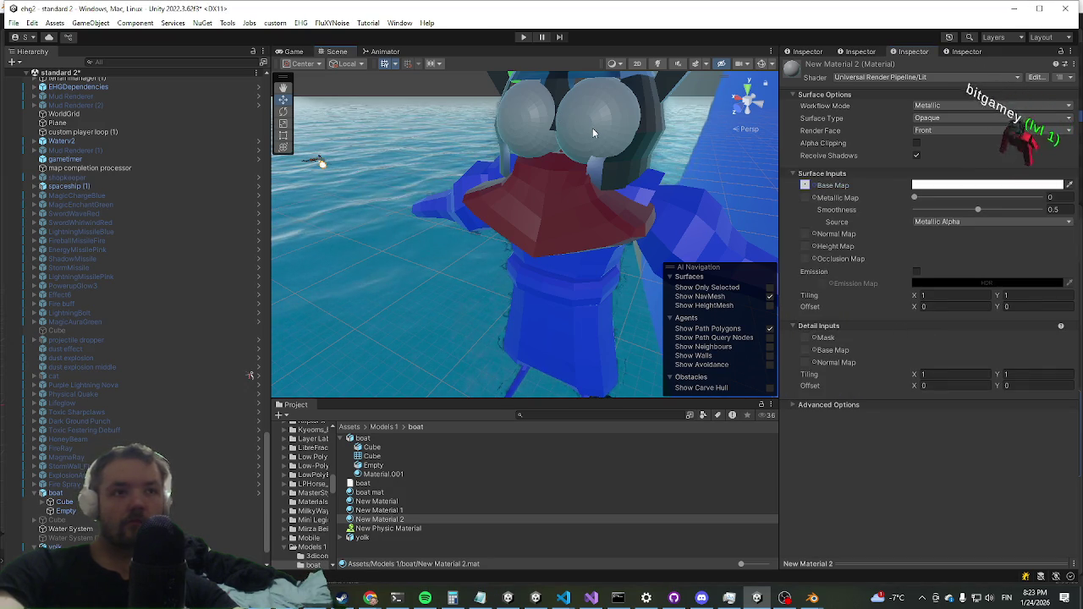
pyautogui.click(593, 127)
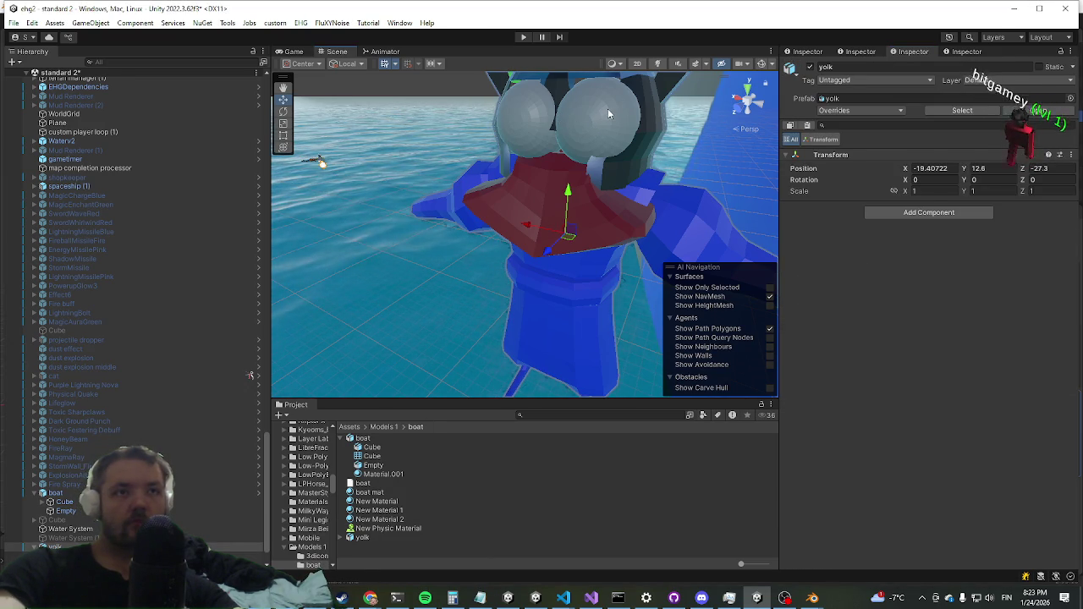
pyautogui.click(608, 109)
pyautogui.moveTo(396, 520); pyautogui.dragTo(856, 484)
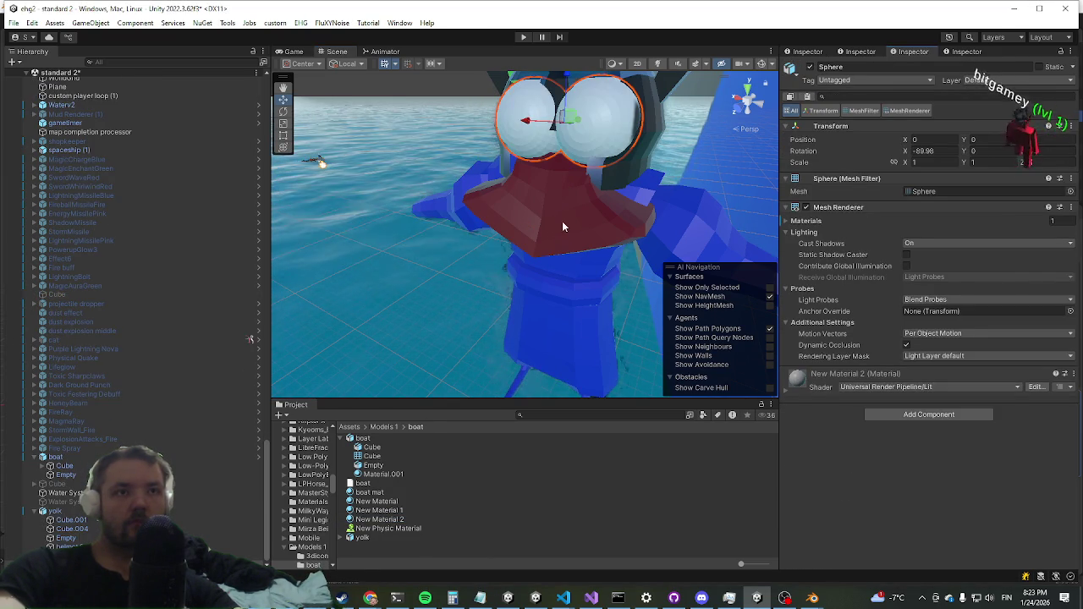
# Step: Swap New Material 2's base map texture to duck eyes so the eyes show pupils
pyautogui.scroll(-3, 856, 433)
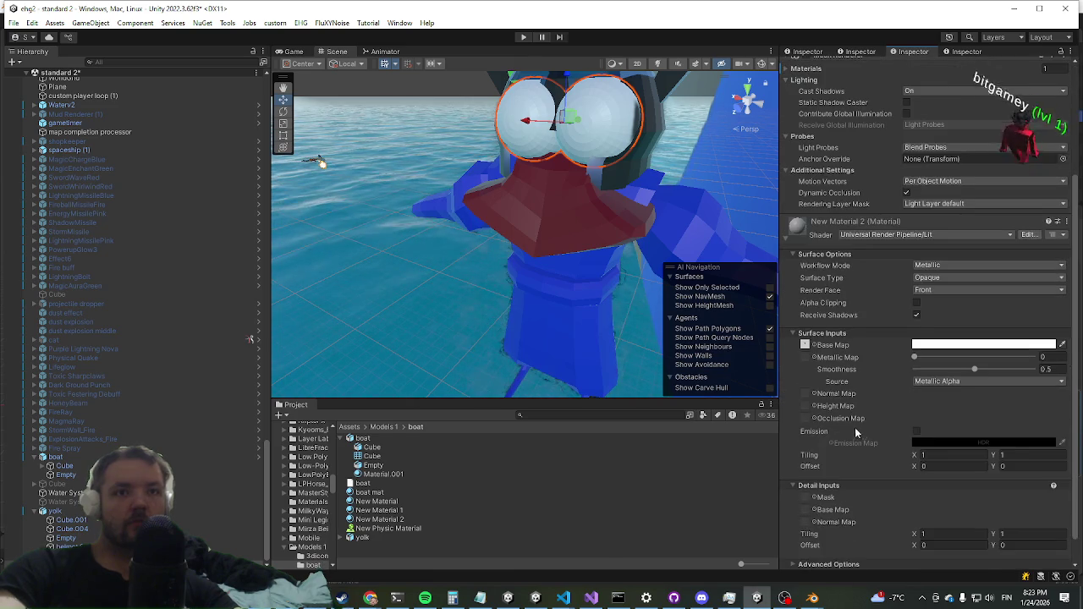
pyautogui.click(816, 346)
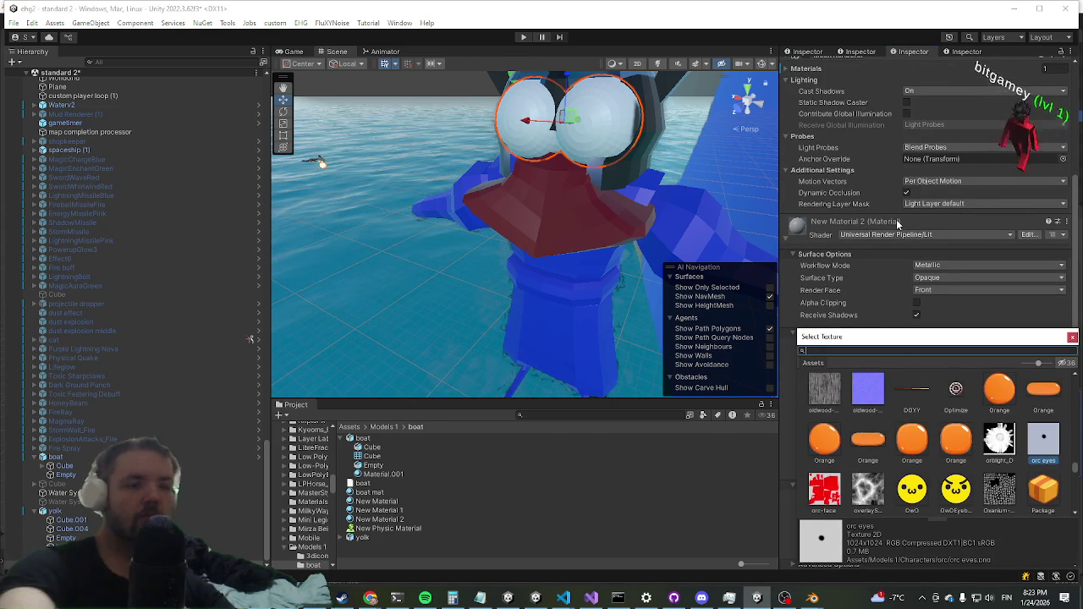
pyautogui.write('duck eyes')
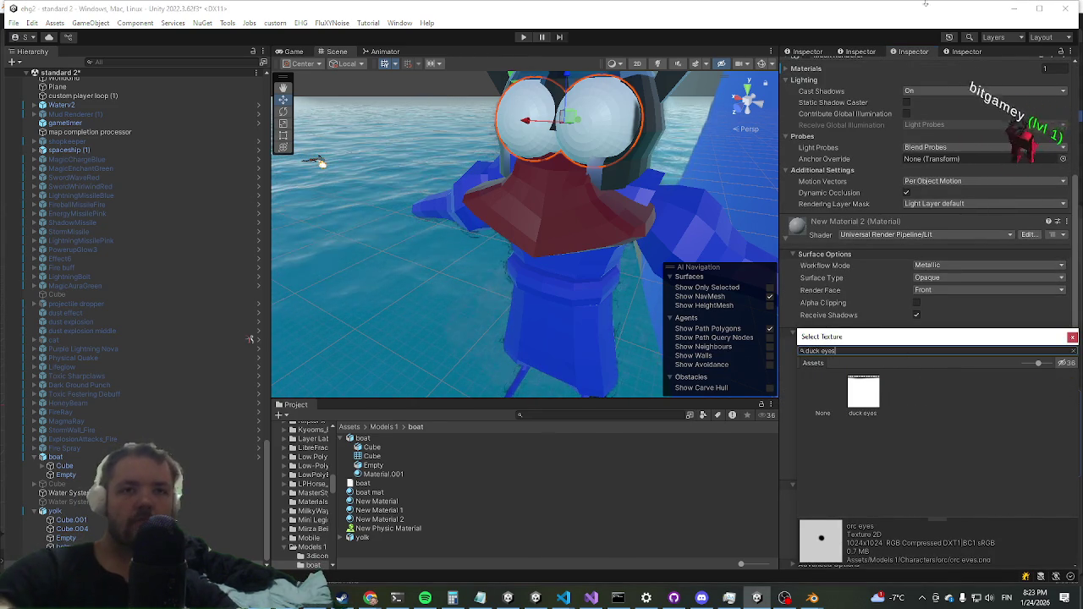
pyautogui.click(868, 404)
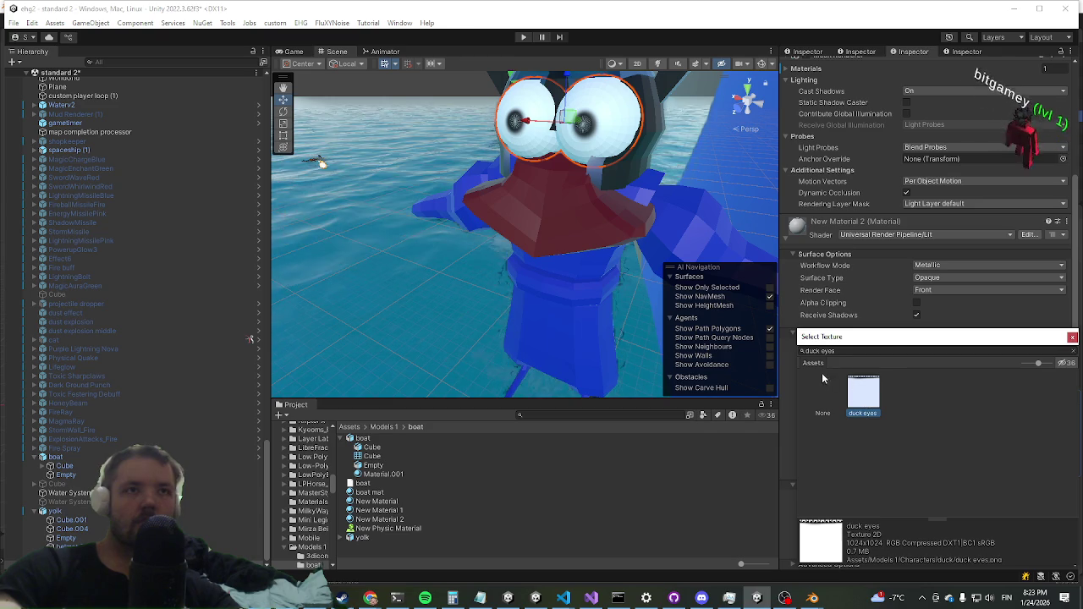
pyautogui.moveTo(496, 317)
pyautogui.mouseDown()
pyautogui.moveTo(490, 286)
pyautogui.moveTo(503, 309)
pyautogui.moveTo(489, 328)
pyautogui.moveTo(479, 307)
pyautogui.moveTo(496, 312)
pyautogui.moveTo(600, 277)
pyautogui.mouseUp()
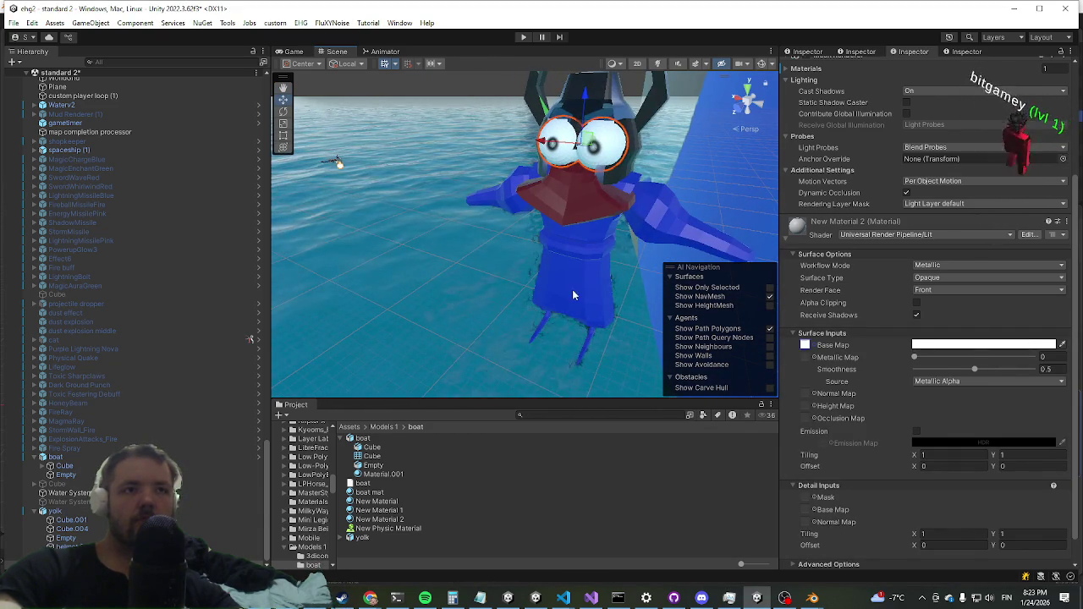
pyautogui.click(528, 201)
pyautogui.click(568, 271)
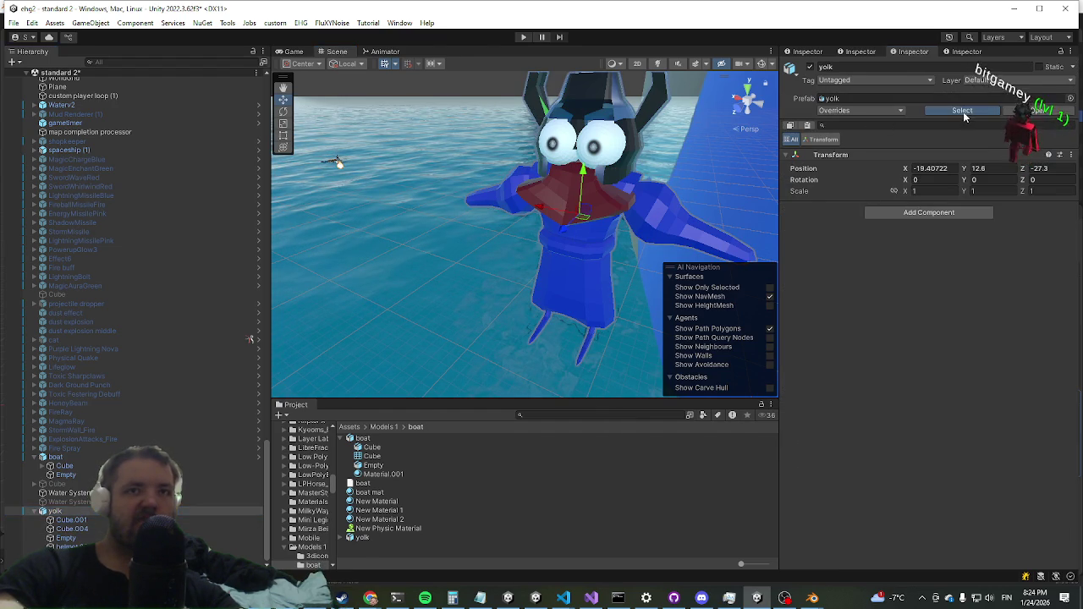
# Step: Set the yolk model's import Normals option to Calculate for smooth shading
pyautogui.click(361, 538)
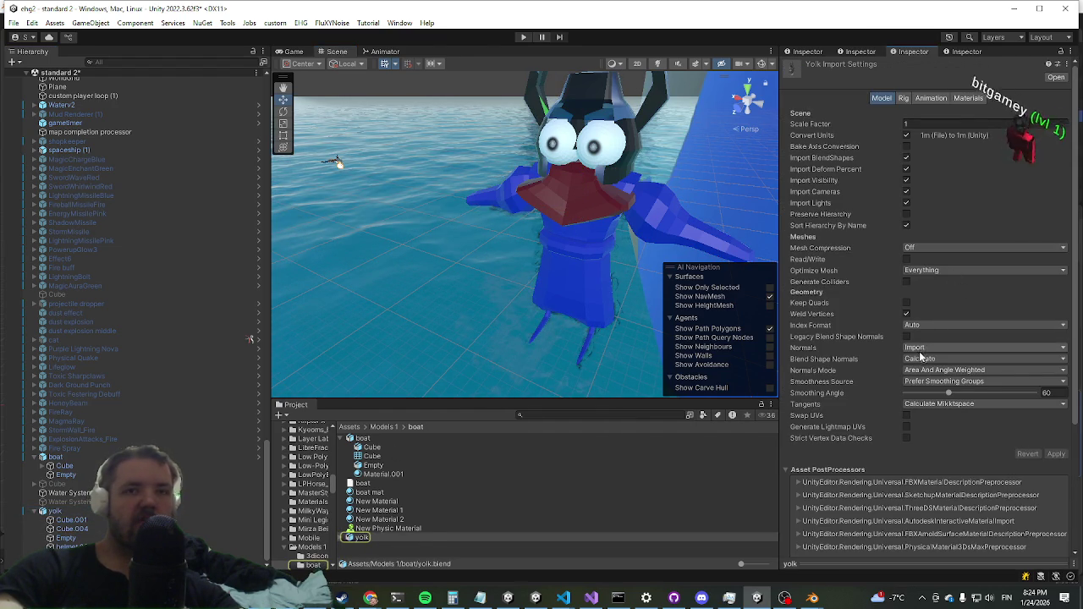
pyautogui.click(948, 374)
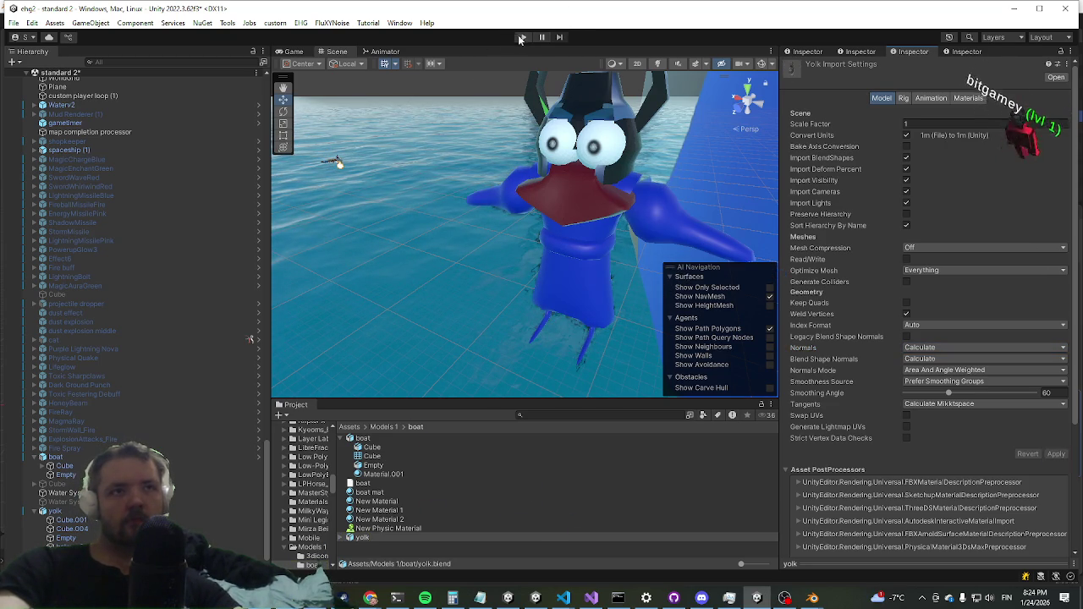
pyautogui.click(562, 277)
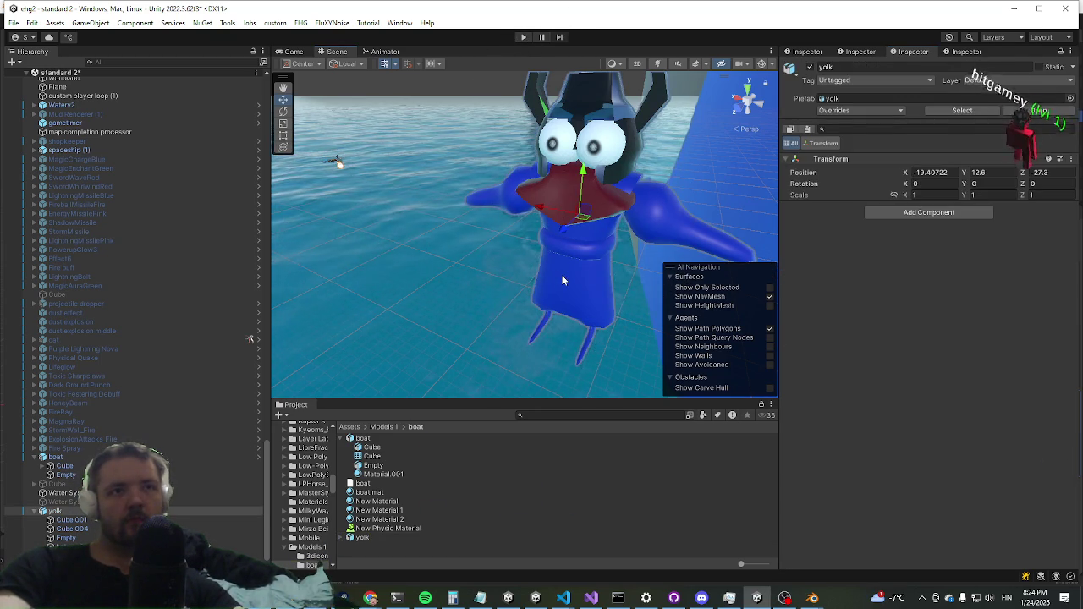
# Step: Use the gigachad hp texture as the blue body material's normal map
pyautogui.click(564, 277)
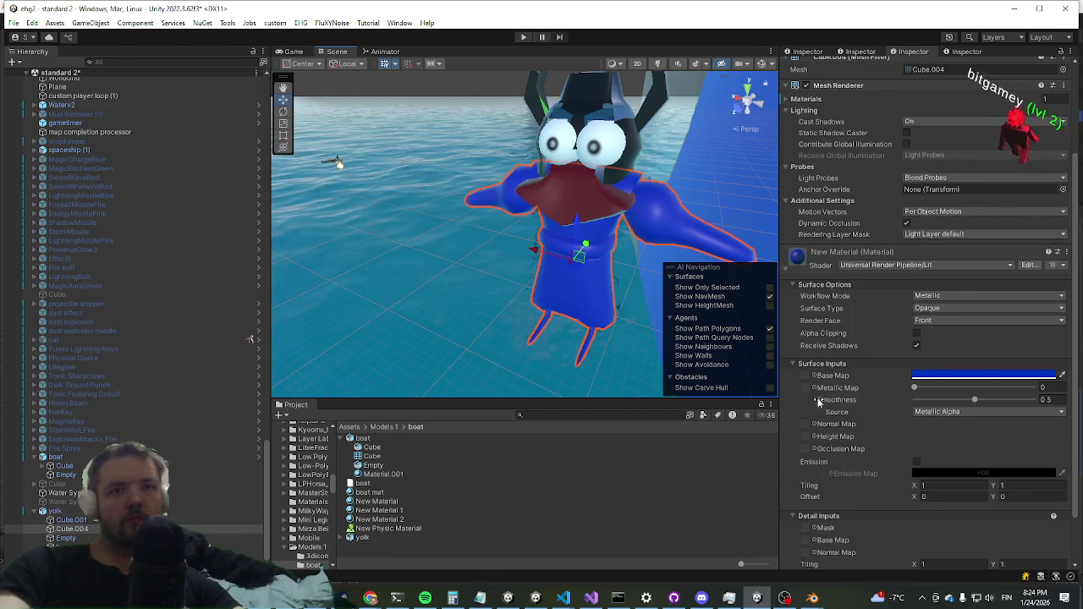
pyautogui.click(813, 425)
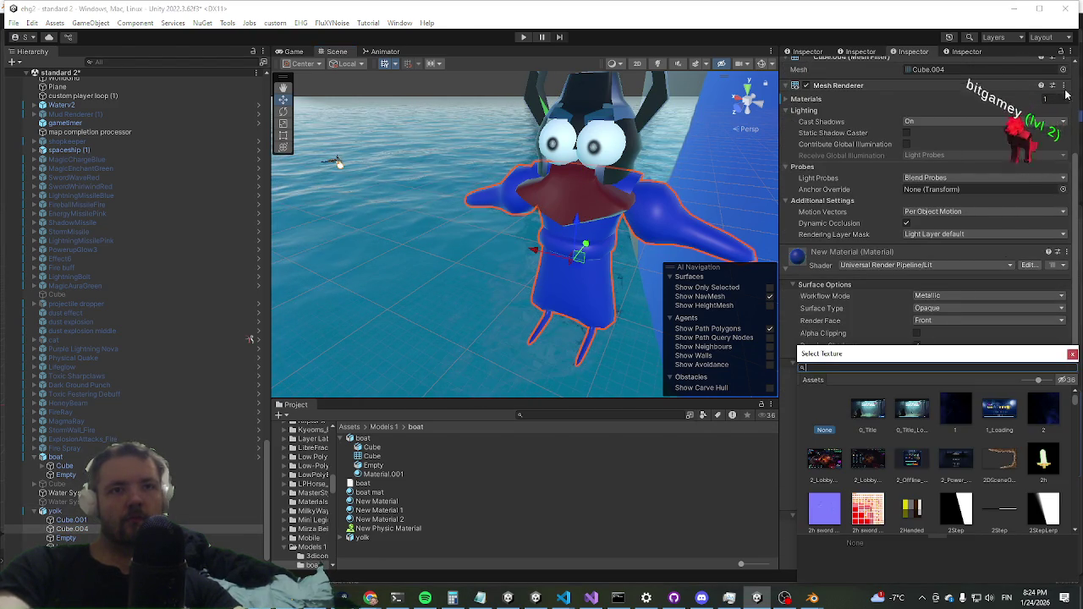
pyautogui.write('giga')
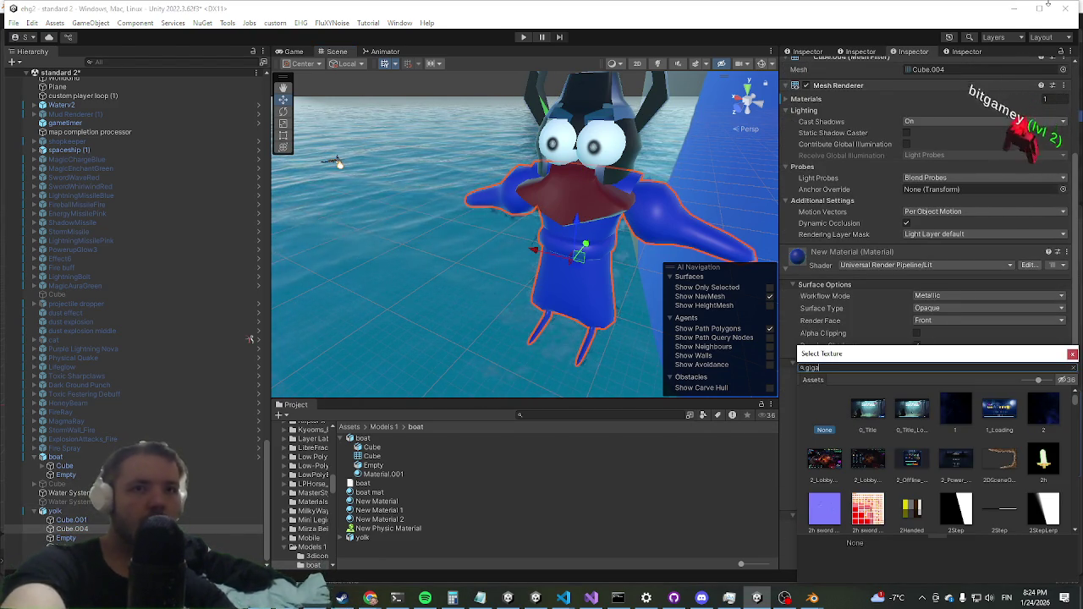
pyautogui.click(854, 410)
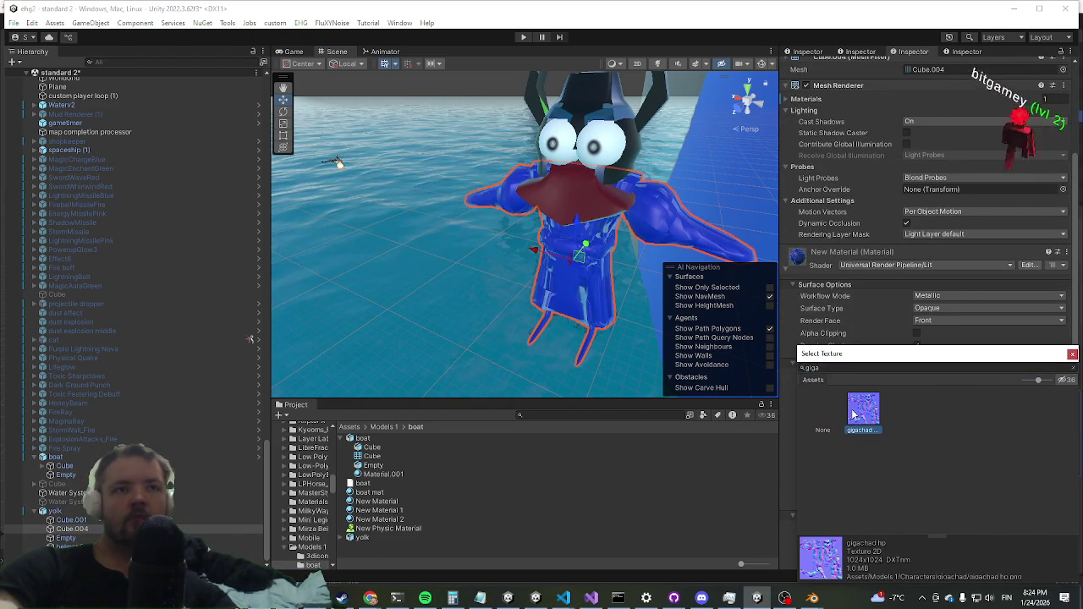
pyautogui.click(521, 40)
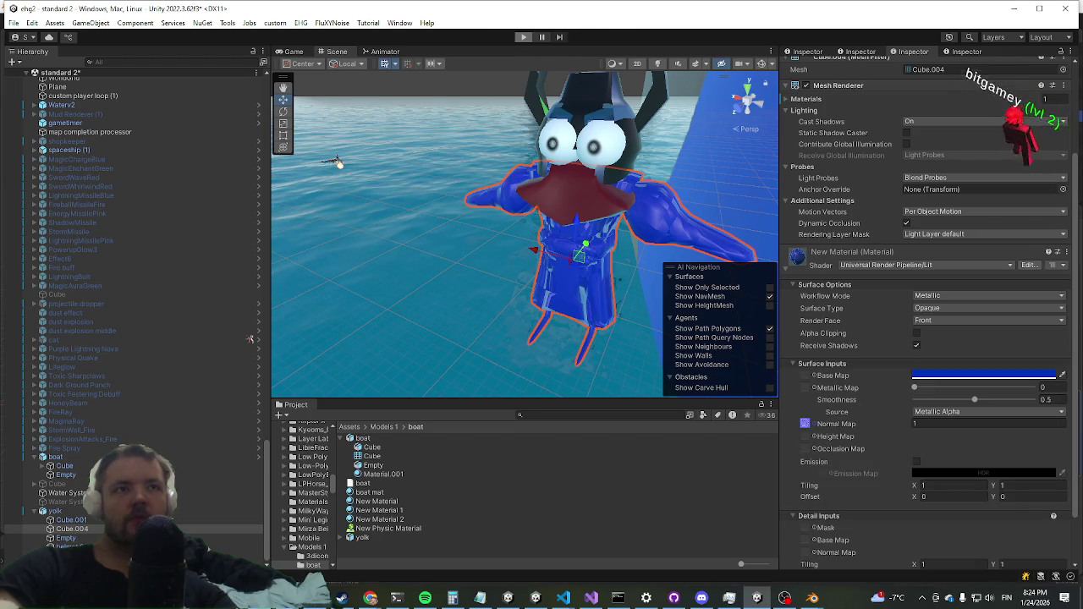
pyautogui.hotkey('alt', 'Tab')
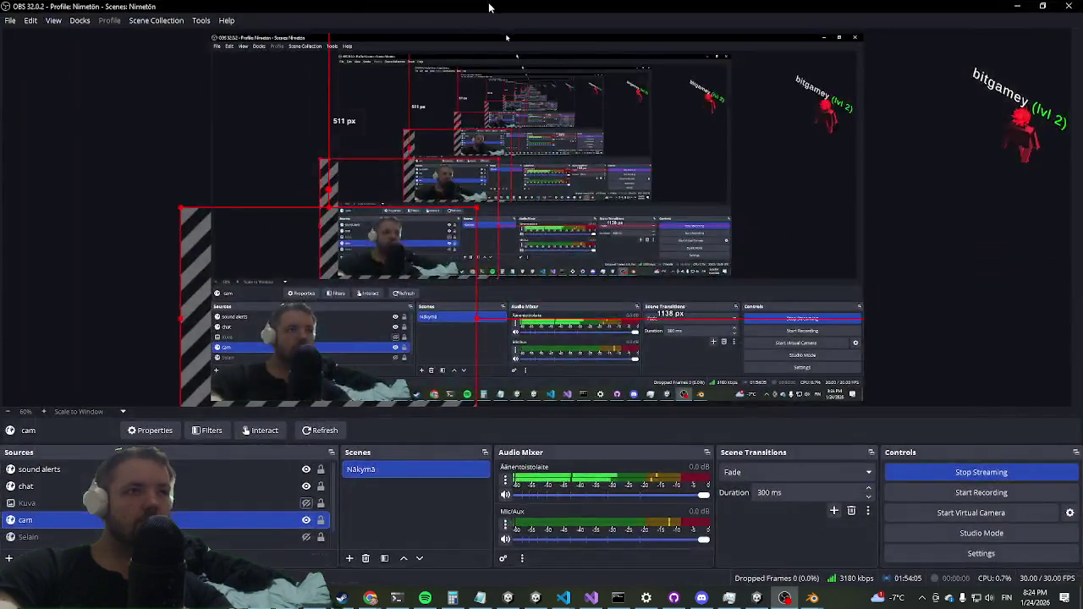
# Step: Maximize the Game view and run the character across the grassy hill
pyautogui.hotkey('alt', 'Tab')
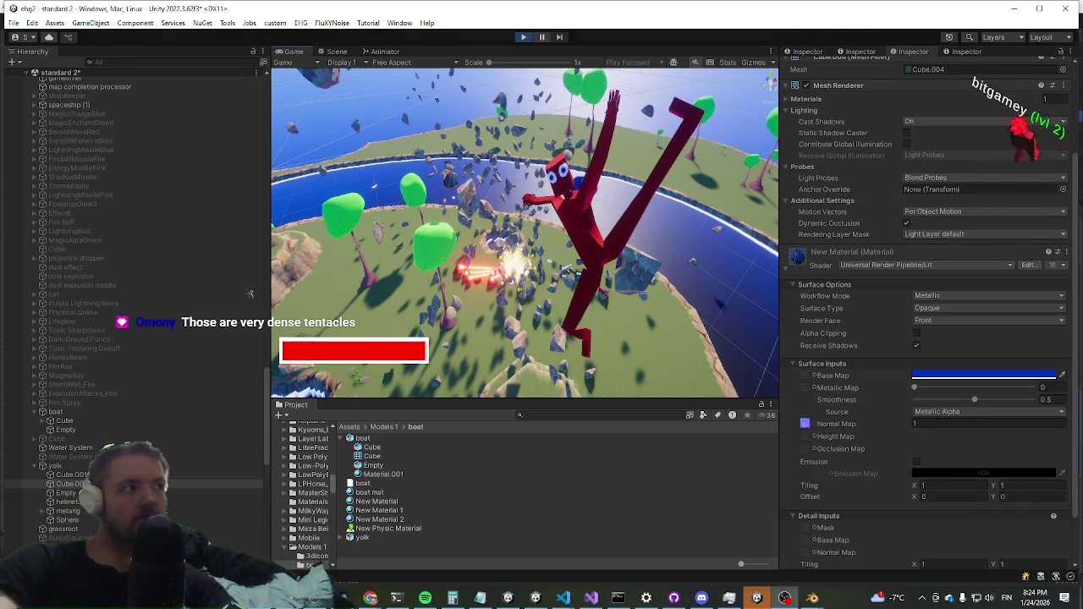
pyautogui.scroll(1, 249, 294)
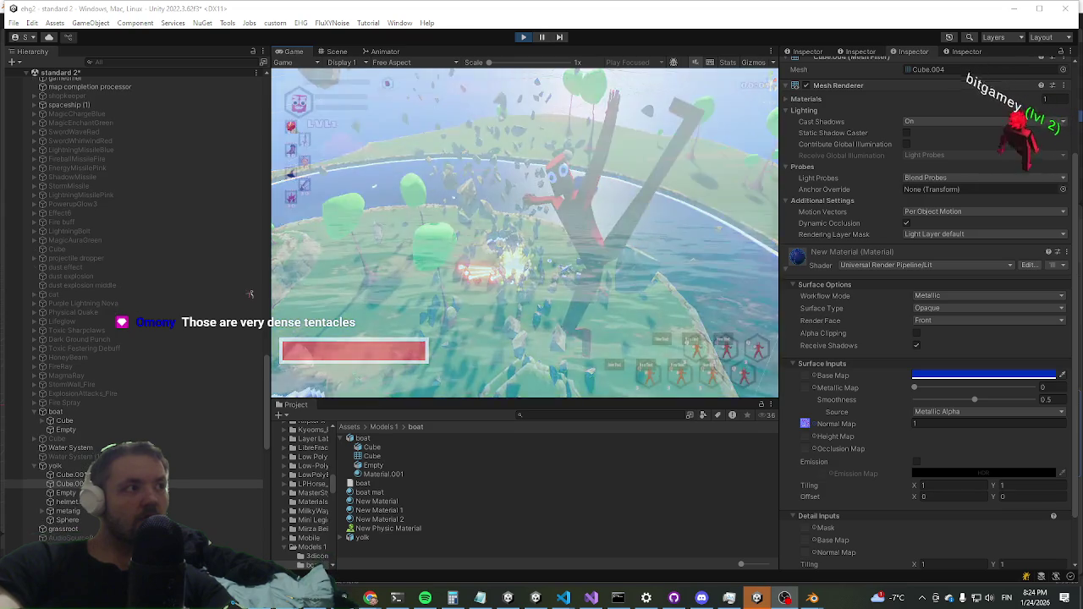
pyautogui.hotkey('shift', 'space')
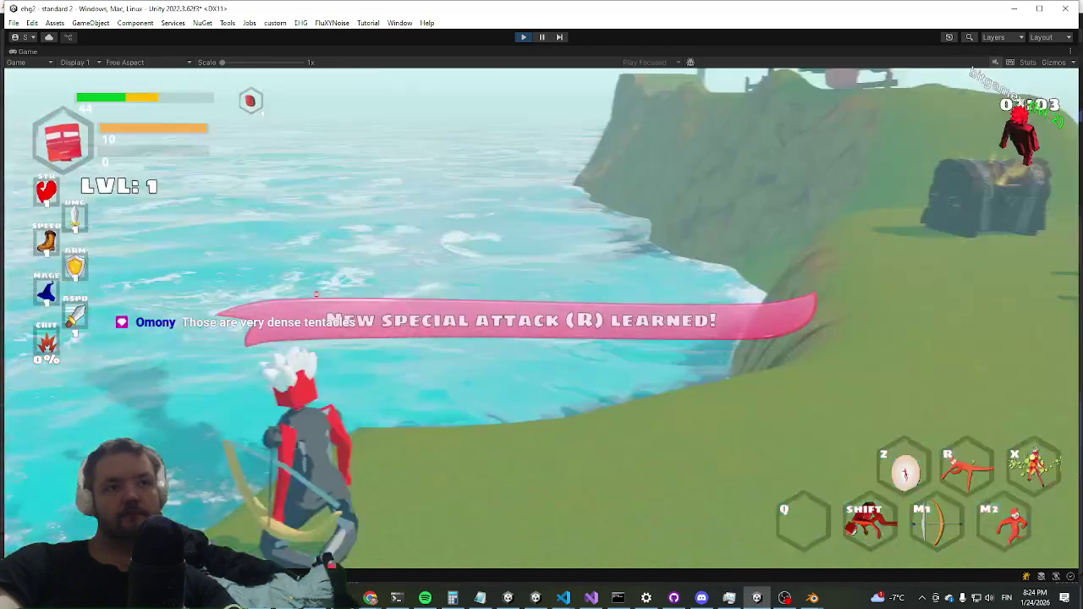
pyautogui.press('w')
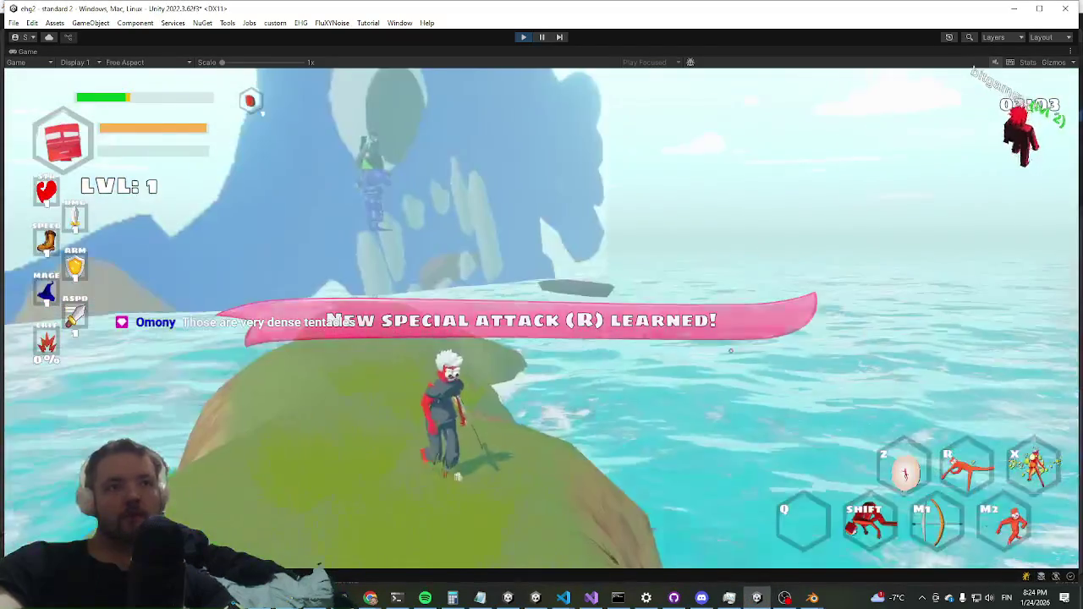
pyautogui.press('w')
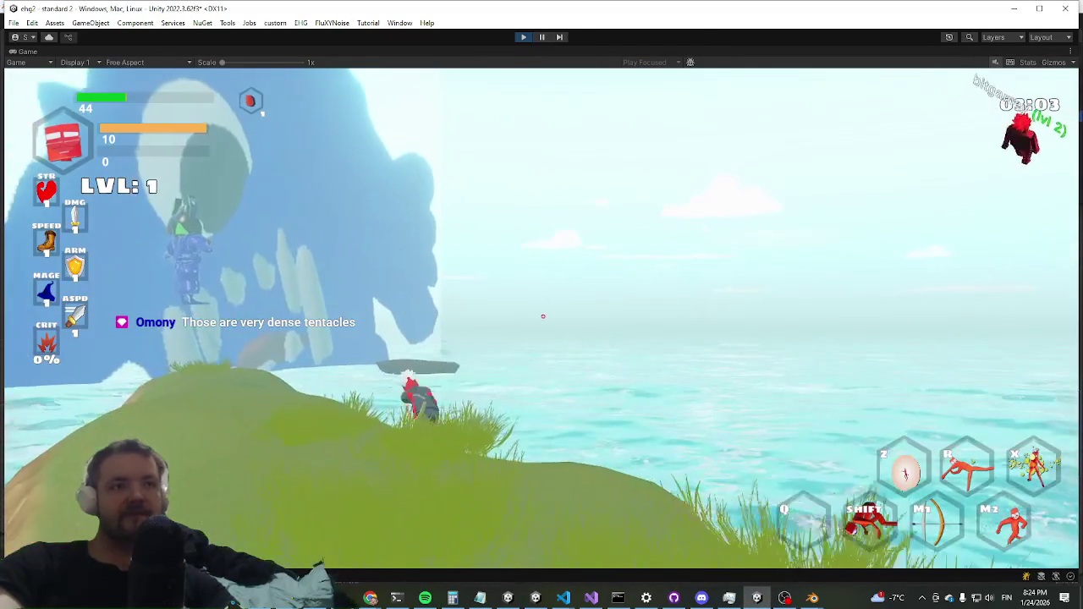
pyautogui.press('w')
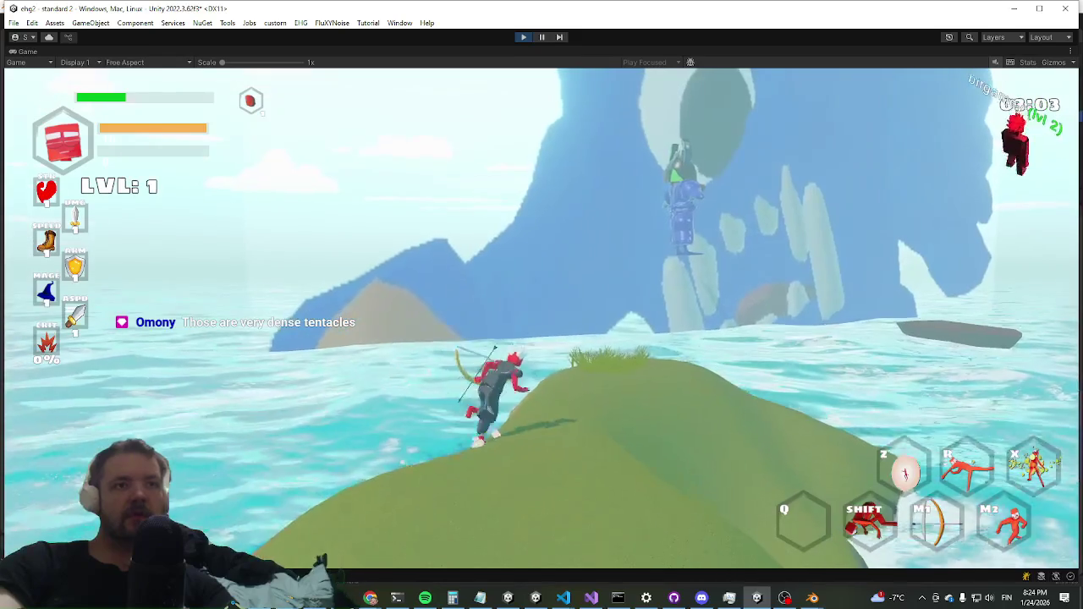
pyautogui.hotkey('alt', 'Tab')
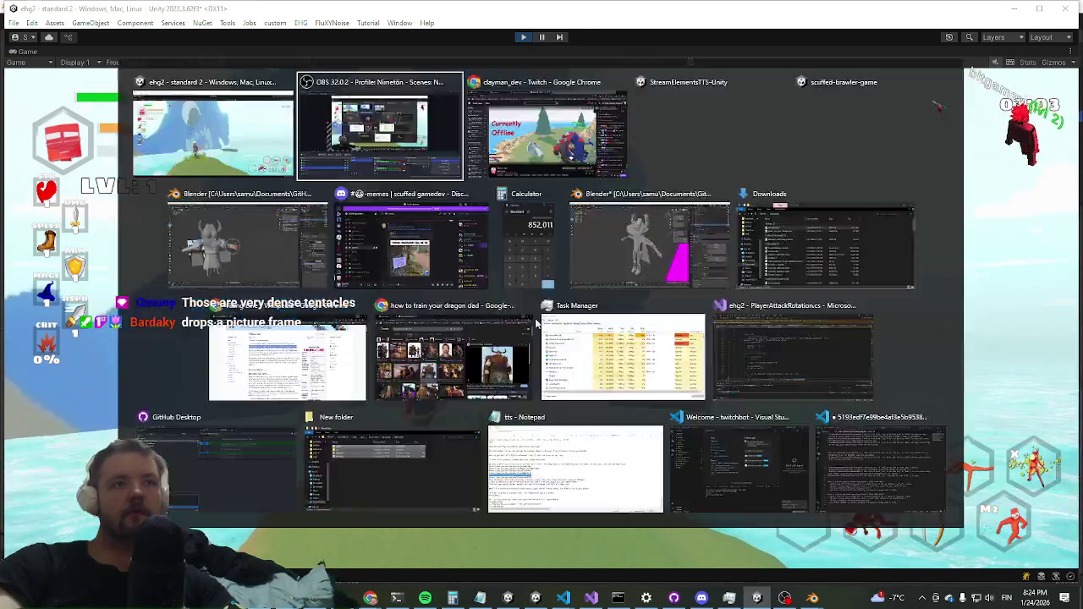
# Step: Turn off Maximize on the Game view to restore the normal editor layout
pyautogui.rightClick(32, 52)
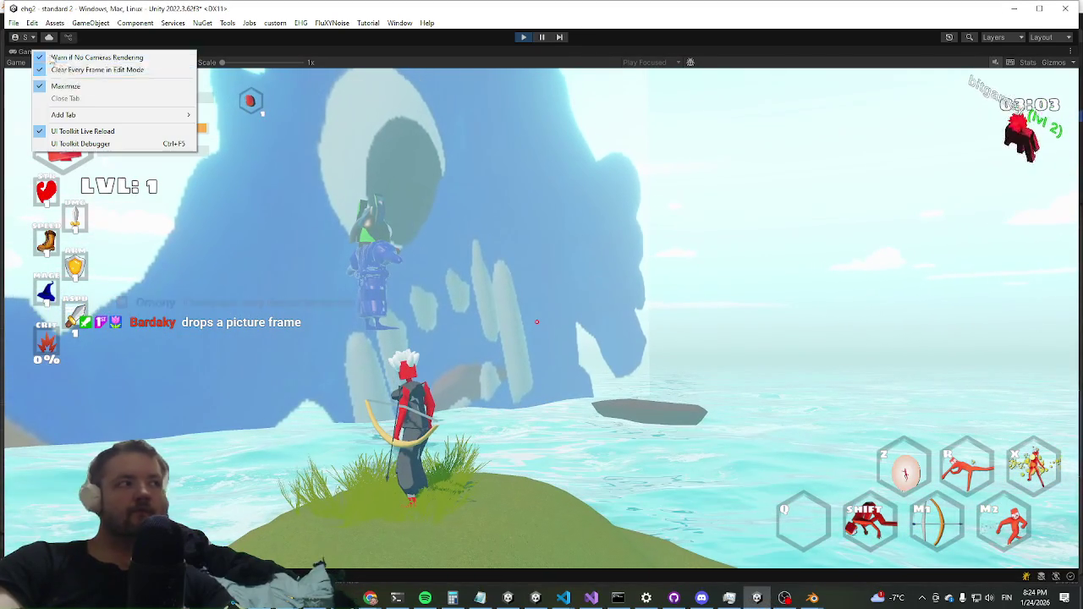
pyautogui.click(83, 87)
pyautogui.press('super')
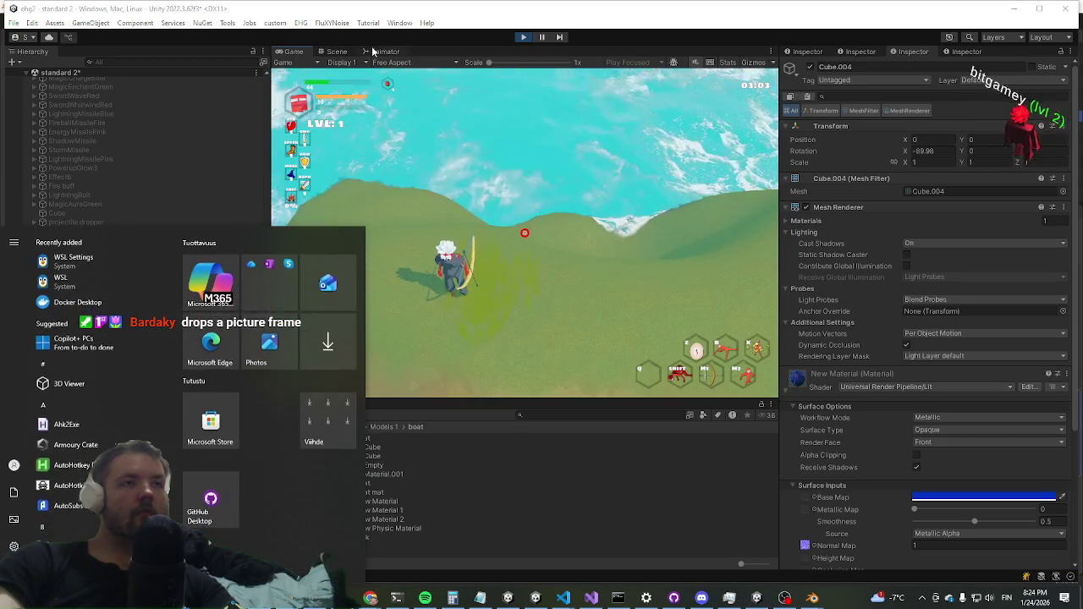
# Step: Drag the yolk character along X onto the grassy island (Y 8.26), then return to the Game view
pyautogui.click(337, 51)
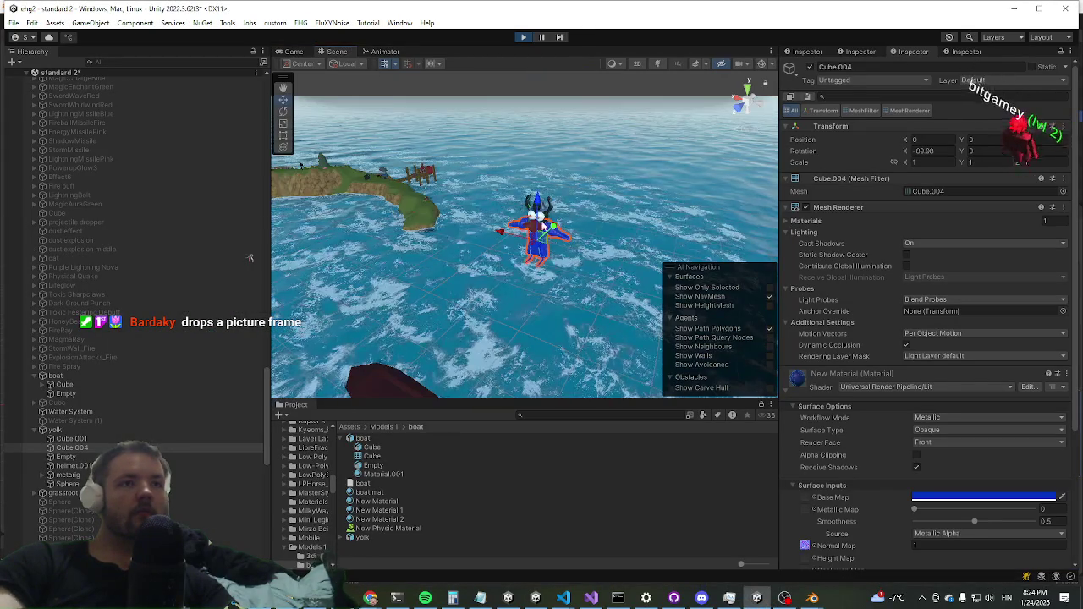
pyautogui.moveTo(437, 236)
pyautogui.mouseDown()
pyautogui.moveTo(582, 197)
pyautogui.moveTo(384, 192)
pyautogui.mouseUp()
pyautogui.hotkey('ctrl', 'z')
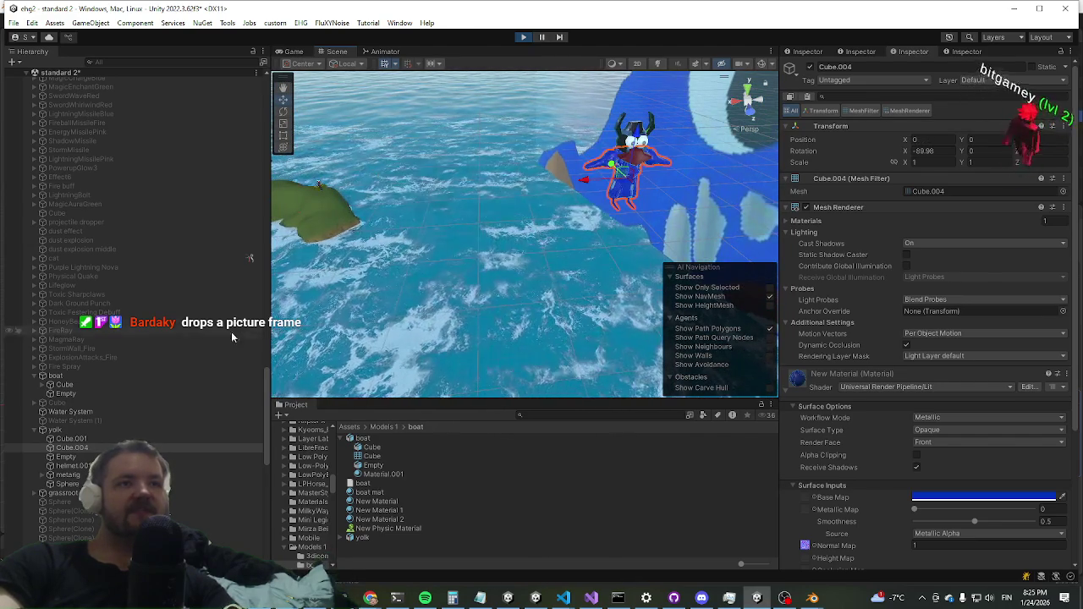
pyautogui.click(80, 431)
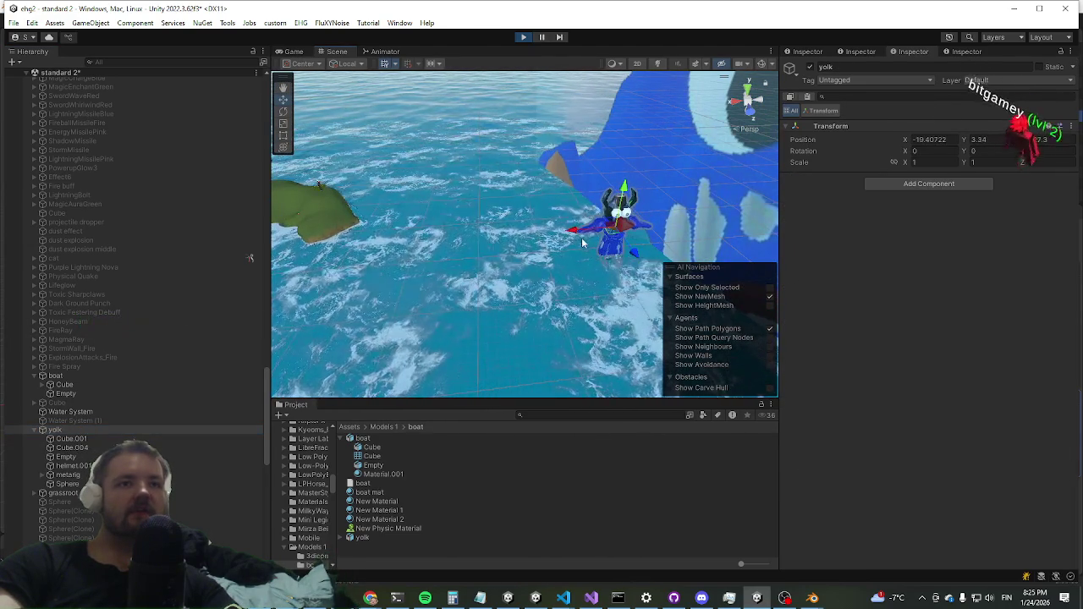
pyautogui.moveTo(571, 222)
pyautogui.mouseDown()
pyautogui.moveTo(292, 232)
pyautogui.moveTo(687, 241)
pyautogui.moveTo(643, 326)
pyautogui.moveTo(651, 360)
pyautogui.moveTo(581, 277)
pyautogui.mouseUp()
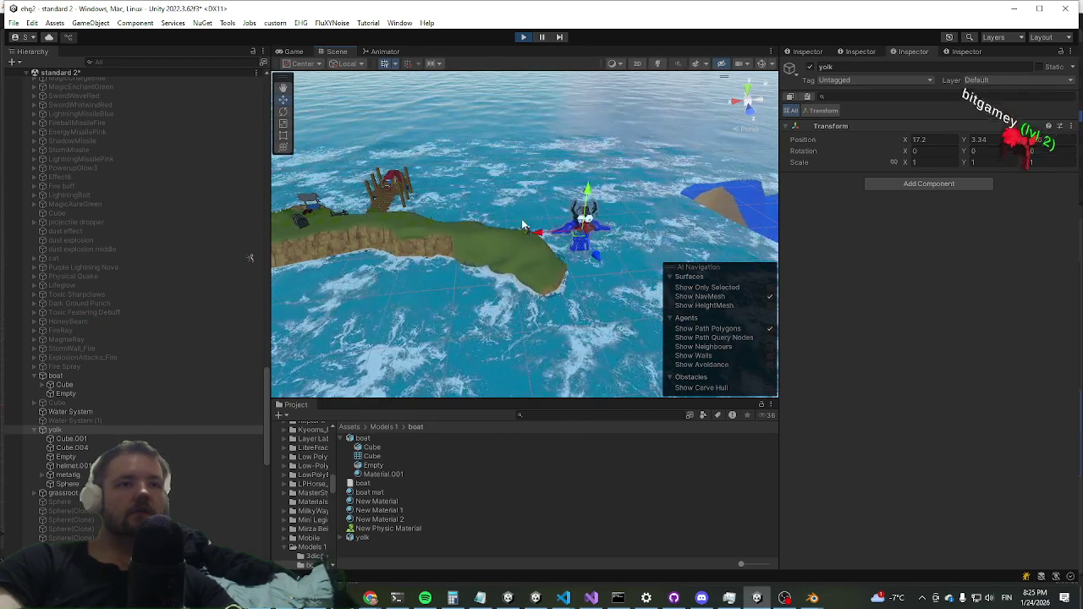
pyautogui.moveTo(537, 234); pyautogui.dragTo(474, 245)
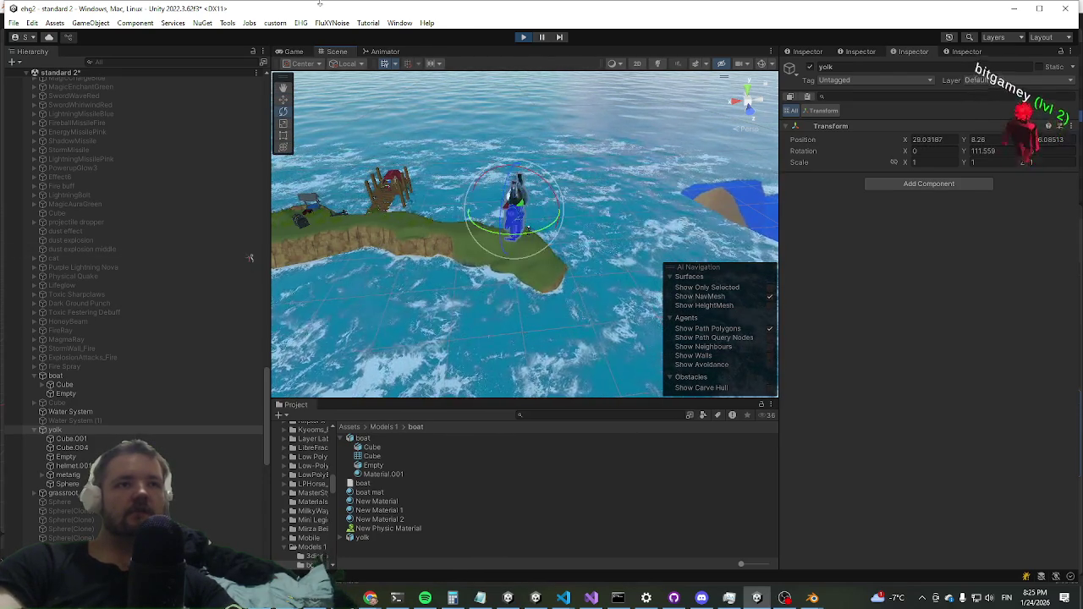
pyautogui.click(292, 53)
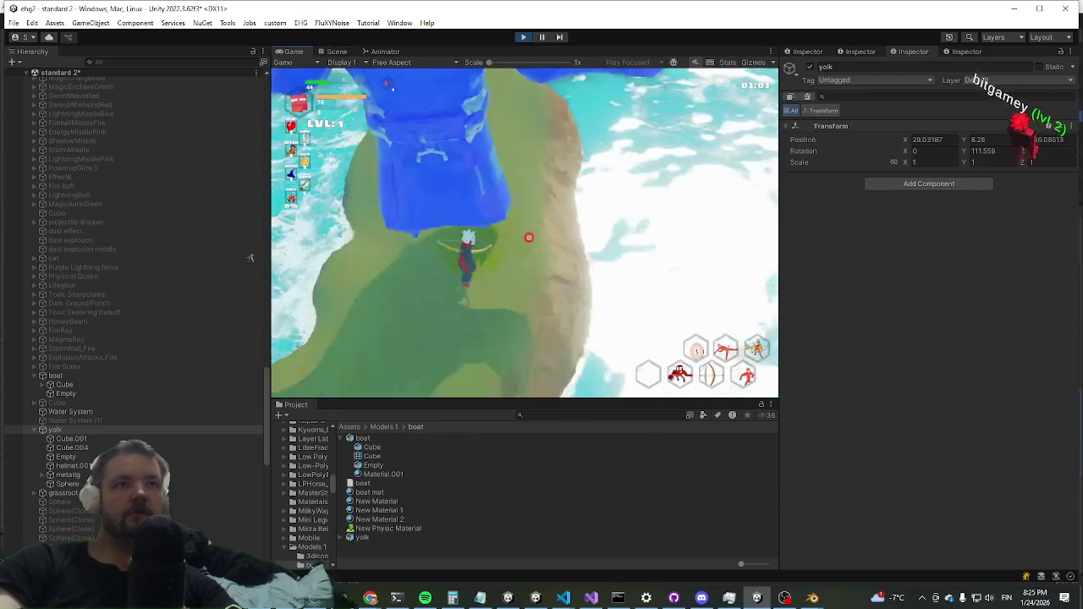
pyautogui.hotkey('shift', 'space')
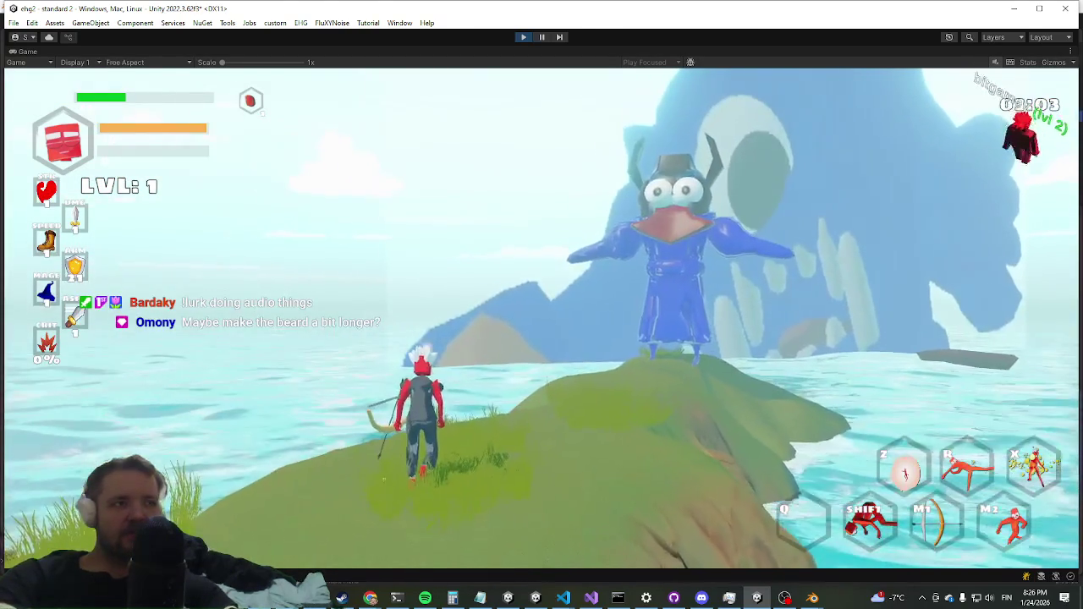
pyautogui.press('super')
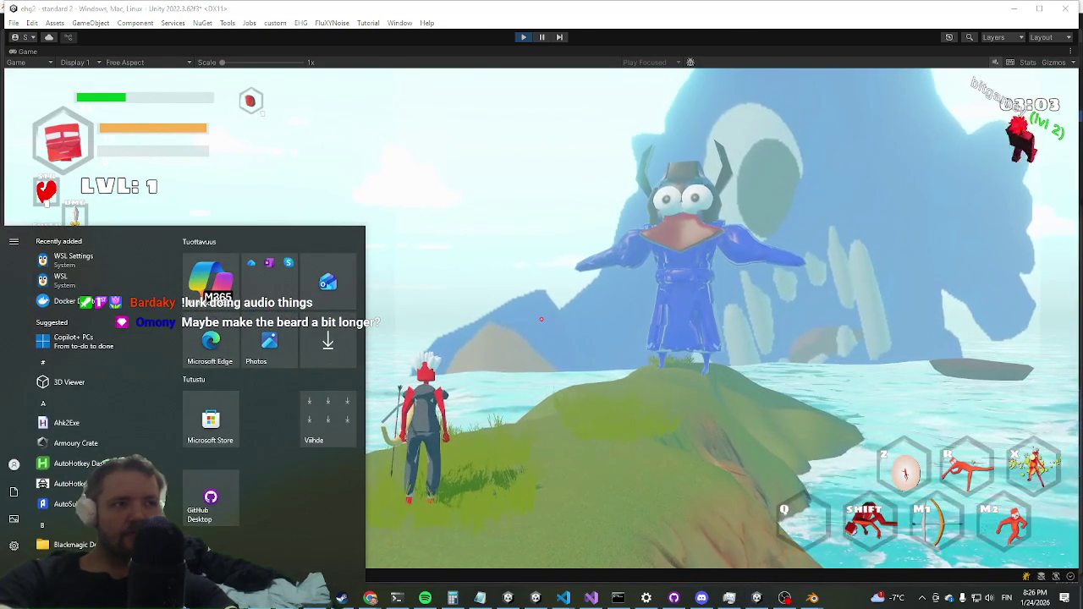
pyautogui.rightClick(32, 61)
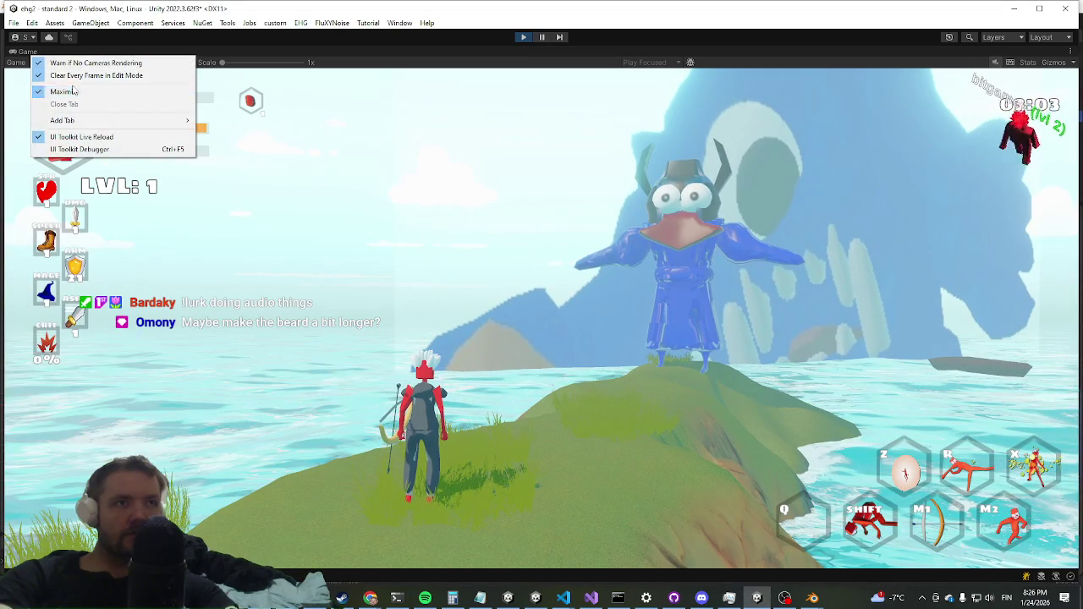
pyautogui.click(72, 93)
pyautogui.press('super')
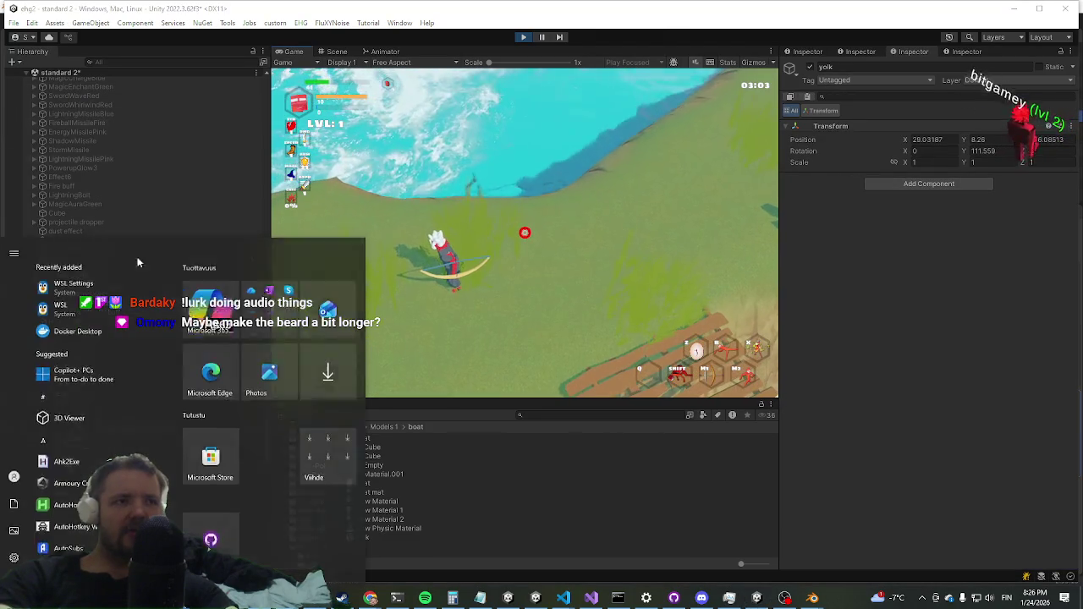
# Step: Copy yolk's Transform during play, stop play mode, and paste the island values back (29.03, 8.26, -48.09)
pyautogui.rightClick(817, 132)
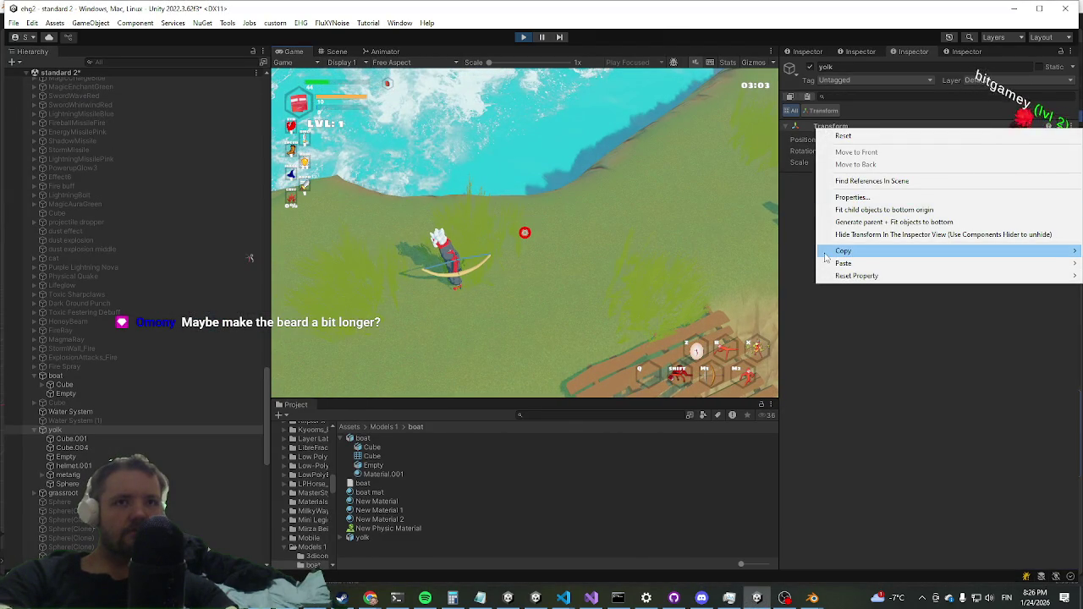
pyautogui.click(739, 310)
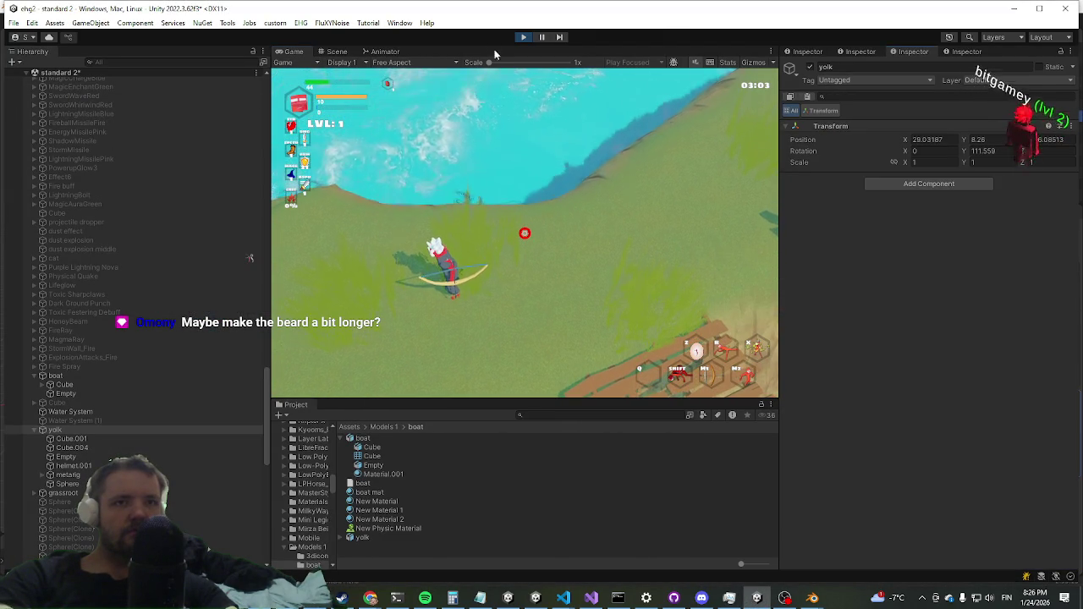
pyautogui.hotkey('ctrl', 'p')
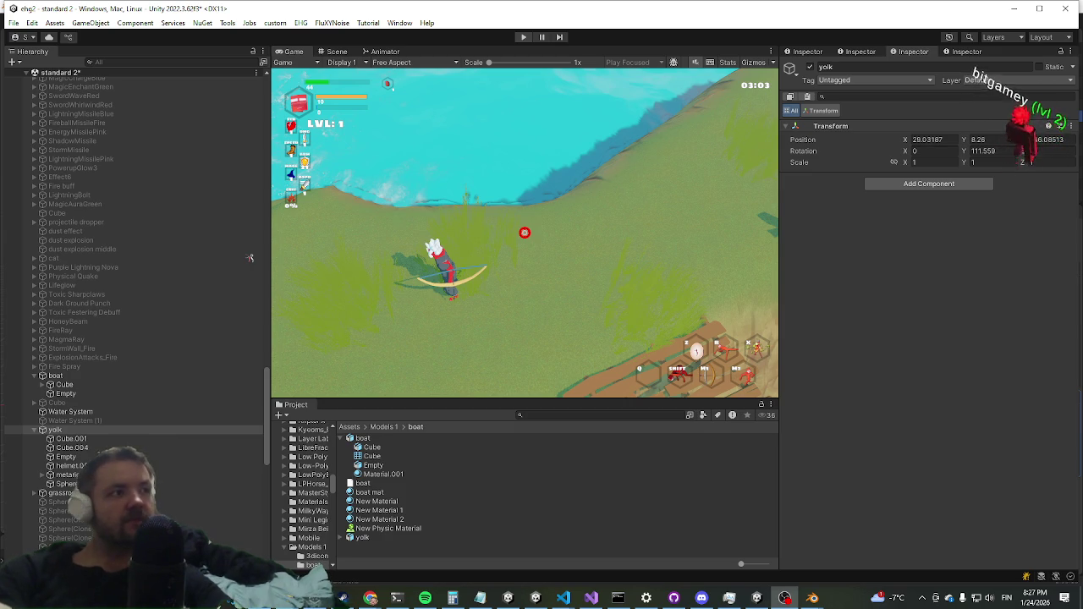
pyautogui.hotkey('ctrl', 'p')
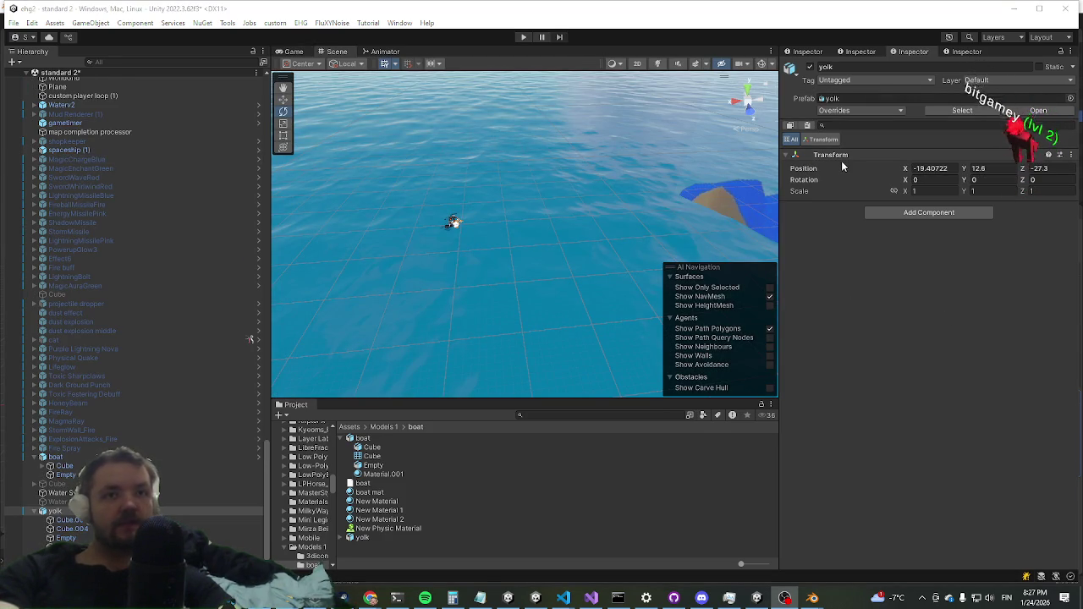
pyautogui.rightClick(840, 156)
pyautogui.moveTo(847, 291)
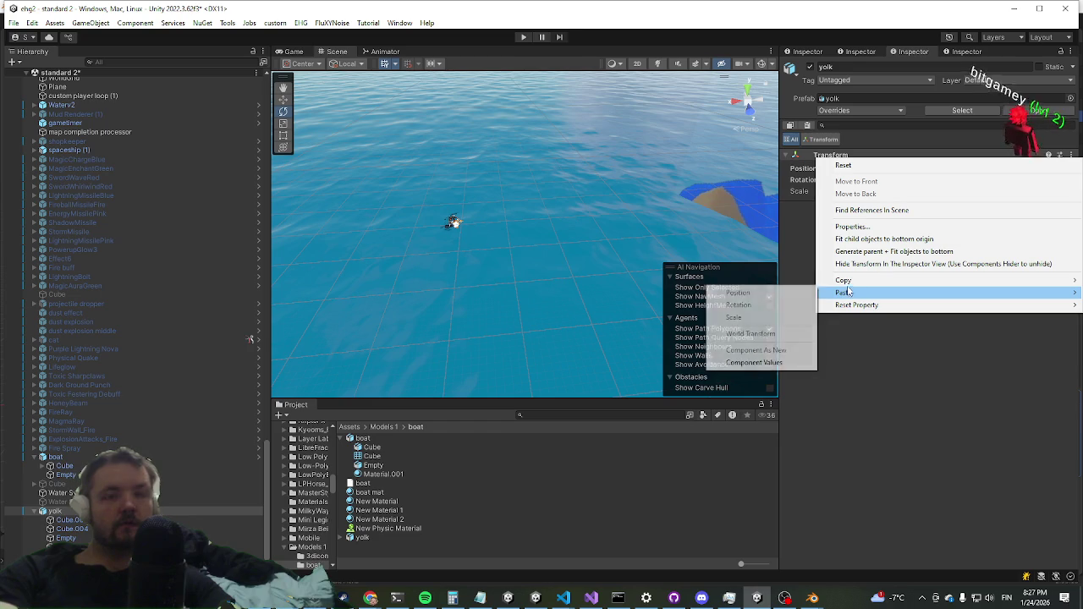
pyautogui.click(751, 362)
# Step: Search the Project assets for 'axe'
pyautogui.moveTo(531, 367)
pyautogui.mouseDown()
pyautogui.moveTo(516, 272)
pyautogui.moveTo(503, 268)
pyautogui.moveTo(658, 237)
pyautogui.moveTo(537, 239)
pyautogui.moveTo(524, 357)
pyautogui.mouseUp()
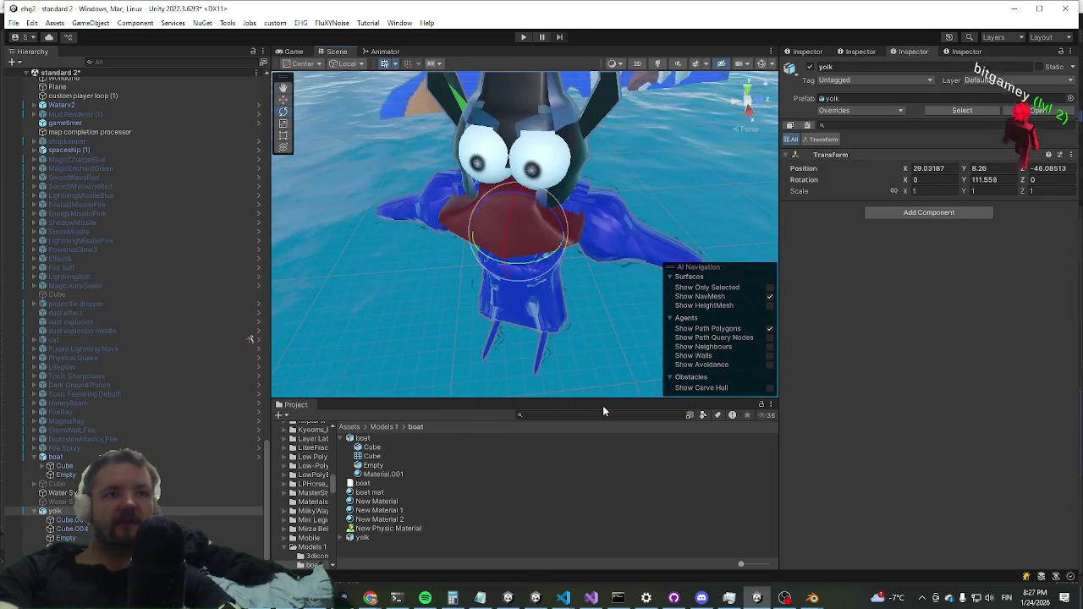
pyautogui.click(604, 413)
pyautogui.write('axe')
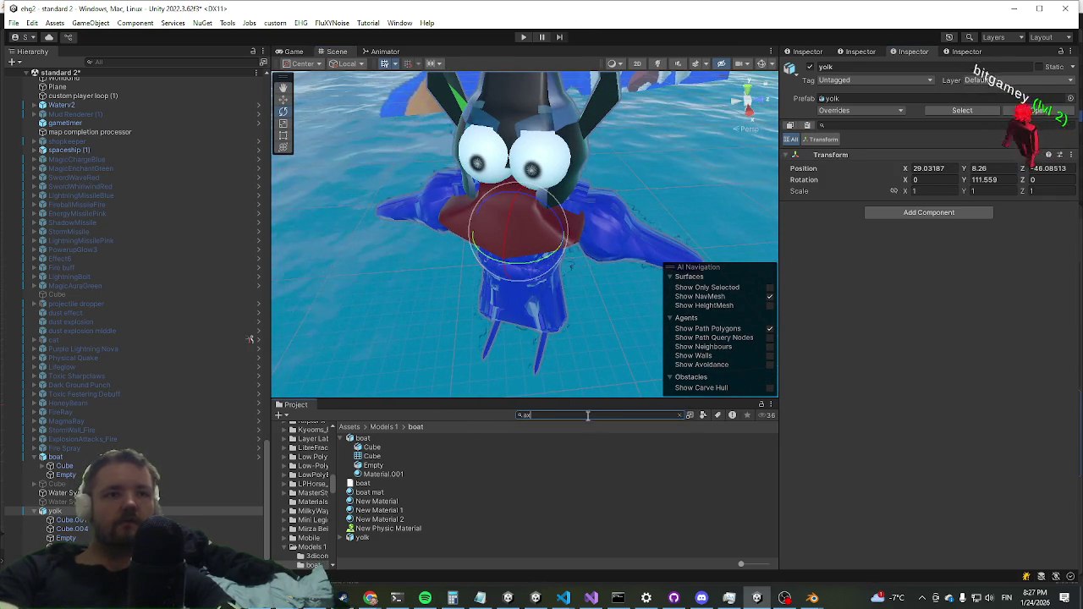
# Step: Open the weapons/axe folder and place the axe model in the scene, raised above the water
pyautogui.doubleClick(366, 466)
pyautogui.click(378, 441)
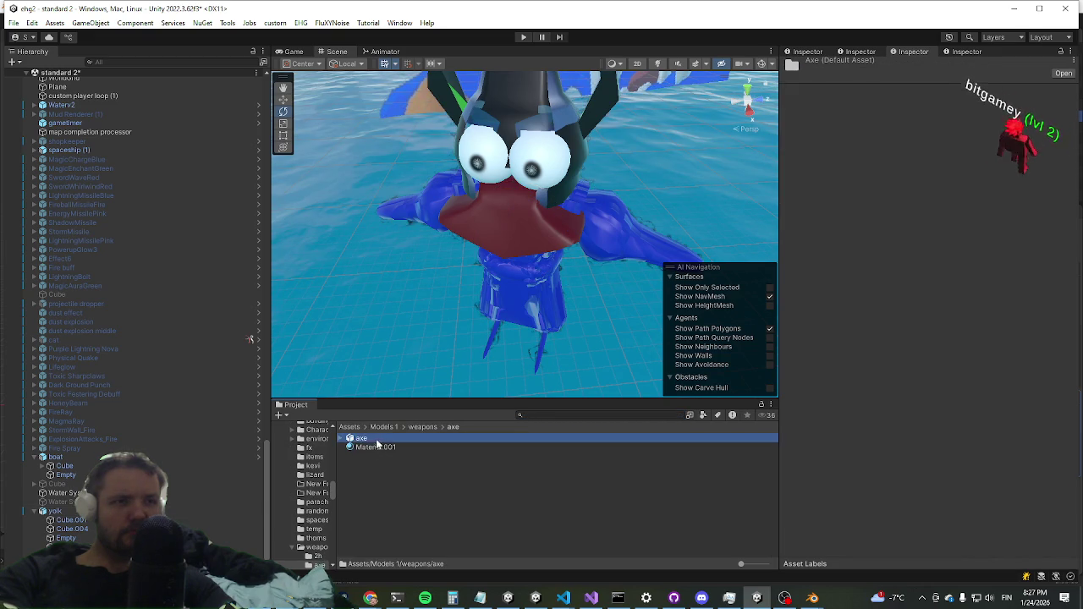
pyautogui.click(357, 440)
pyautogui.moveTo(357, 444); pyautogui.dragTo(446, 354)
pyautogui.click(284, 99)
pyautogui.moveTo(441, 298); pyautogui.dragTo(411, 169)
pyautogui.scroll(5, 382, 245)
pyautogui.scroll(-5, 406, 246)
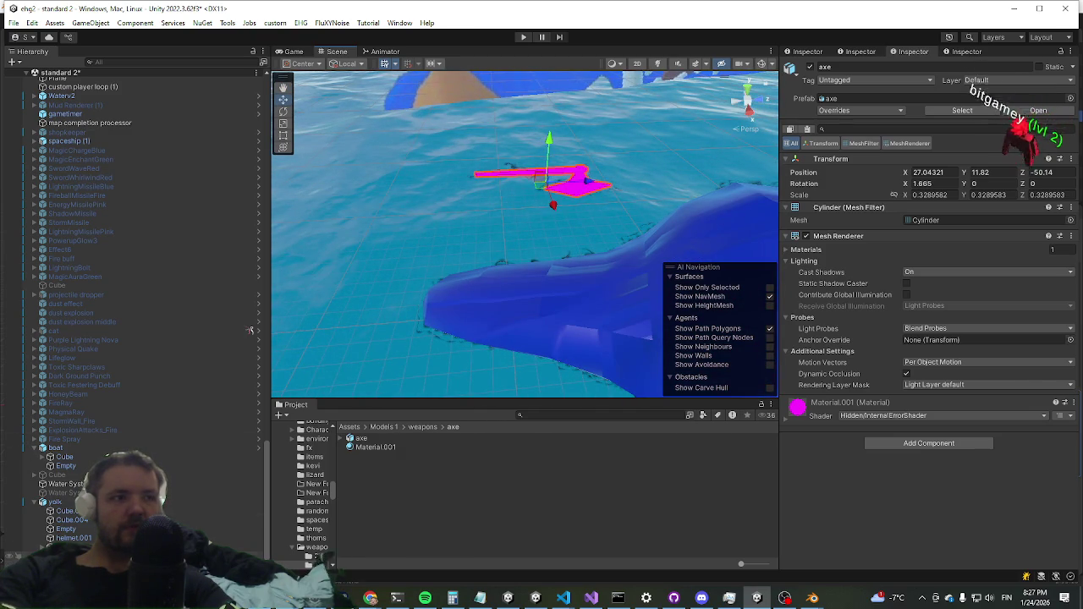
# Step: Delete the trial axe from the scene
pyautogui.rightClick(52, 330)
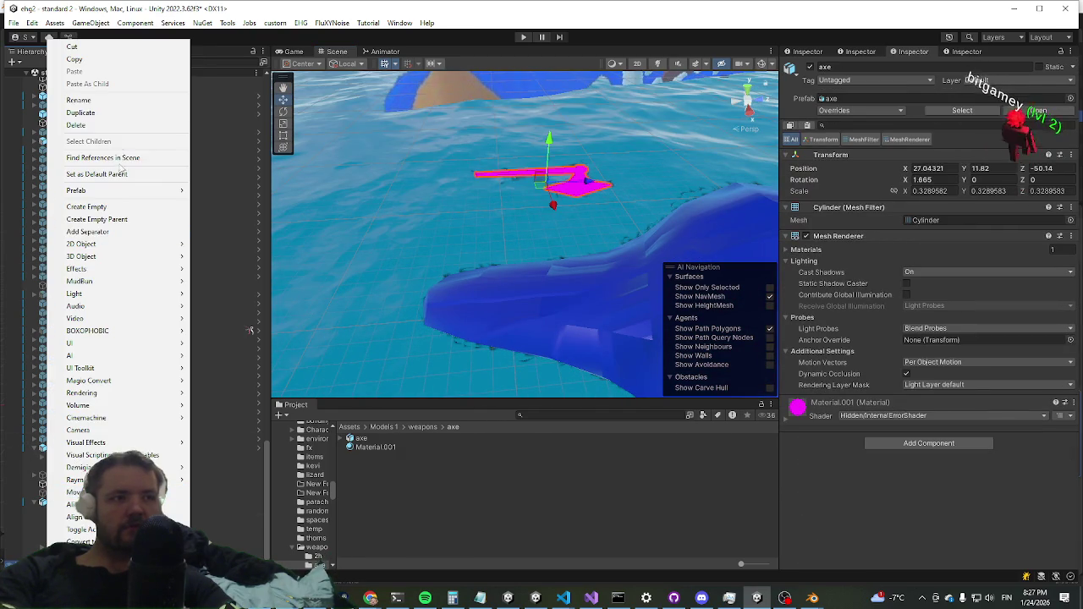
pyautogui.click(122, 126)
pyautogui.scroll(-10, 85, 318)
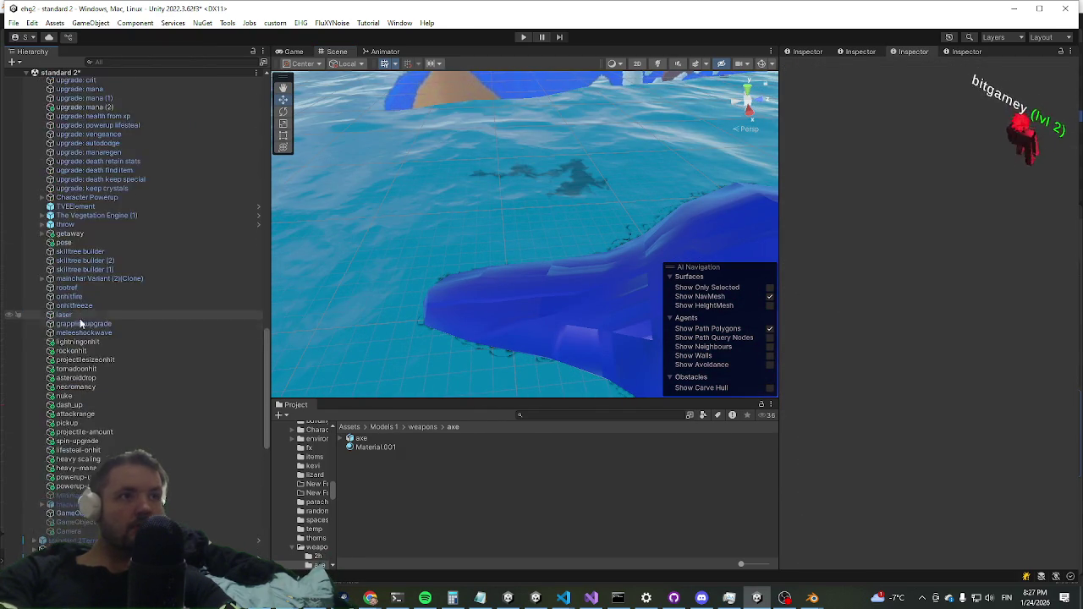
pyautogui.scroll(15, 87, 330)
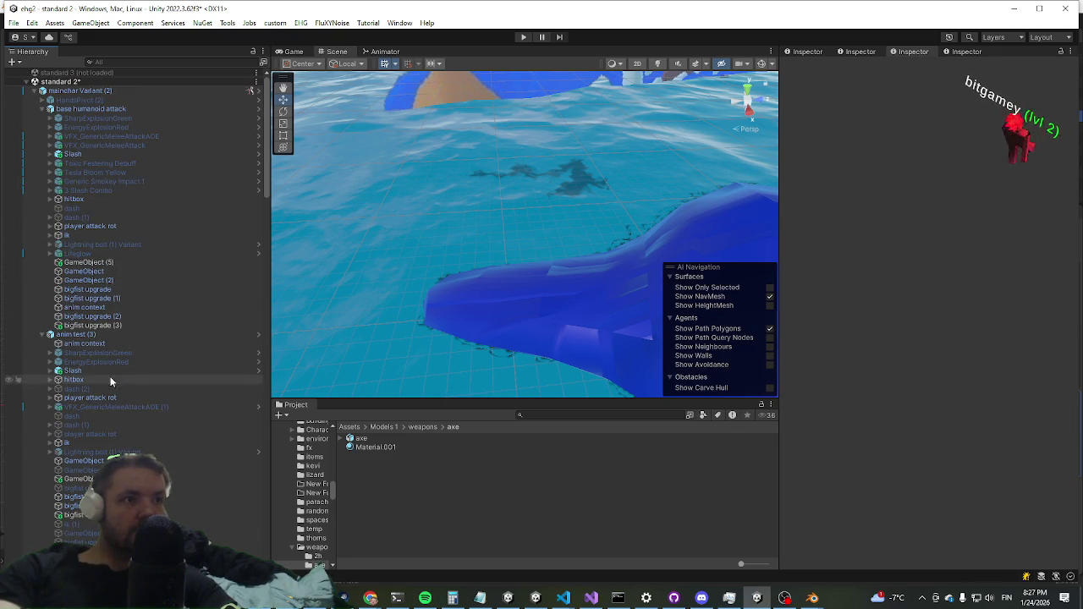
# Step: Collapse the base humanoid attack and anim test (3) entries and frame metarig.001
pyautogui.click(42, 110)
pyautogui.click(42, 118)
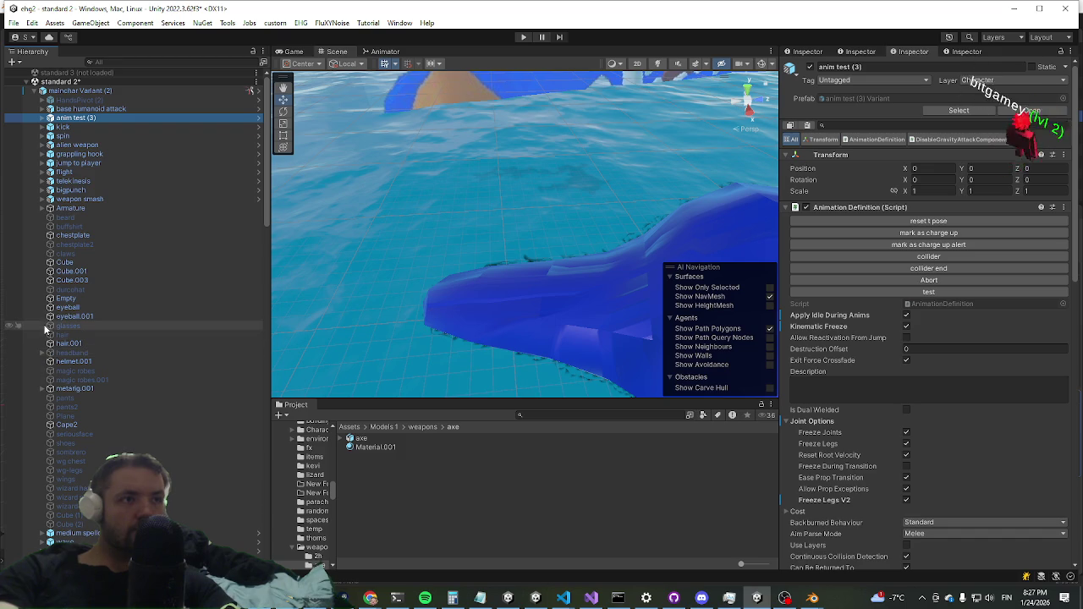
pyautogui.scroll(-3, 69, 310)
pyautogui.scroll(-3, 69, 310)
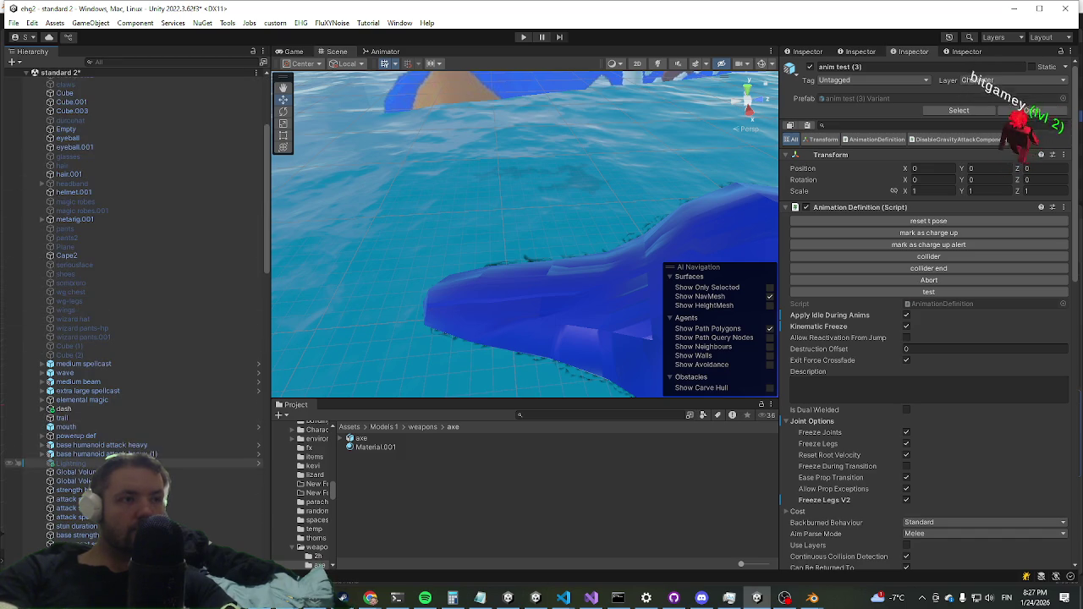
pyautogui.scroll(6, 110, 424)
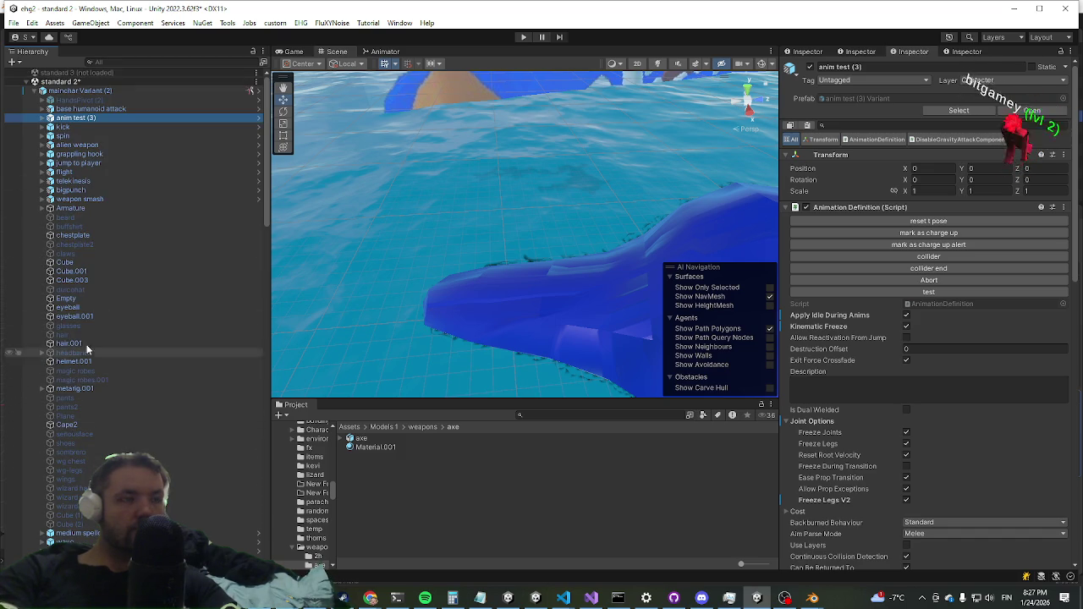
pyautogui.doubleClick(73, 389)
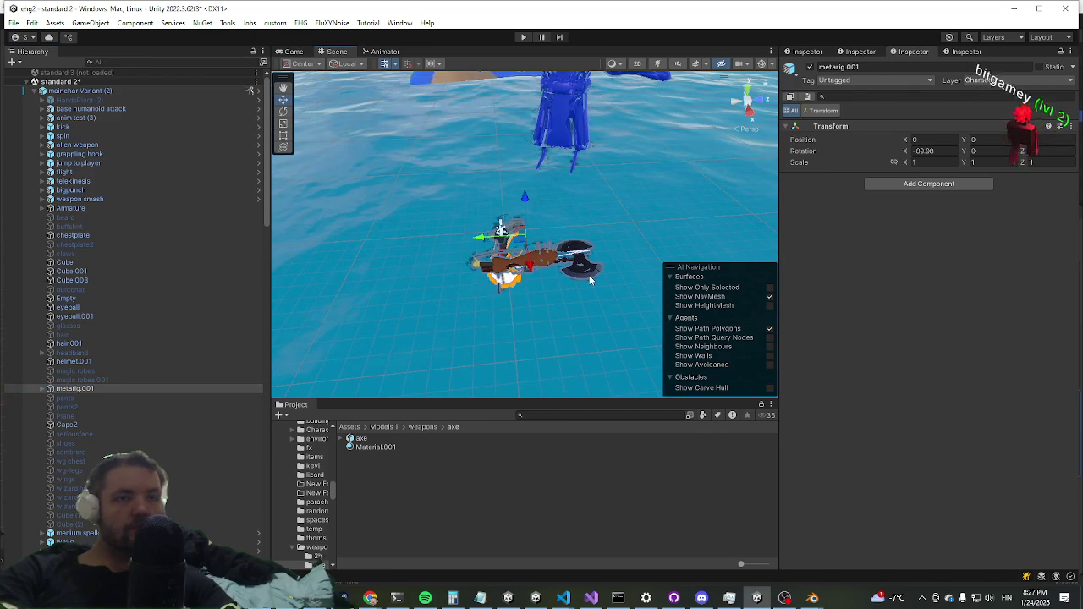
# Step: Duplicate the character's axe2h10_grey with Ctrl+D and scroll the Hierarchy down to yolk
pyautogui.click(590, 280)
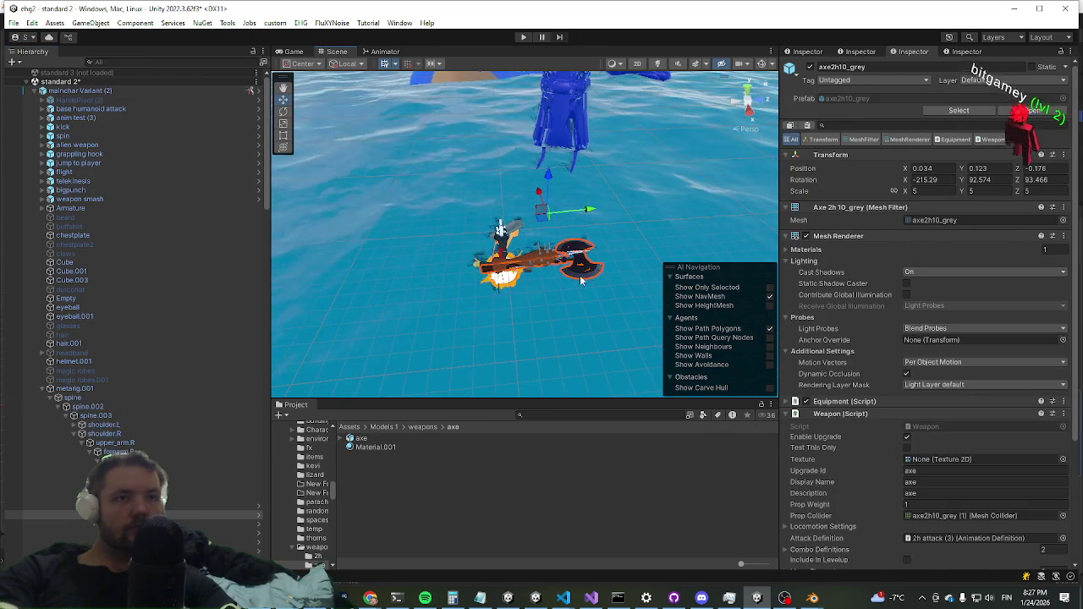
pyautogui.hotkey('ctrl', 'd')
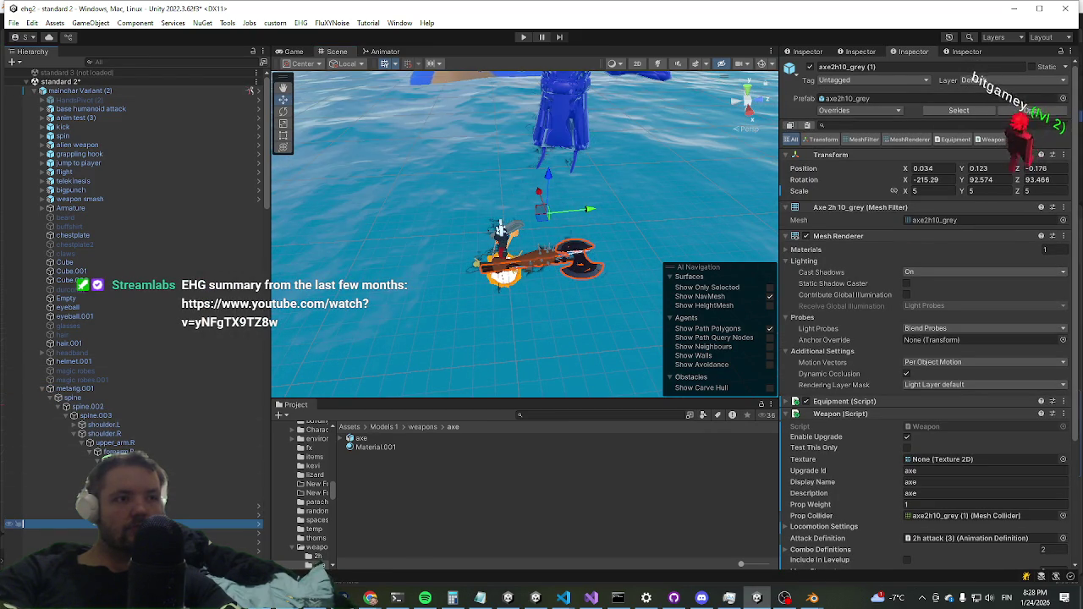
pyautogui.scroll(-8, 135, 296)
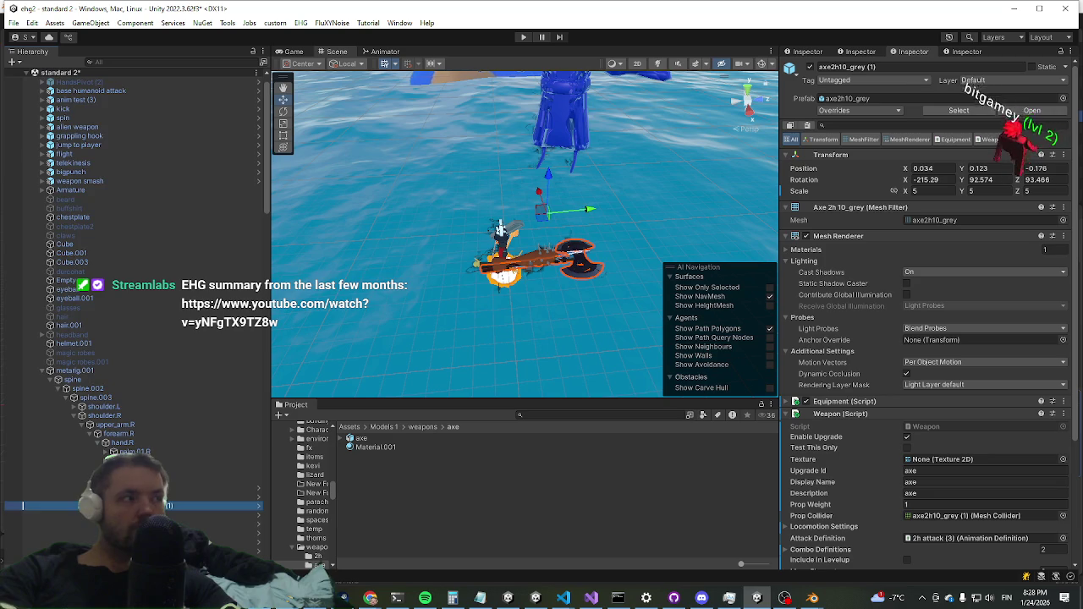
pyautogui.scroll(-8, 135, 296)
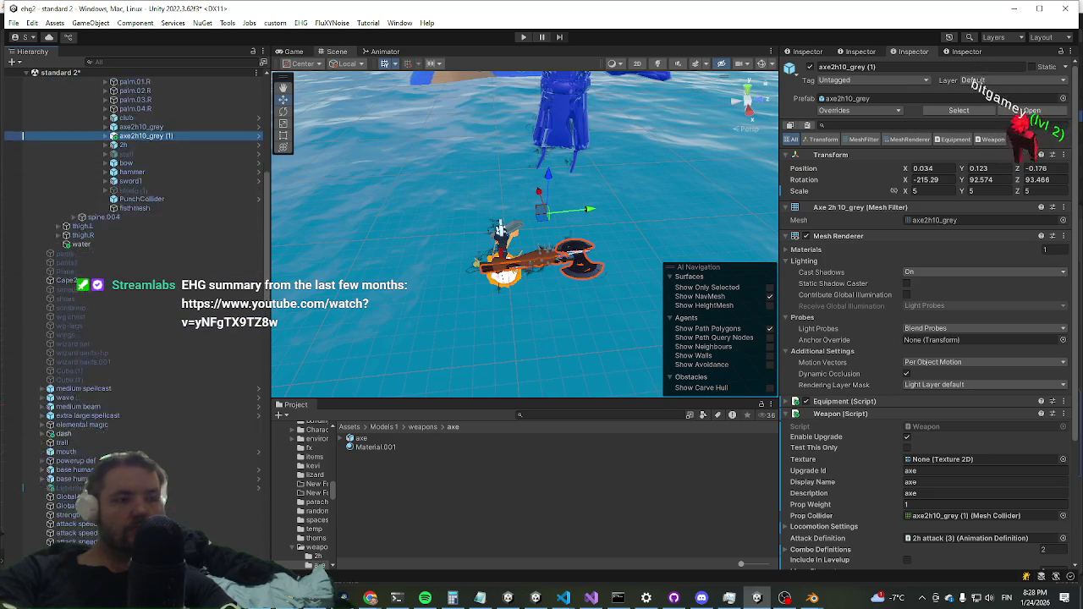
pyautogui.scroll(-8, 136, 296)
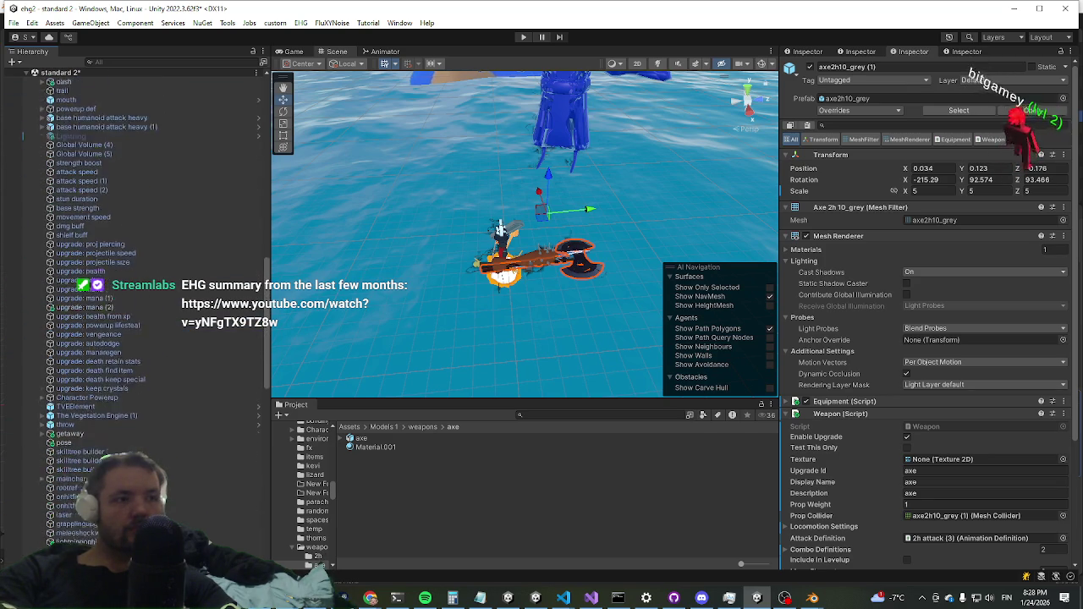
pyautogui.scroll(-8, 136, 296)
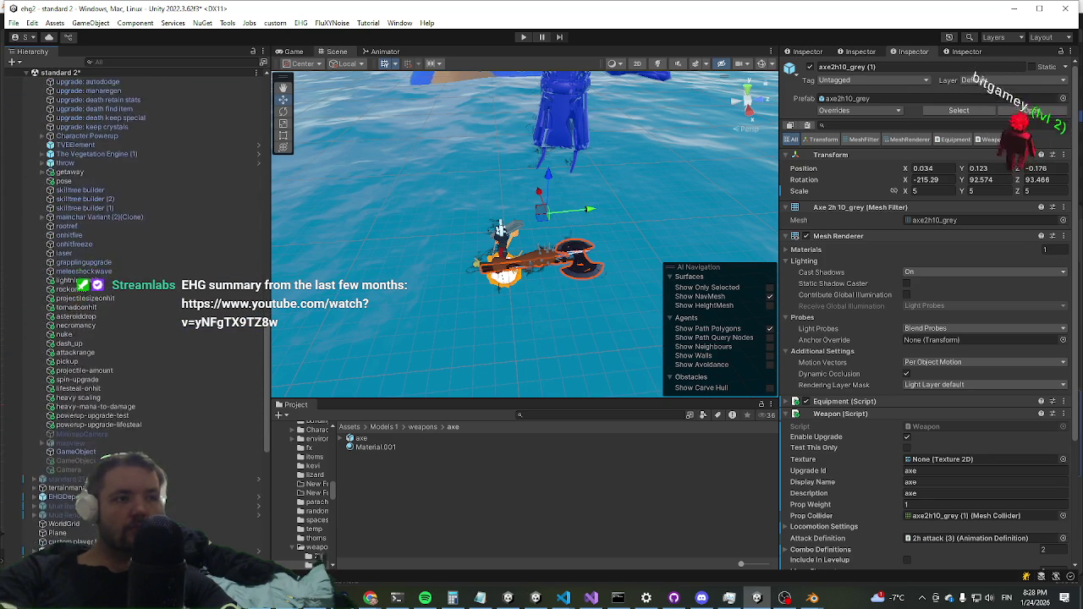
pyautogui.scroll(-8, 250, 339)
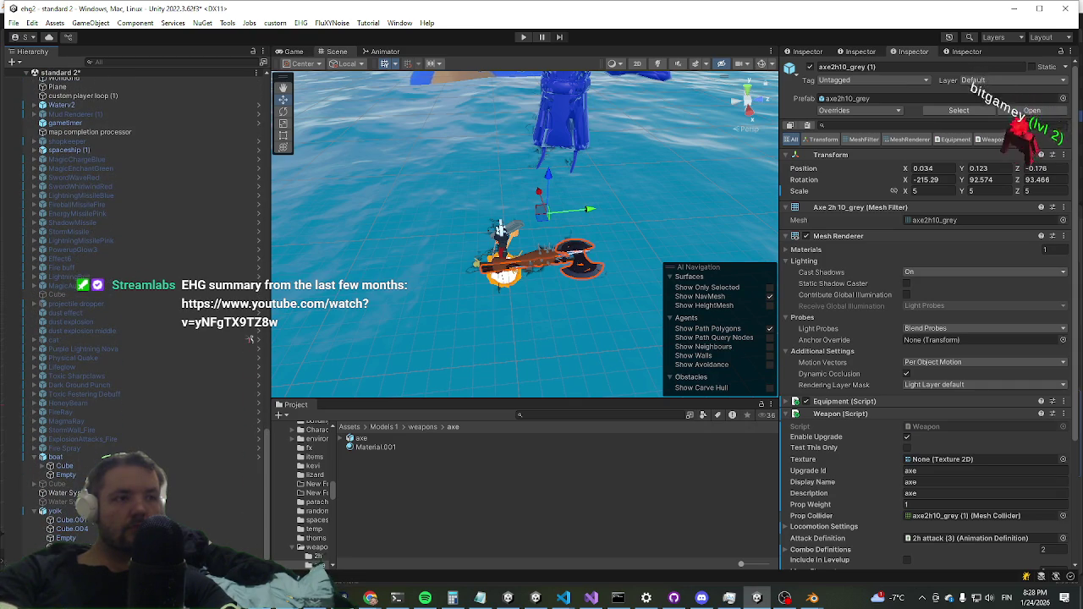
# Step: Parent axe2h10_grey (1) to yolk and set its rotation to 0, 0, 0
pyautogui.moveTo(63, 520); pyautogui.dragTo(64, 516)
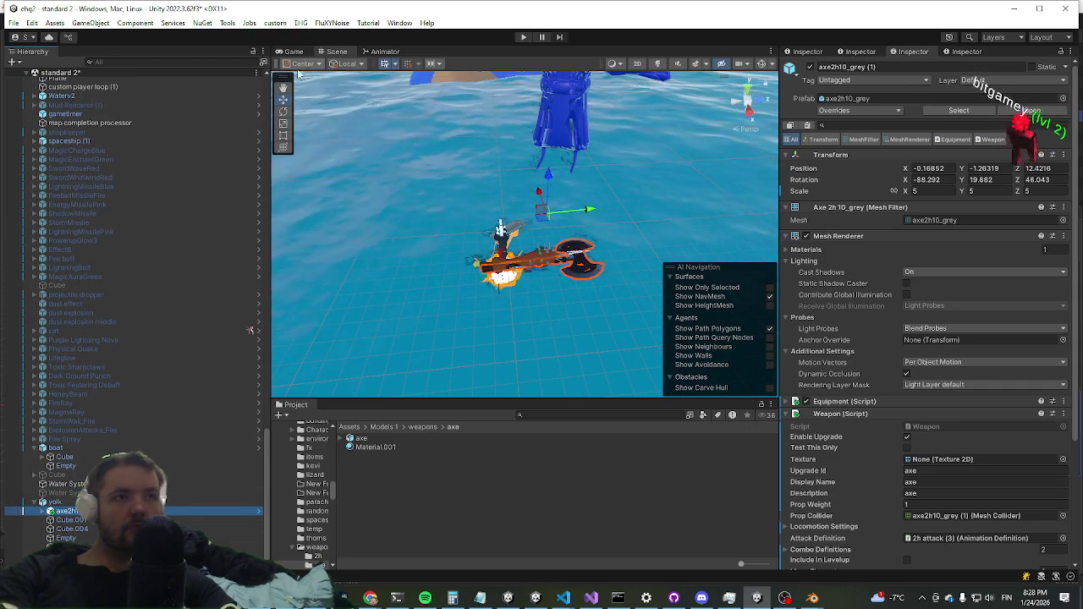
pyautogui.moveTo(393, 318); pyautogui.dragTo(440, 195)
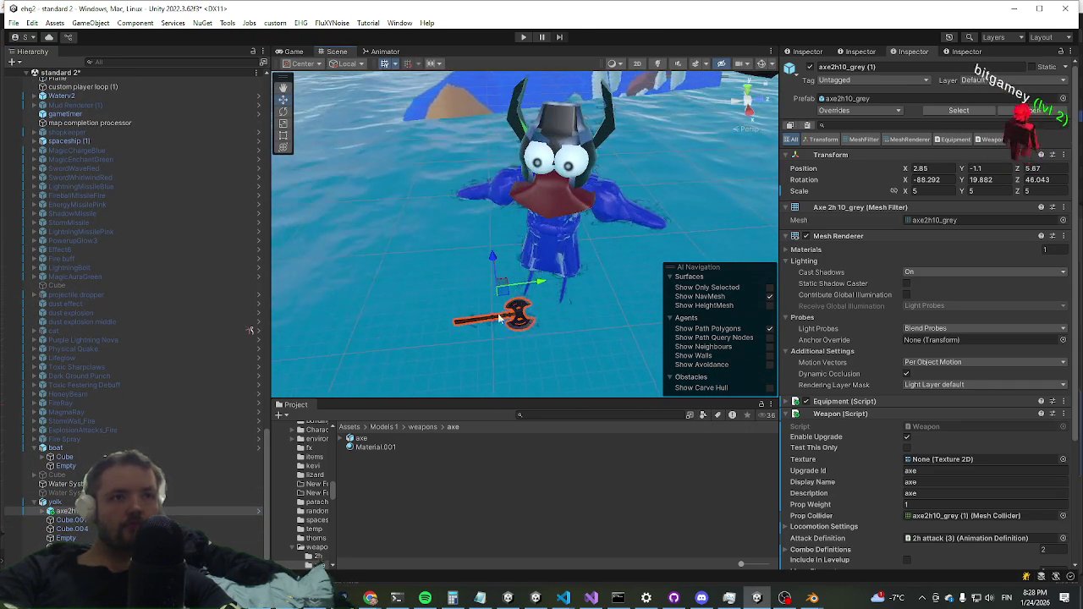
pyautogui.click(927, 179)
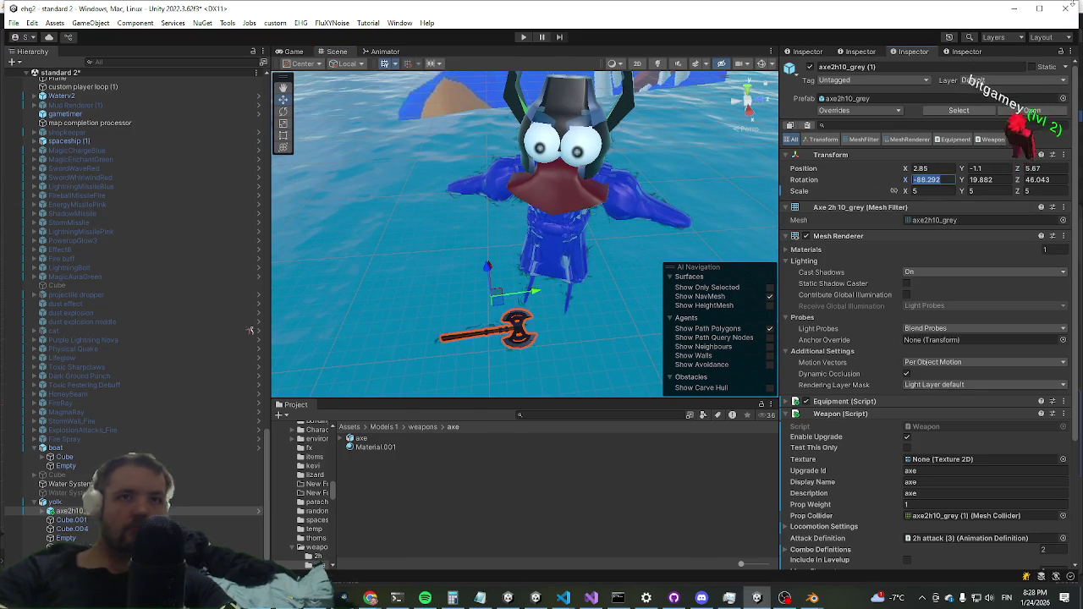
pyautogui.write('0')
pyautogui.press('Tab')
pyautogui.write('0')
pyautogui.press('Tab')
pyautogui.write('0')
pyautogui.press('Return')
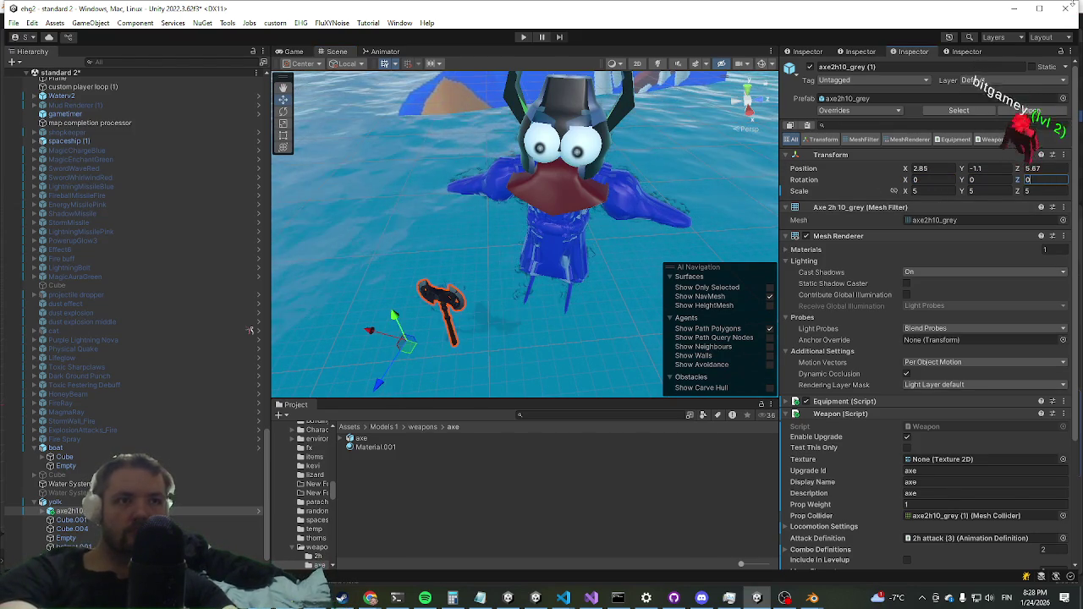
# Step: Zero the axe copy's position, then raise it beside the character to 4.81, 1.89, 0
pyautogui.click(1037, 168)
pyautogui.write('0')
pyautogui.hotkey('shift', 'Tab')
pyautogui.write('0')
pyautogui.hotkey('shift', 'Tab')
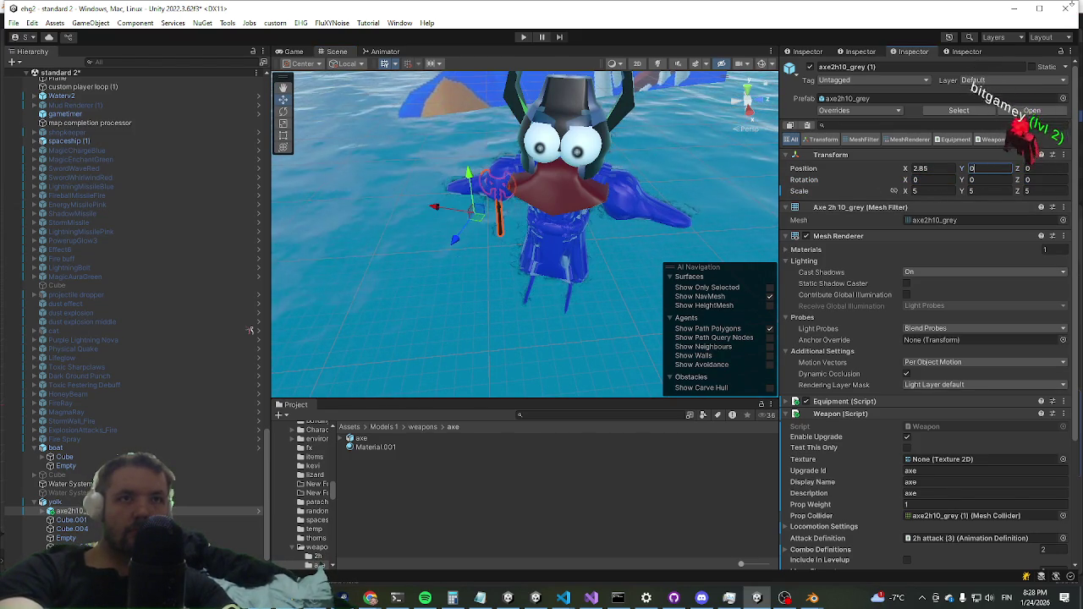
pyautogui.write('0')
pyautogui.moveTo(491, 279)
pyautogui.mouseDown()
pyautogui.moveTo(524, 269)
pyautogui.moveTo(404, 270)
pyautogui.mouseUp()
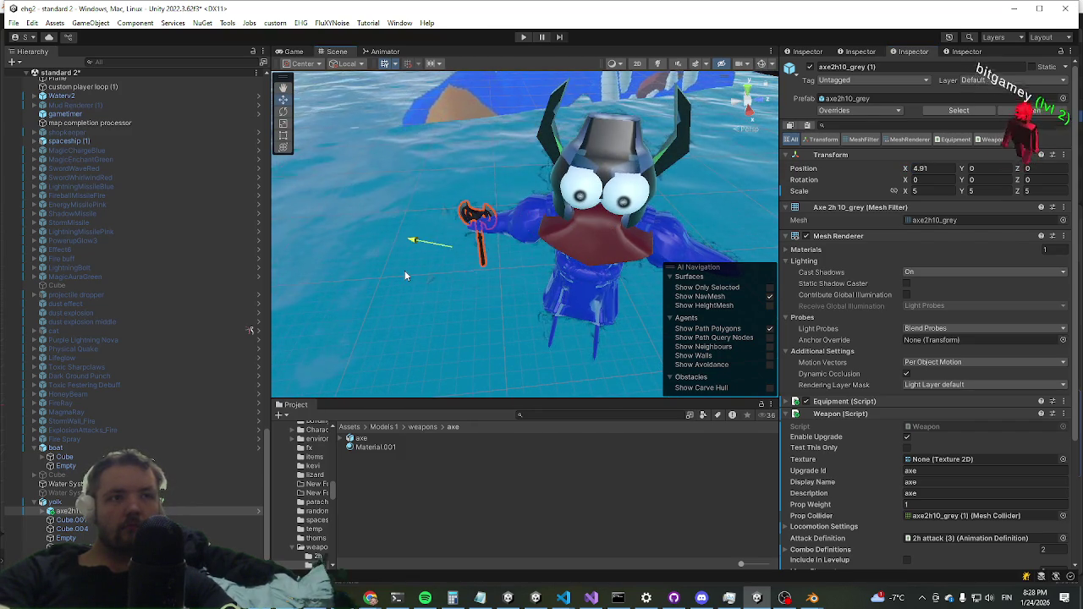
pyautogui.moveTo(449, 220); pyautogui.dragTo(445, 180)
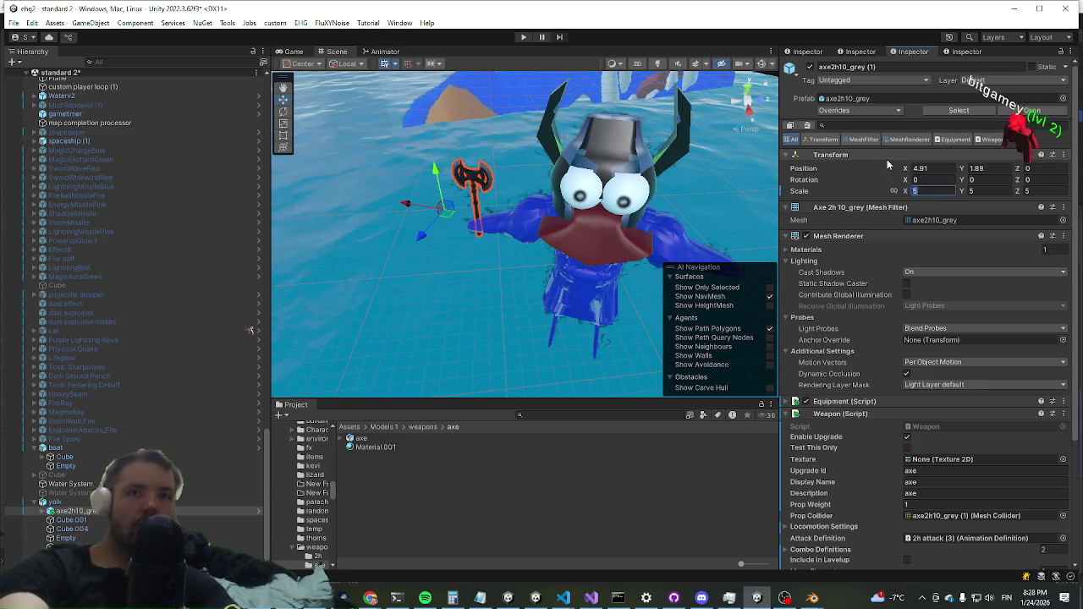
# Step: Set the axe copy's scale to 10, 10, 10 and start play mode
pyautogui.write('10')
pyautogui.press('Tab')
pyautogui.write('10')
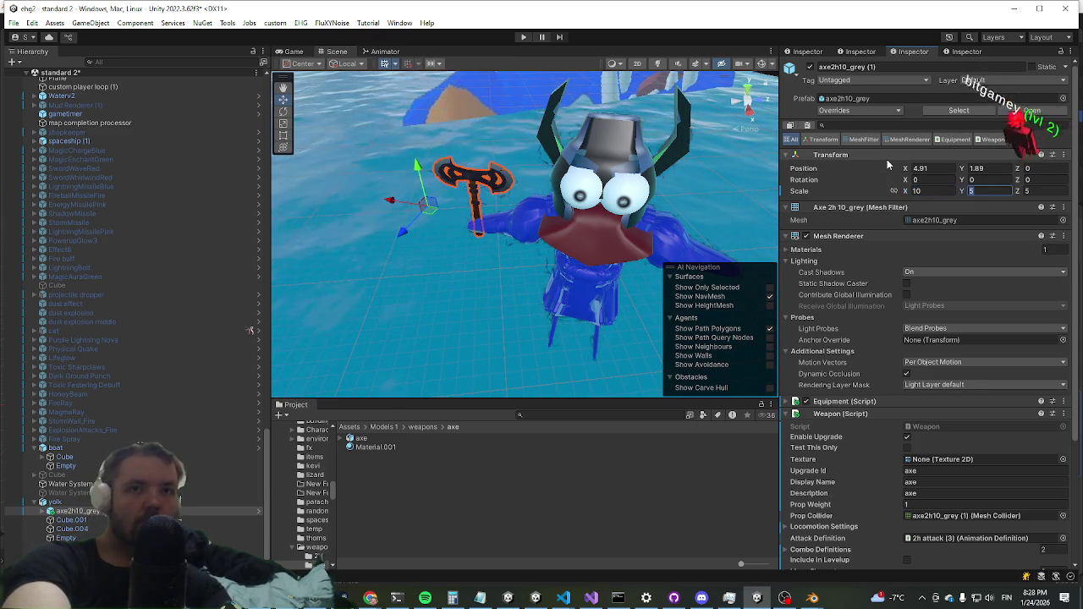
pyautogui.press('Tab')
pyautogui.write('10')
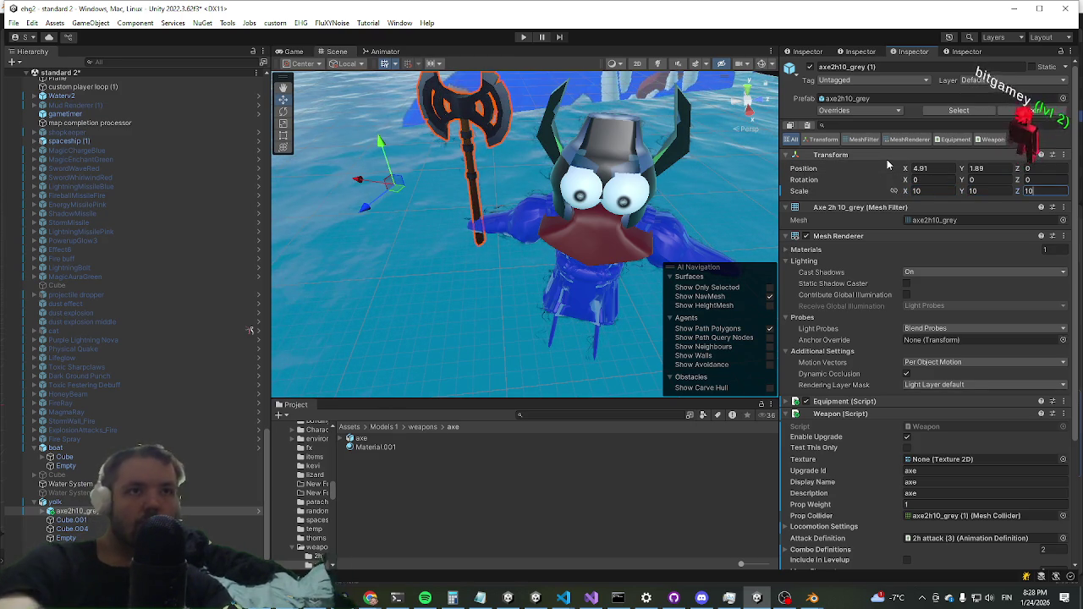
pyautogui.click(523, 39)
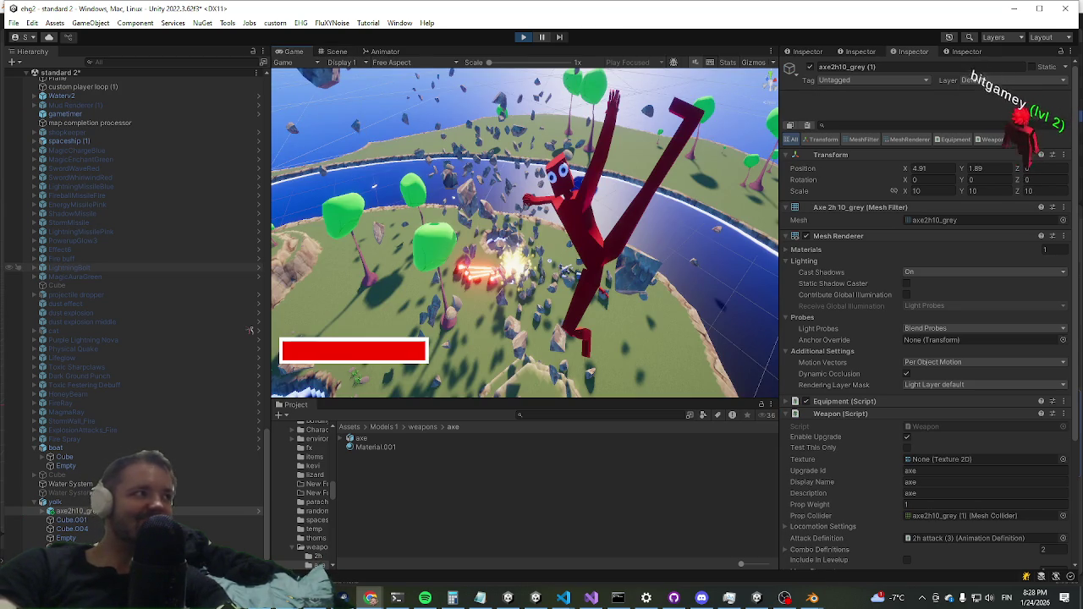
# Step: Maximize the Game view, run the character uphill toward the blue boss, and open the Start menu
pyautogui.scroll(-1, 806, 290)
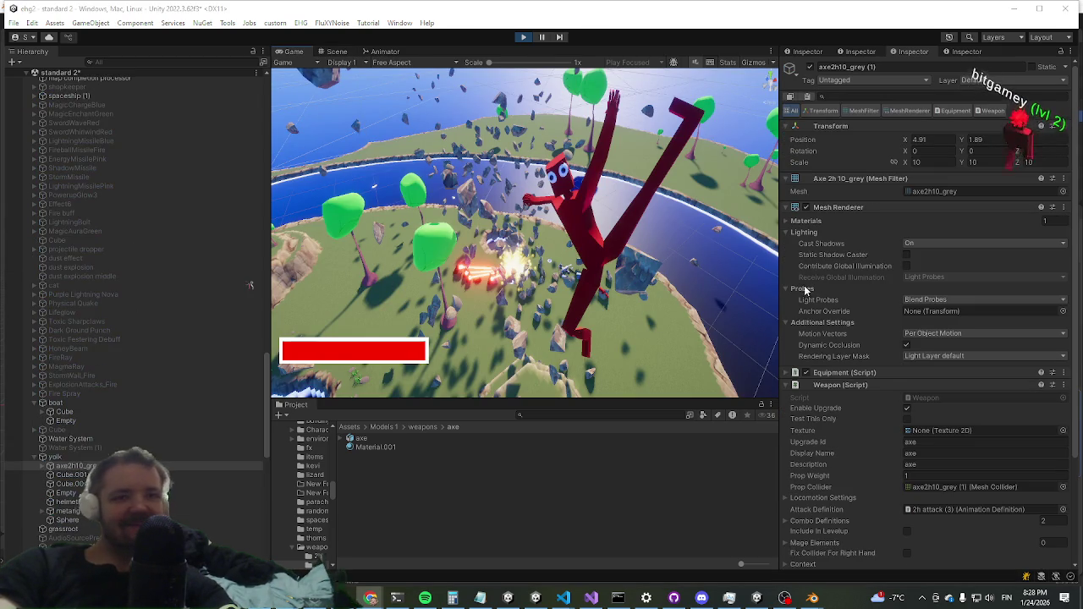
pyautogui.hotkey('shift', 'space')
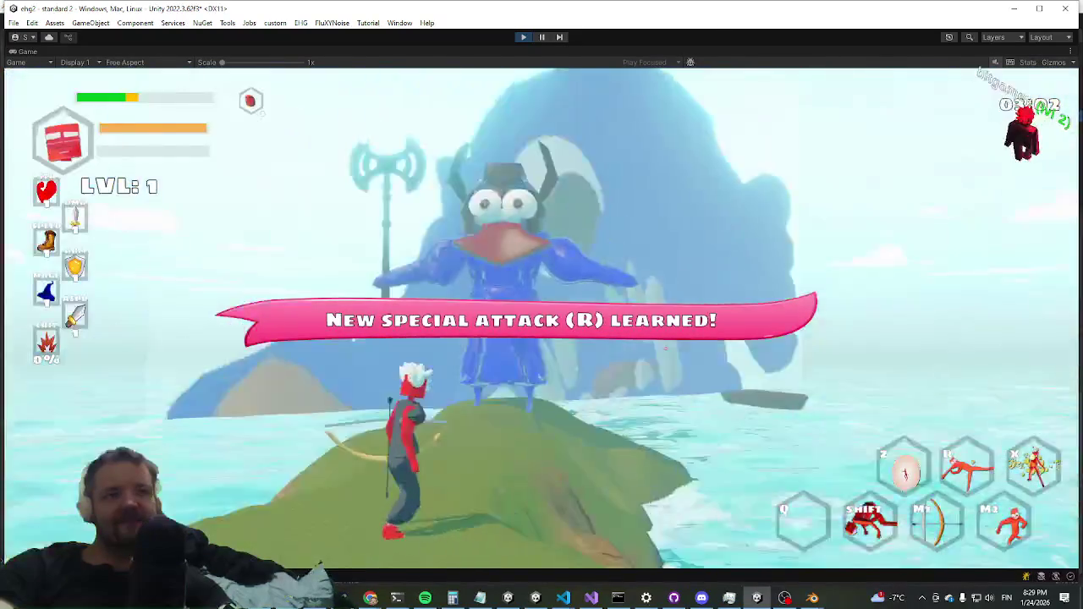
pyautogui.press('w')
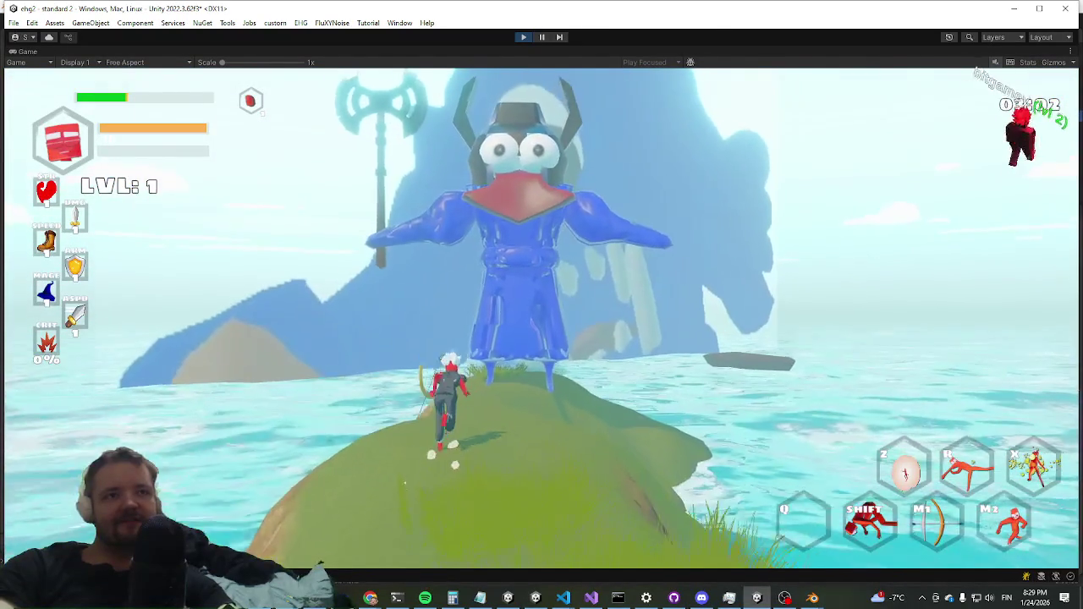
pyautogui.press('super')
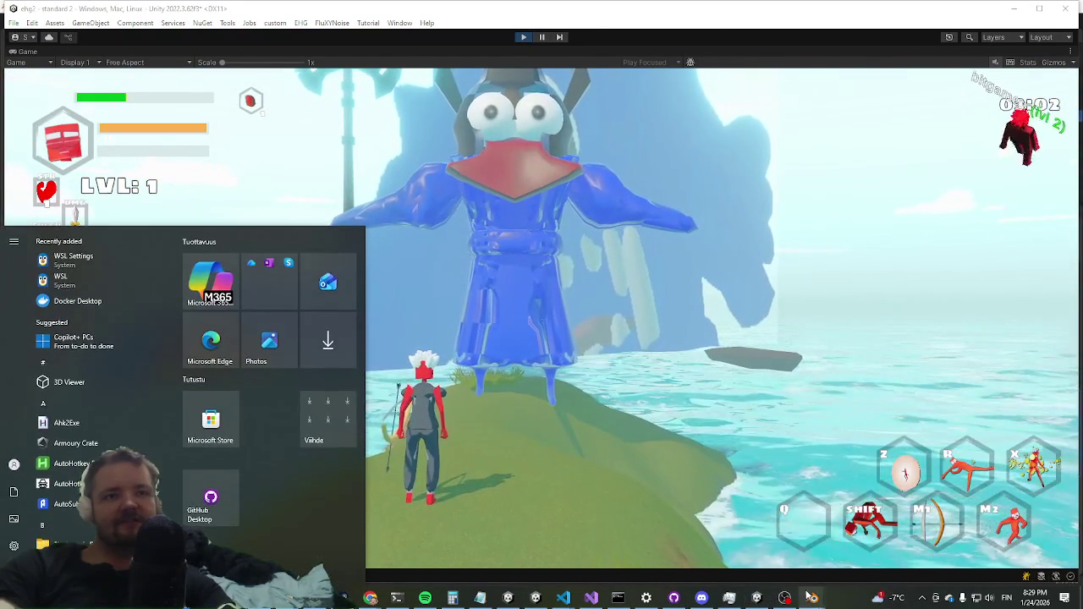
# Step: Bring the yolk.blend Blender window forward and enter Edit Mode on Cube.001
pyautogui.moveTo(812, 596)
pyautogui.click(872, 546)
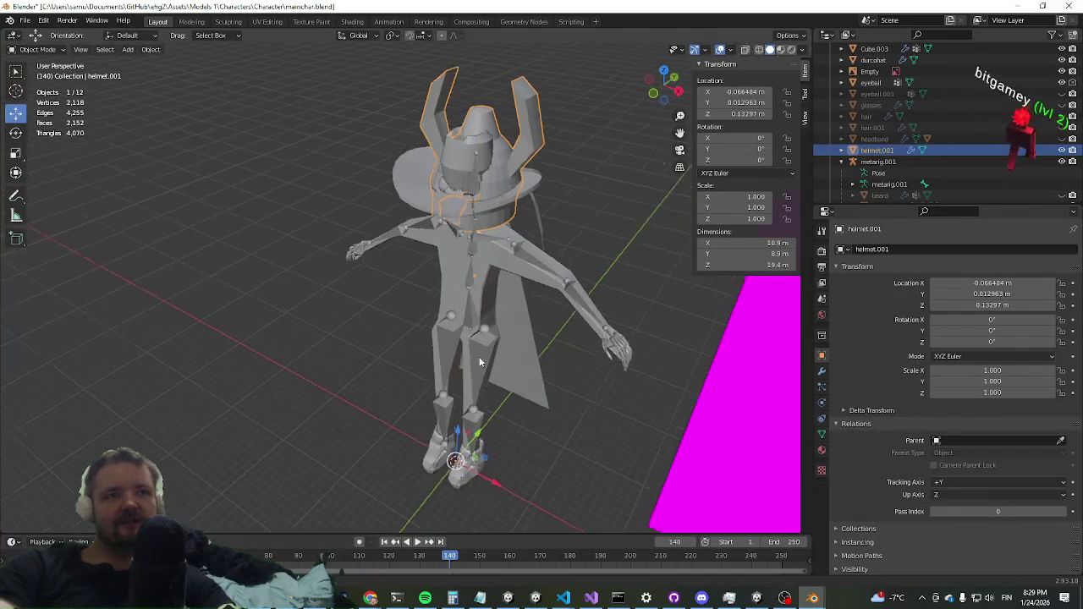
pyautogui.moveTo(813, 601)
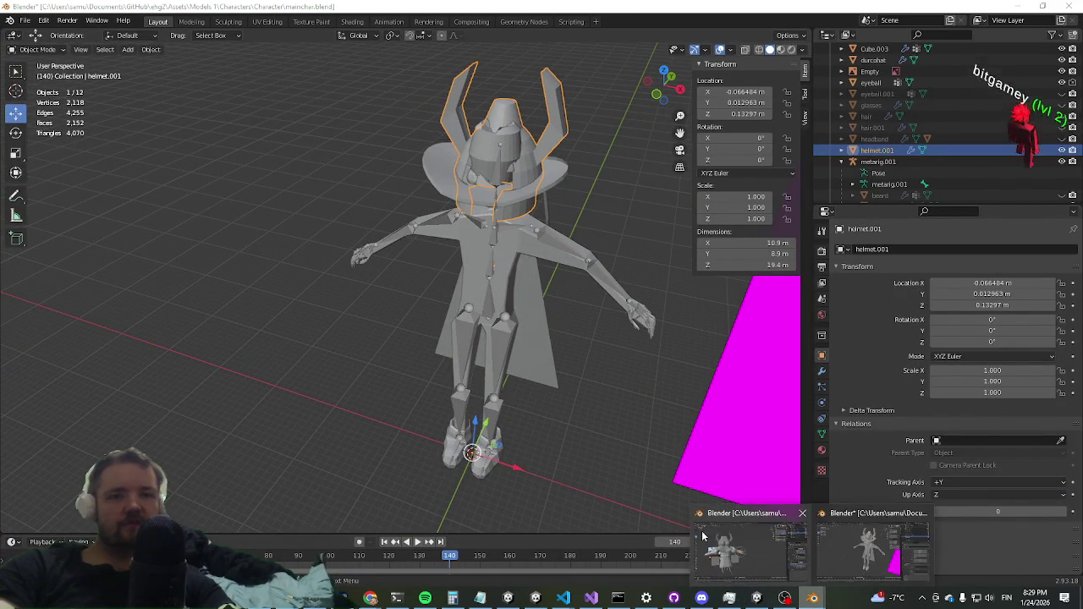
pyautogui.click(787, 550)
pyautogui.press('Tab')
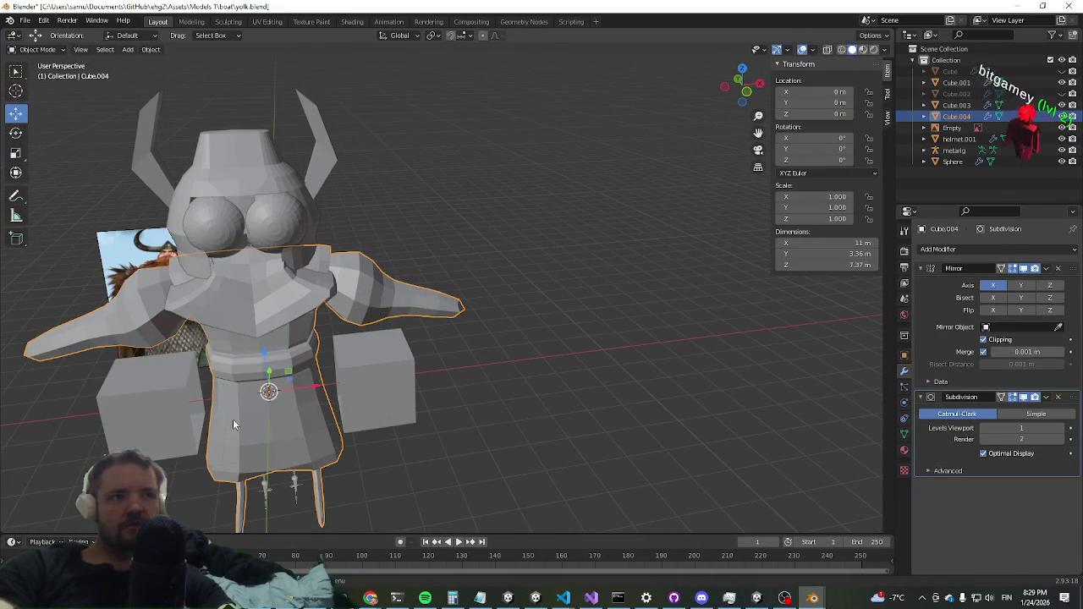
pyautogui.click(239, 317)
pyautogui.scroll(2, 238, 316)
pyautogui.press('Tab')
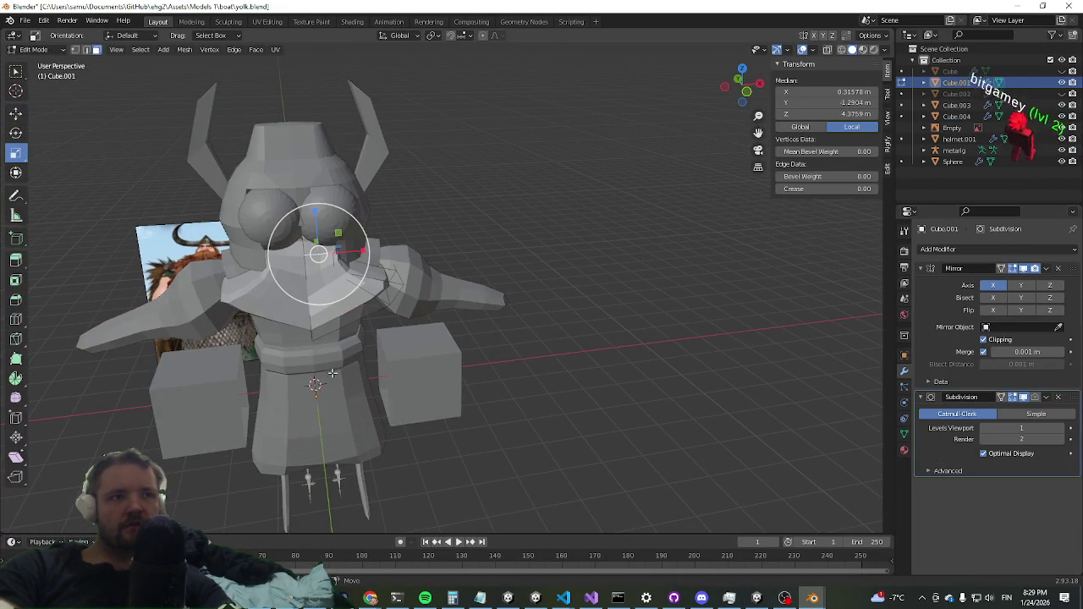
pyautogui.scroll(2, 394, 389)
pyautogui.scroll(2, 394, 389)
# Step: Select the shoulder faces, hide Cube.003 and Cube.004, and push the faces out along X
pyautogui.click(415, 303)
pyautogui.keyDown('shift'); pyautogui.click(423, 290); pyautogui.keyUp('shift')
pyautogui.moveTo(434, 334)
pyautogui.mouseDown()
pyautogui.moveTo(370, 333)
pyautogui.moveTo(394, 335)
pyautogui.mouseUp()
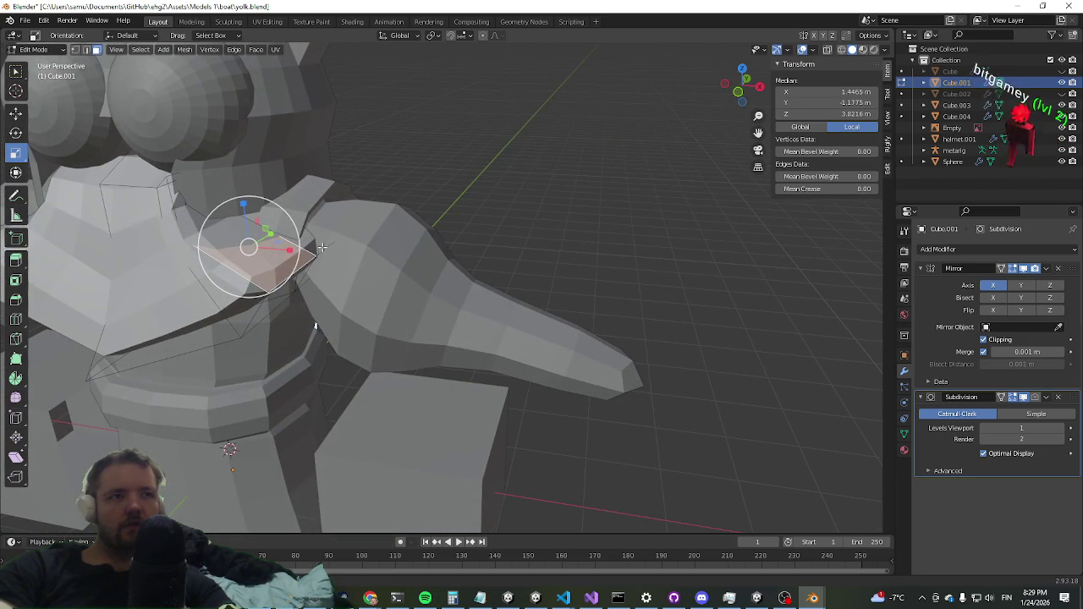
pyautogui.click(1063, 105)
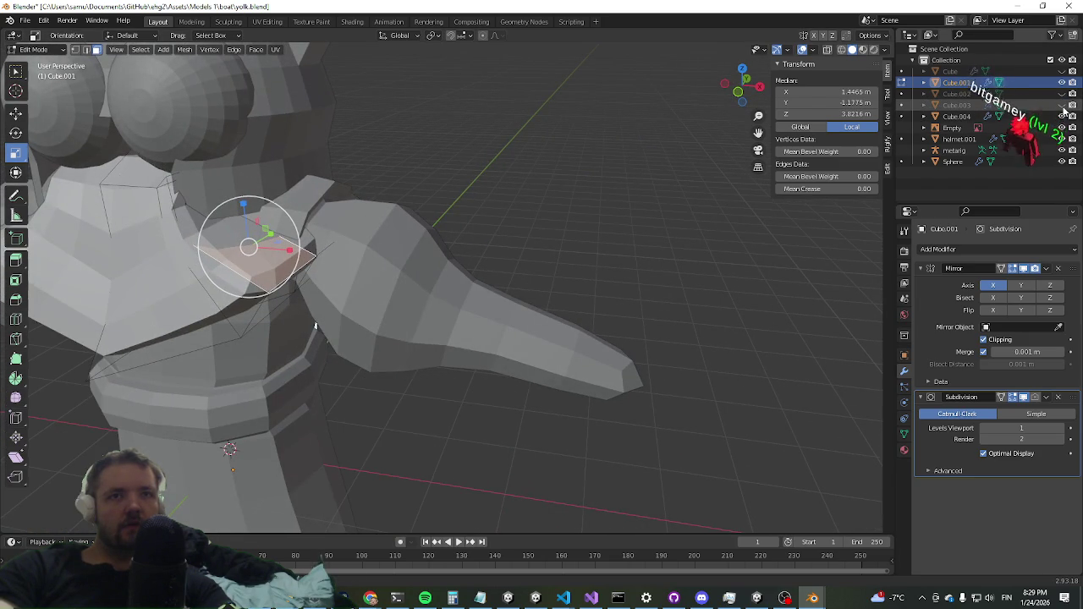
pyautogui.click(1062, 116)
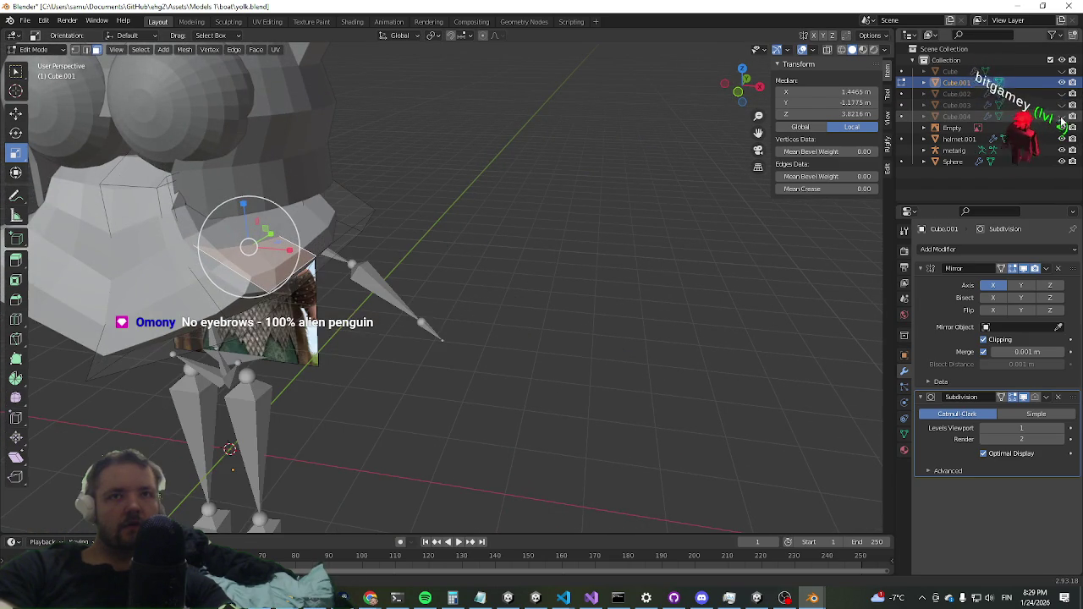
pyautogui.moveTo(389, 248)
pyautogui.mouseDown()
pyautogui.moveTo(436, 245)
pyautogui.moveTo(443, 218)
pyautogui.moveTo(326, 289)
pyautogui.moveTo(390, 275)
pyautogui.mouseUp()
pyautogui.moveTo(359, 240)
pyautogui.mouseDown()
pyautogui.moveTo(386, 203)
pyautogui.moveTo(367, 184)
pyautogui.moveTo(367, 242)
pyautogui.moveTo(411, 237)
pyautogui.mouseUp()
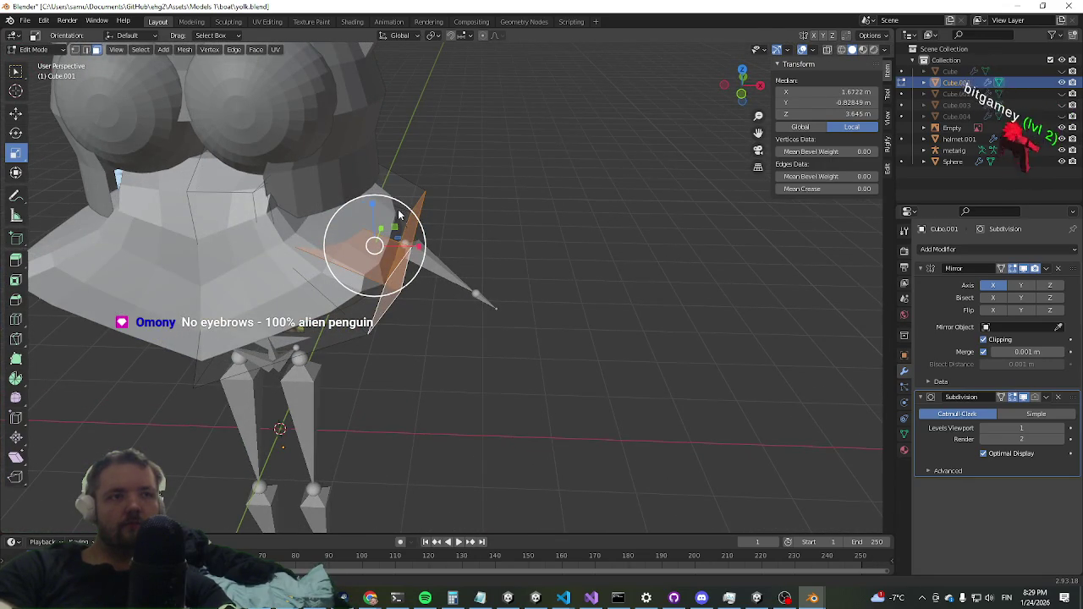
pyautogui.moveTo(425, 195)
pyautogui.mouseDown()
pyautogui.moveTo(403, 251)
pyautogui.moveTo(272, 240)
pyautogui.moveTo(229, 165)
pyautogui.mouseUp()
pyautogui.moveTo(389, 167)
pyautogui.mouseDown()
pyautogui.moveTo(522, 207)
pyautogui.moveTo(592, 177)
pyautogui.moveTo(373, 215)
pyautogui.mouseUp()
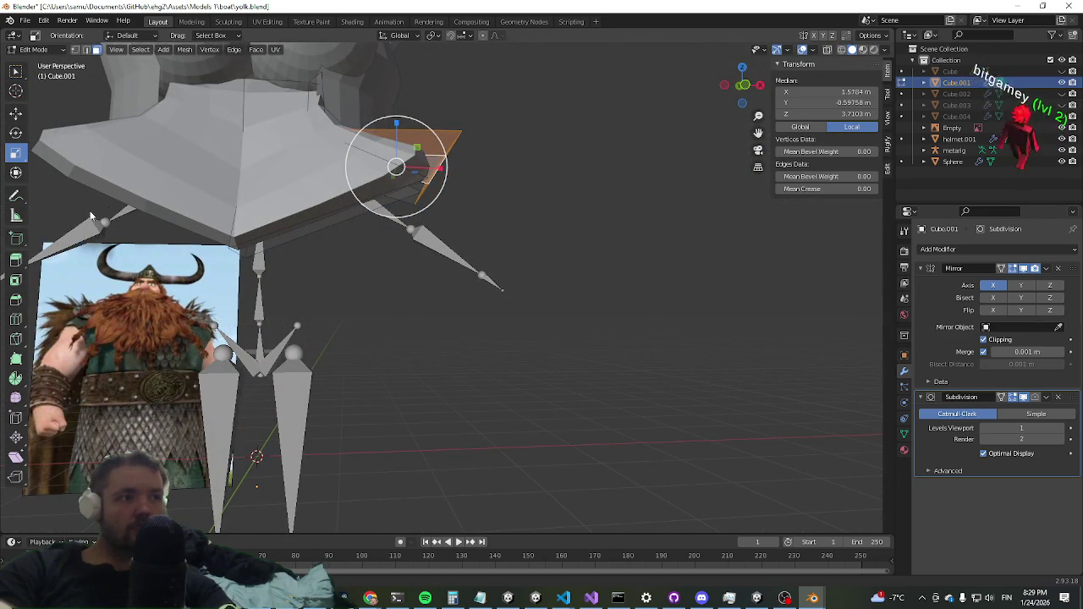
pyautogui.moveTo(371, 115)
pyautogui.mouseDown()
pyautogui.moveTo(363, 241)
pyautogui.moveTo(334, 212)
pyautogui.moveTo(322, 169)
pyautogui.moveTo(256, 182)
pyautogui.mouseUp()
pyautogui.press('g')
pyautogui.press('x')
pyautogui.click(355, 252)
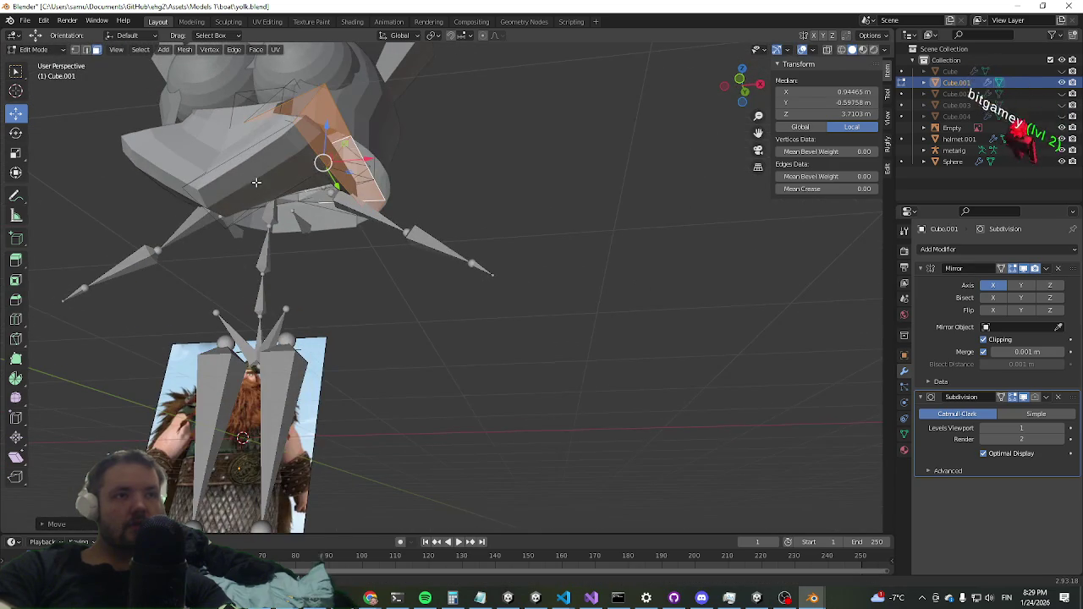
# Step: Lower another face along Z to 0.78784
pyautogui.click(257, 180)
pyautogui.press('g')
pyautogui.press('z')
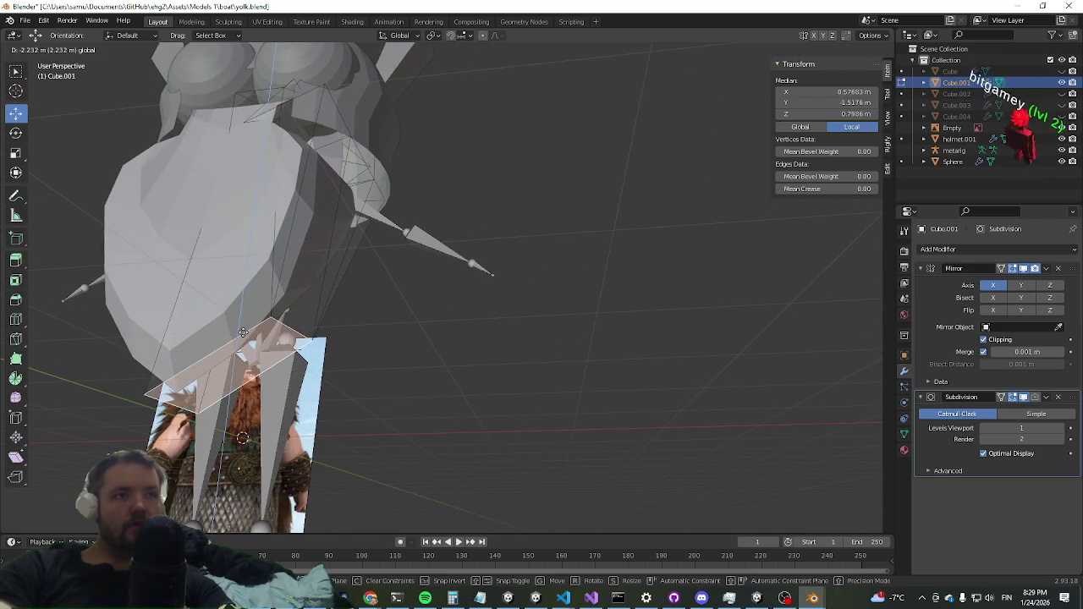
pyautogui.click(254, 356)
pyautogui.moveTo(254, 356)
pyautogui.mouseDown()
pyautogui.moveTo(385, 311)
pyautogui.moveTo(237, 280)
pyautogui.moveTo(339, 302)
pyautogui.moveTo(347, 324)
pyautogui.mouseUp()
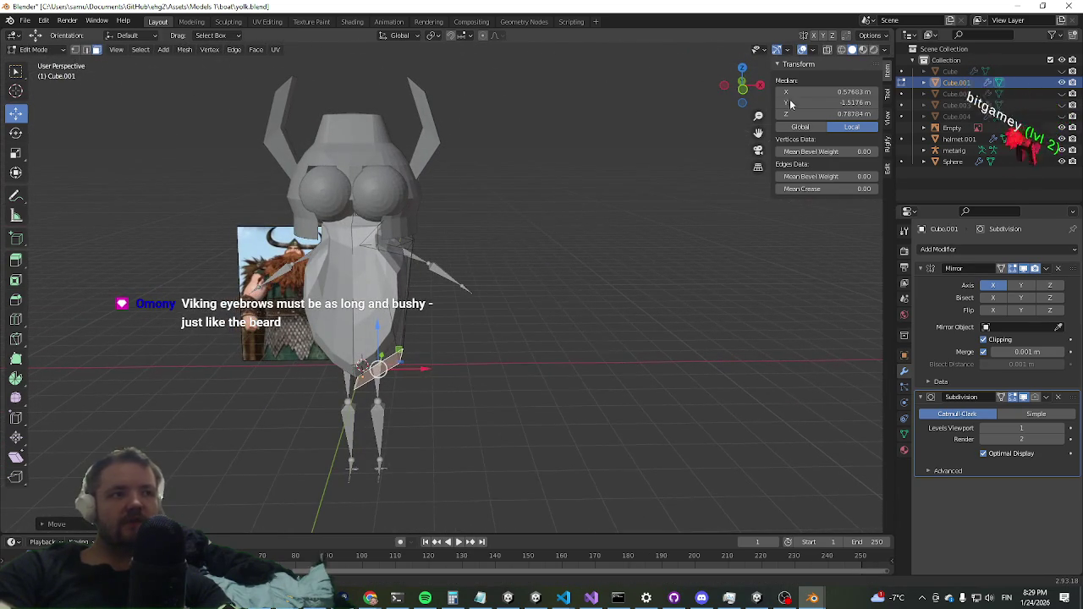
# Step: Check the hidden body meshes, save yolk.blend, and return to Unity
pyautogui.click(1062, 93)
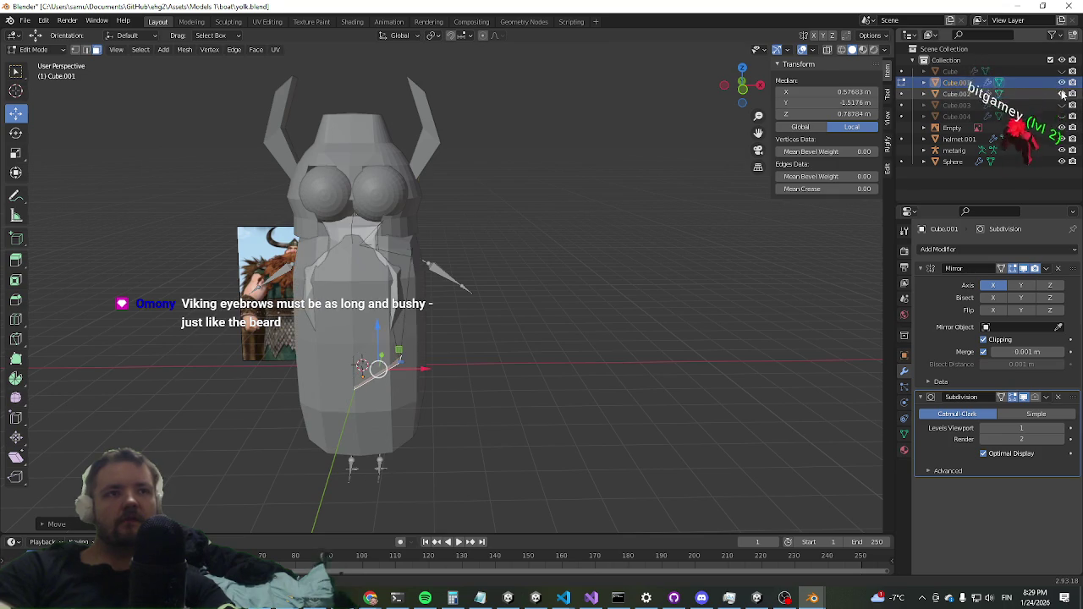
pyautogui.click(1062, 93)
pyautogui.click(1062, 105)
pyautogui.click(1062, 105)
pyautogui.moveTo(626, 254)
pyautogui.mouseDown()
pyautogui.moveTo(631, 286)
pyautogui.moveTo(645, 245)
pyautogui.mouseUp()
pyautogui.hotkey('ctrl', 's')
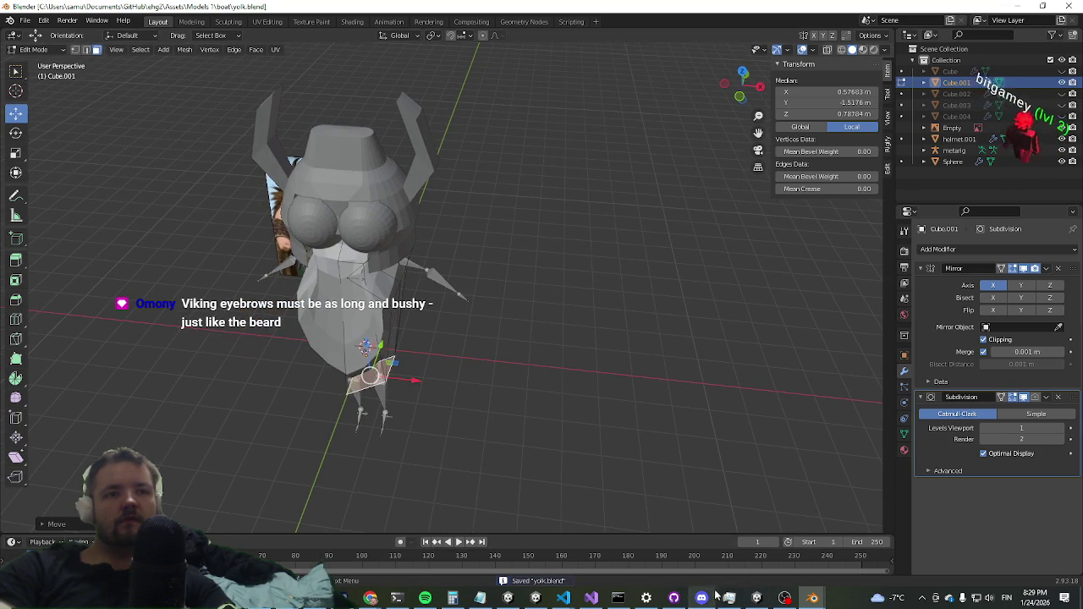
pyautogui.click(755, 600)
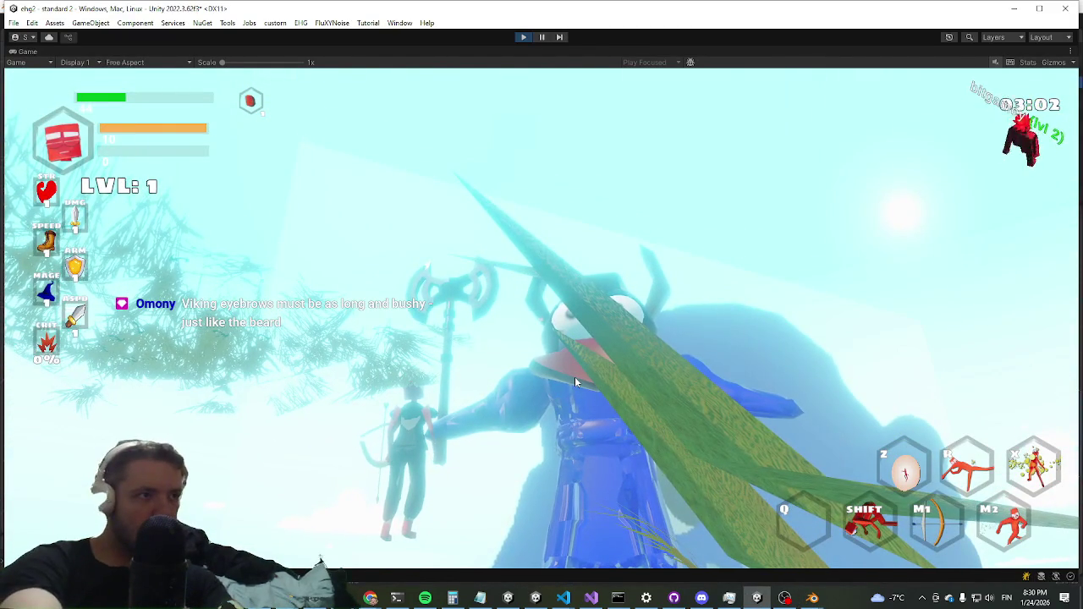
# Step: Stop play mode so the updated yolk model reimports, frame the boss, and play again
pyautogui.hotkey('ctrl', 'p')
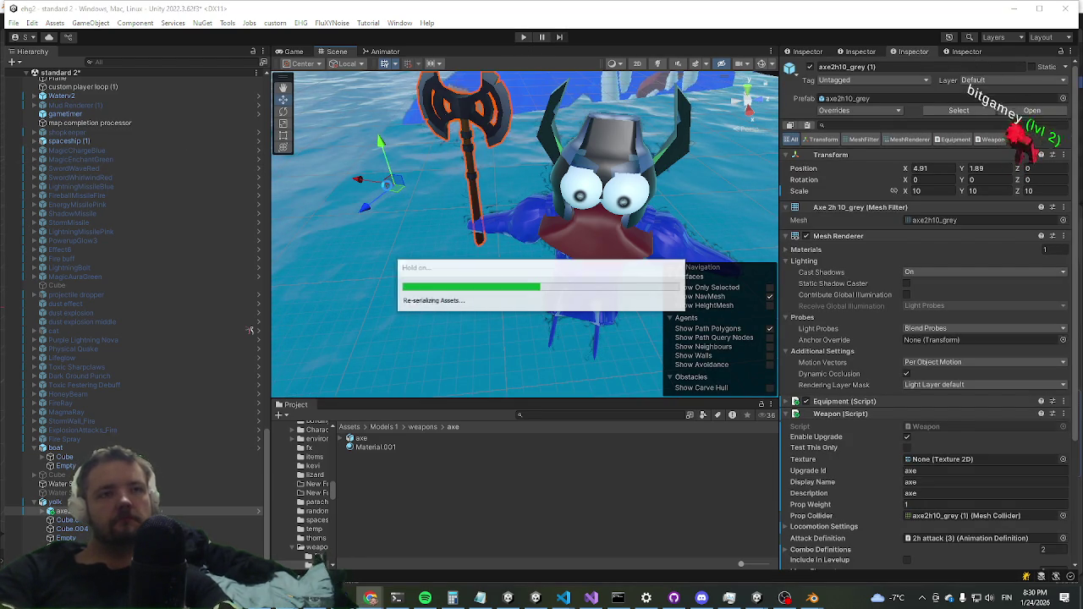
pyautogui.moveTo(394, 149); pyautogui.dragTo(290, 79)
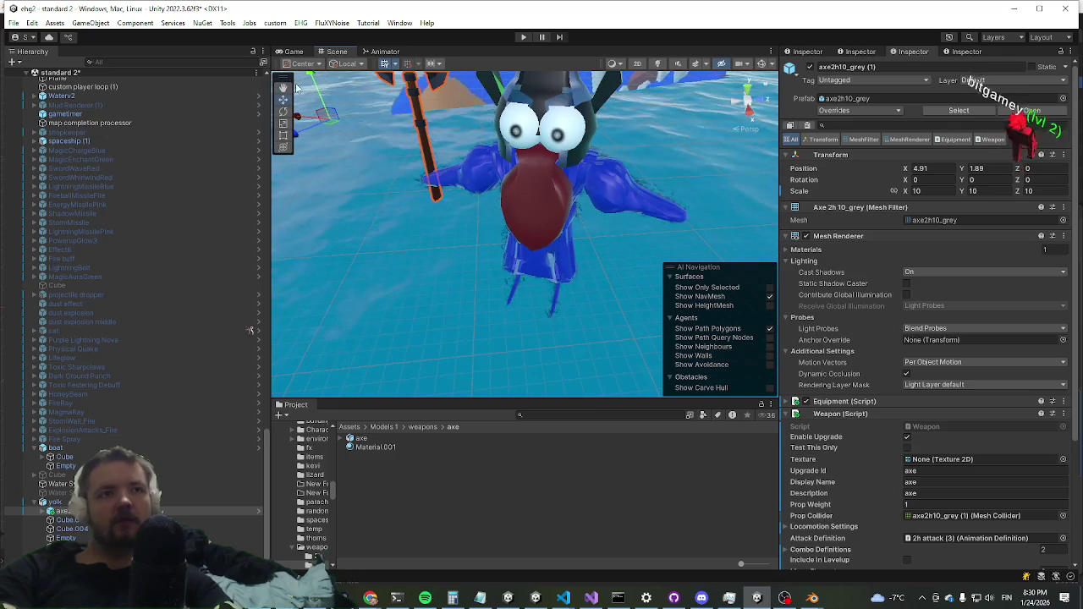
pyautogui.moveTo(486, 260)
pyautogui.mouseDown()
pyautogui.moveTo(485, 184)
pyautogui.moveTo(627, 514)
pyautogui.moveTo(610, 454)
pyautogui.moveTo(639, 351)
pyautogui.mouseUp()
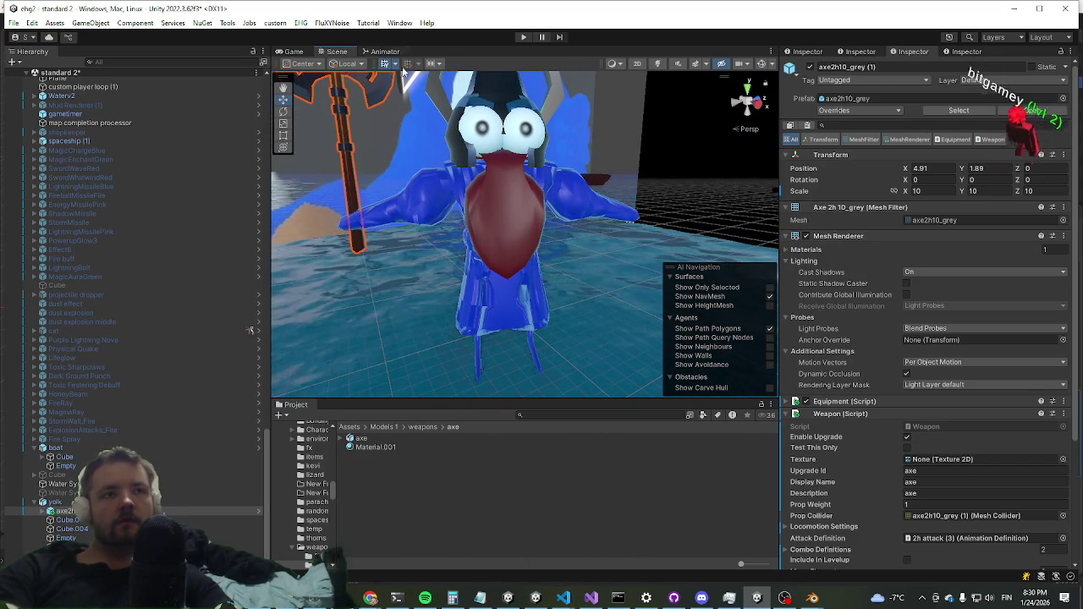
pyautogui.click(521, 38)
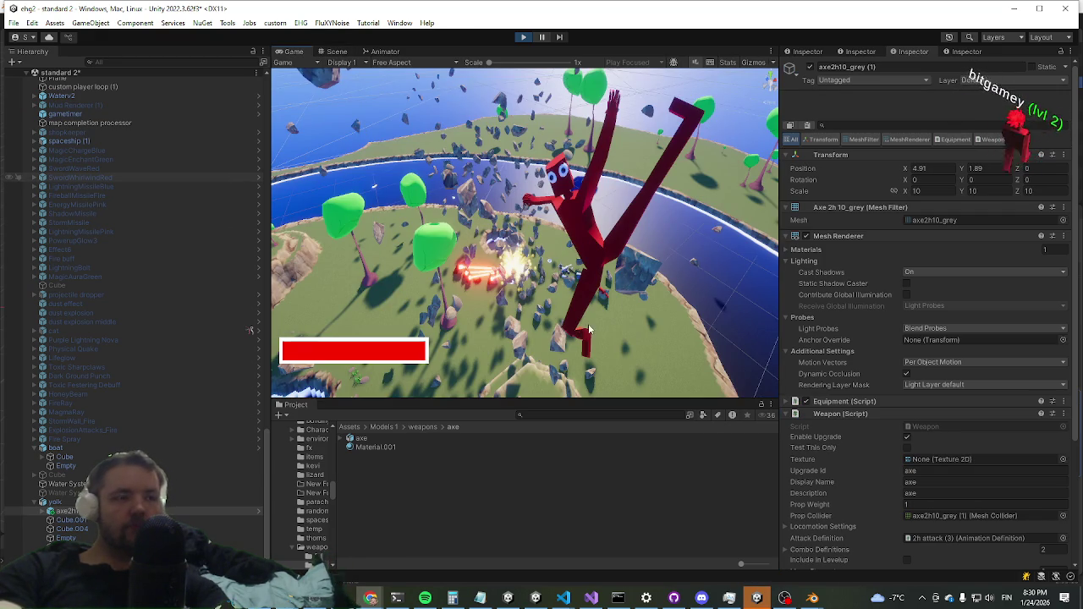
# Step: Maximize the Game view and steer the player along the ridge with A, D and W to the boss
pyautogui.hotkey('shift', 'space')
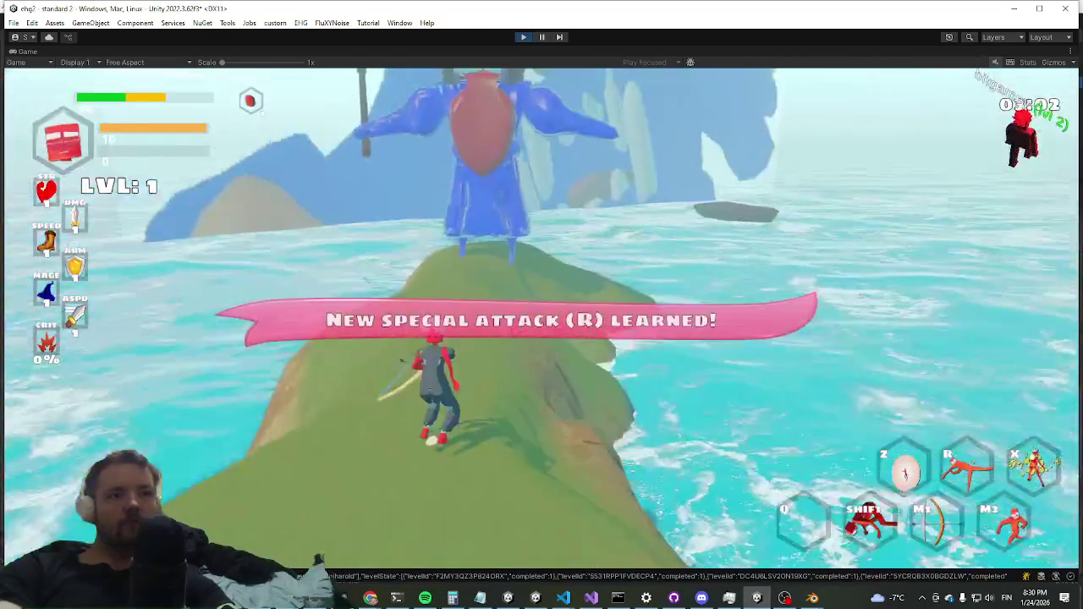
pyautogui.press('a')
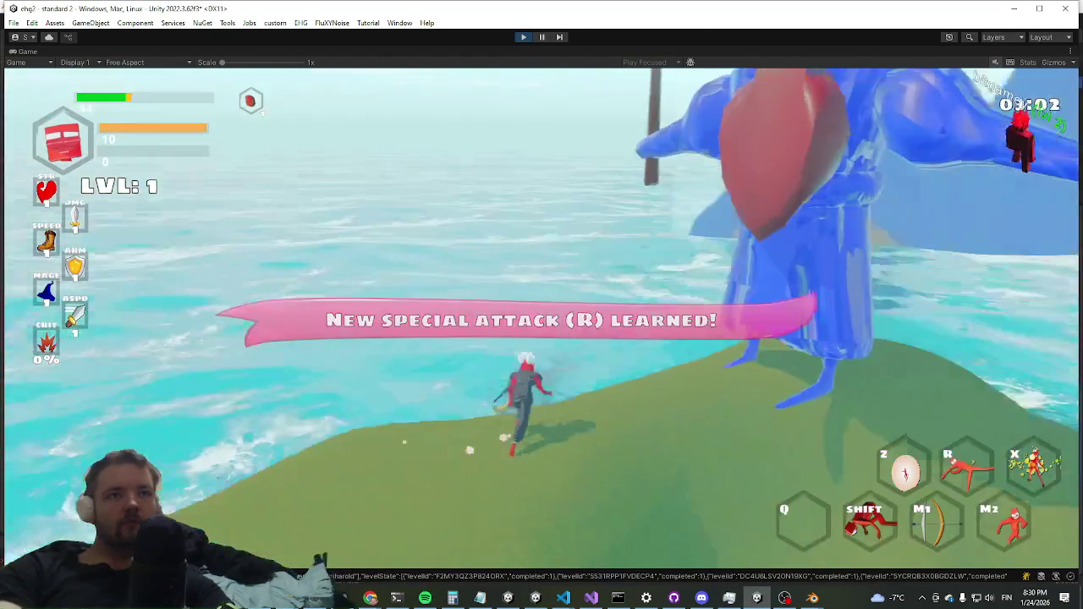
pyautogui.press('d')
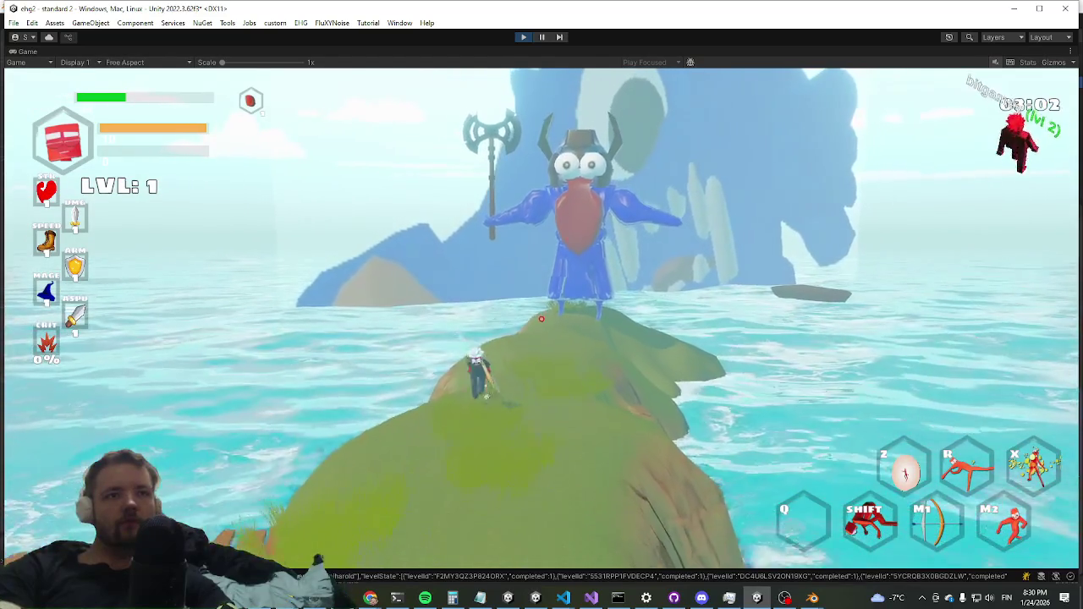
pyautogui.press('d')
pyautogui.press('a')
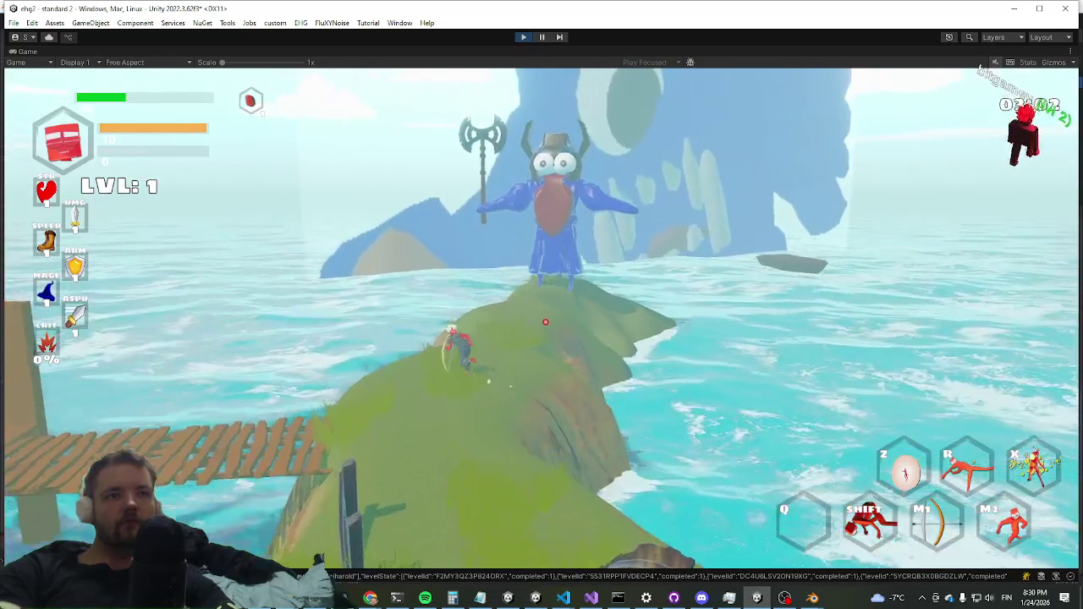
pyautogui.press('w')
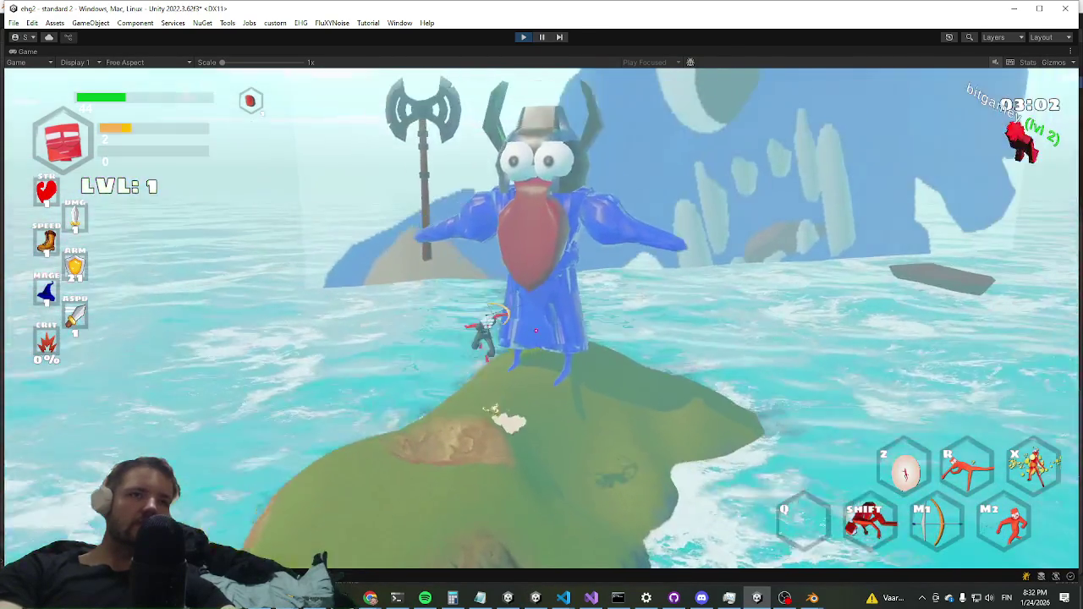
pyautogui.press('shift')
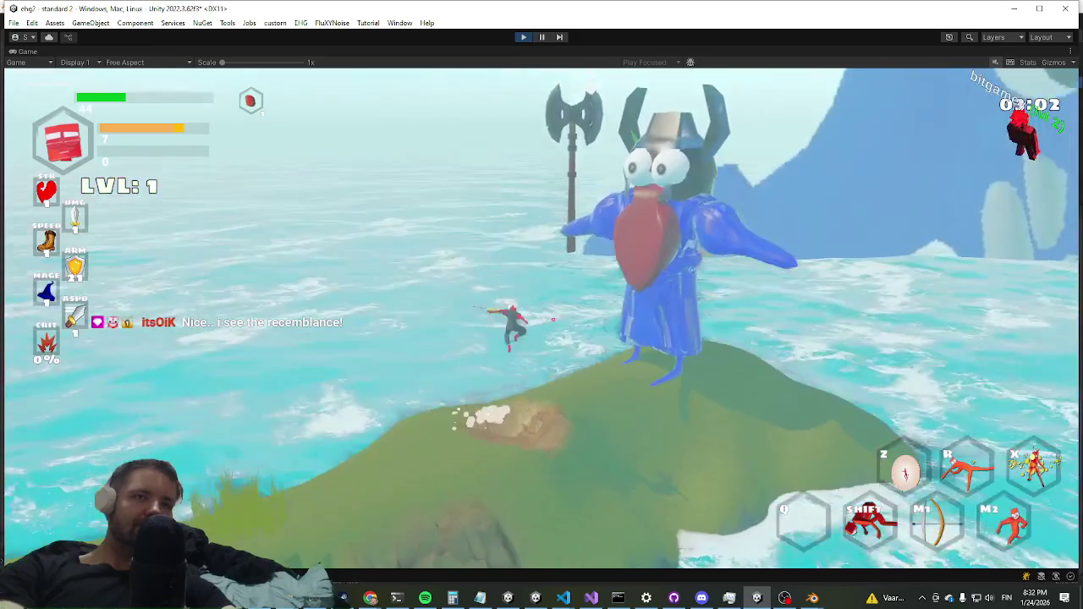
pyautogui.press('shift')
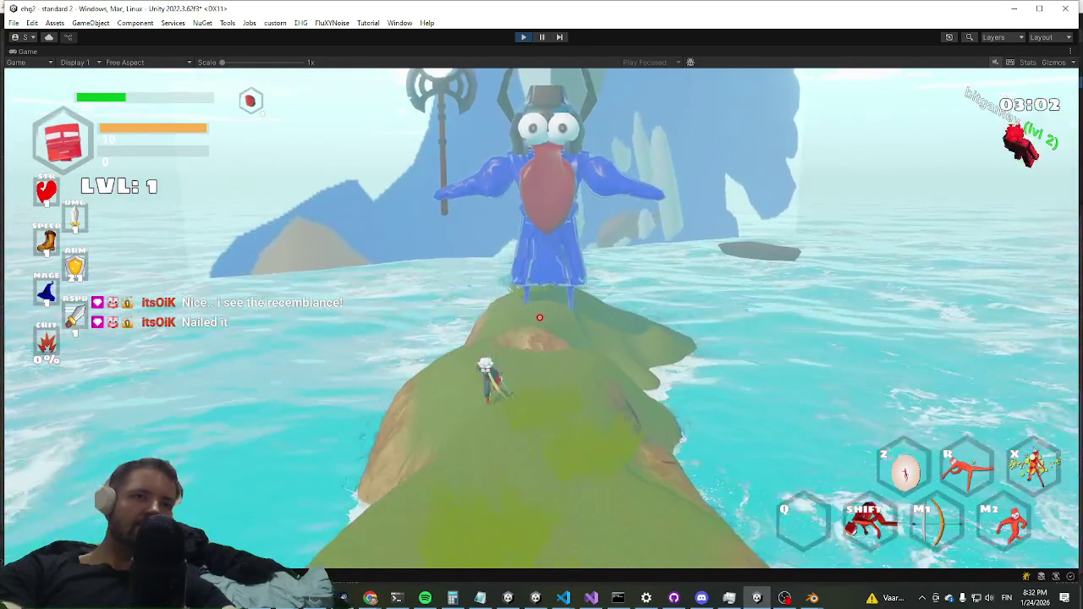
pyautogui.press('w')
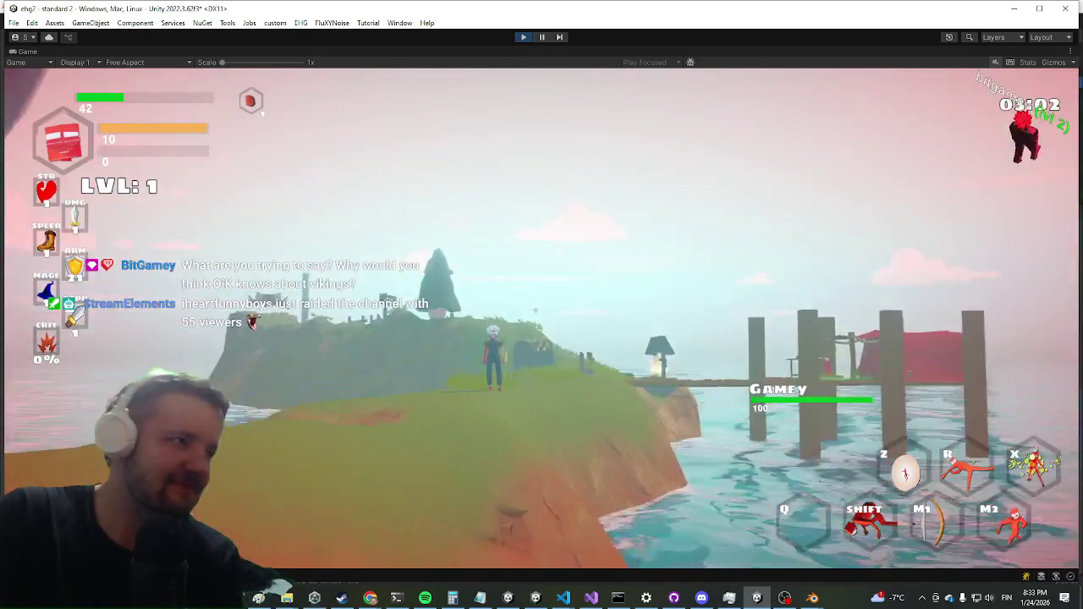
# Step: Attack with the player while facing the giant axe-wielding boss on the ridge
pyautogui.click(710, 360)
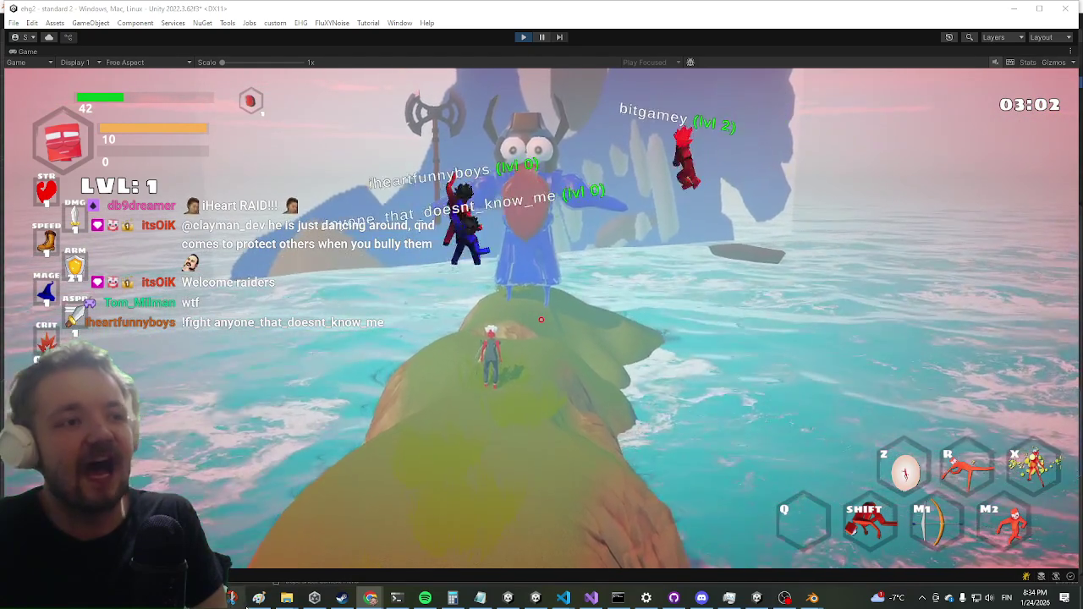
# Step: Capture a Snip & Sketch snip of the giant creature in the game, then minimize Snip & Sketch
pyautogui.click(231, 599)
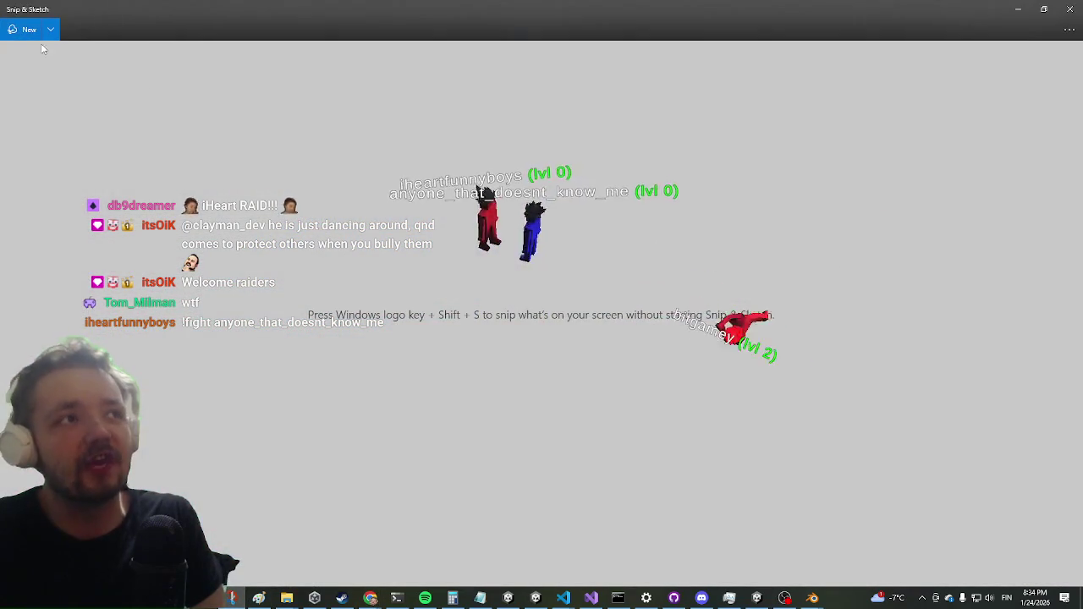
pyautogui.hotkey('ctrl', 'n')
pyautogui.moveTo(382, 78)
pyautogui.mouseDown()
pyautogui.moveTo(447, 121)
pyautogui.moveTo(669, 343)
pyautogui.mouseUp()
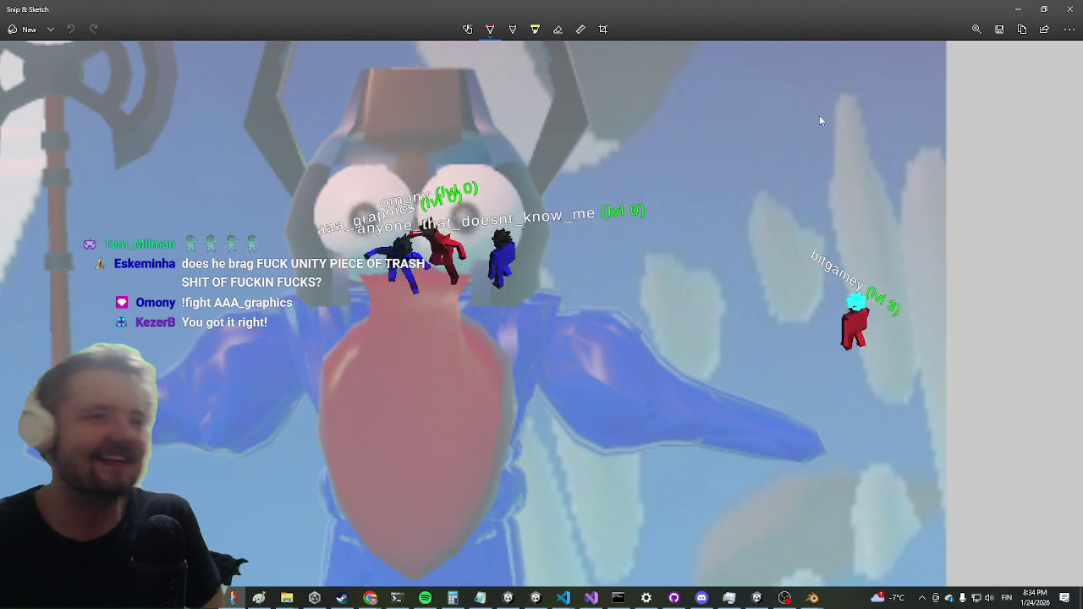
pyautogui.click(1018, 8)
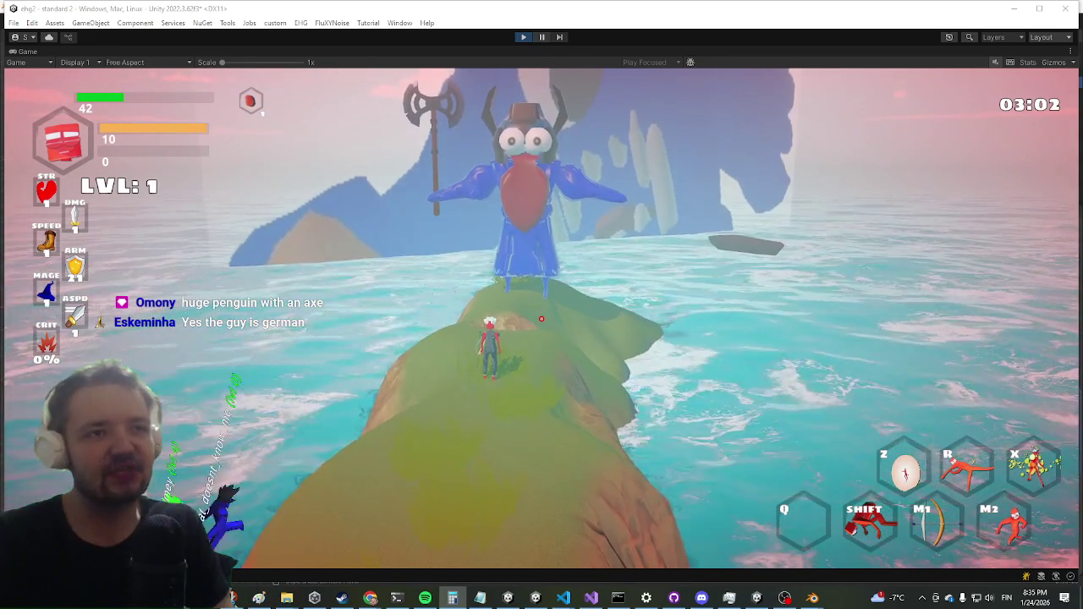
# Step: Switch from Unity to GitHub Desktop to review the 13 changed files
pyautogui.hotkey('alt', 'Tab')
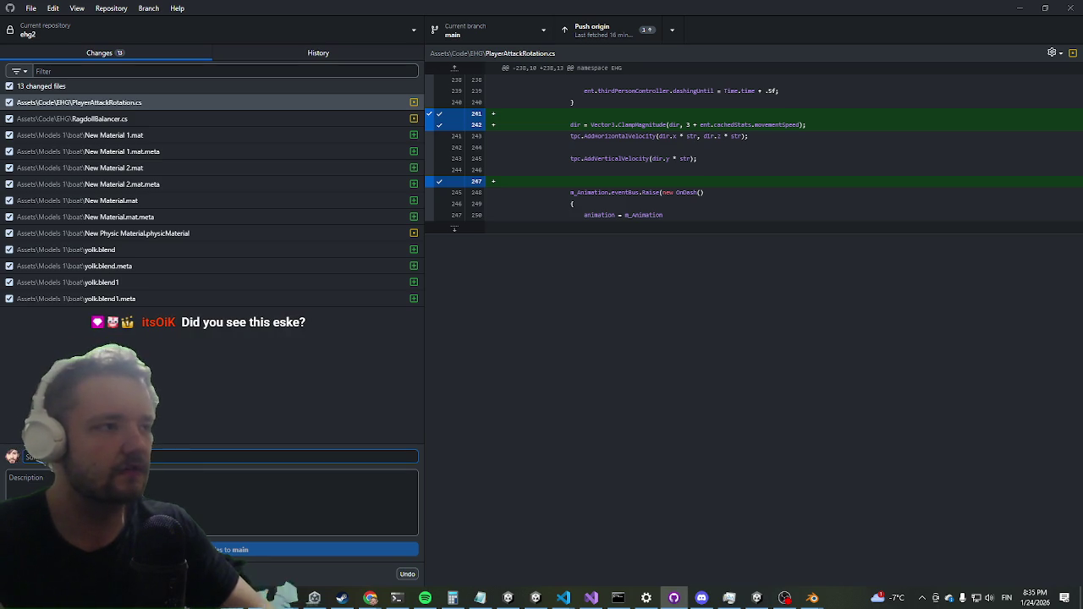
# Step: Commit the 13 changed files to main with the summary 'huge', then minimize GitHub Desktop
pyautogui.write('huge')
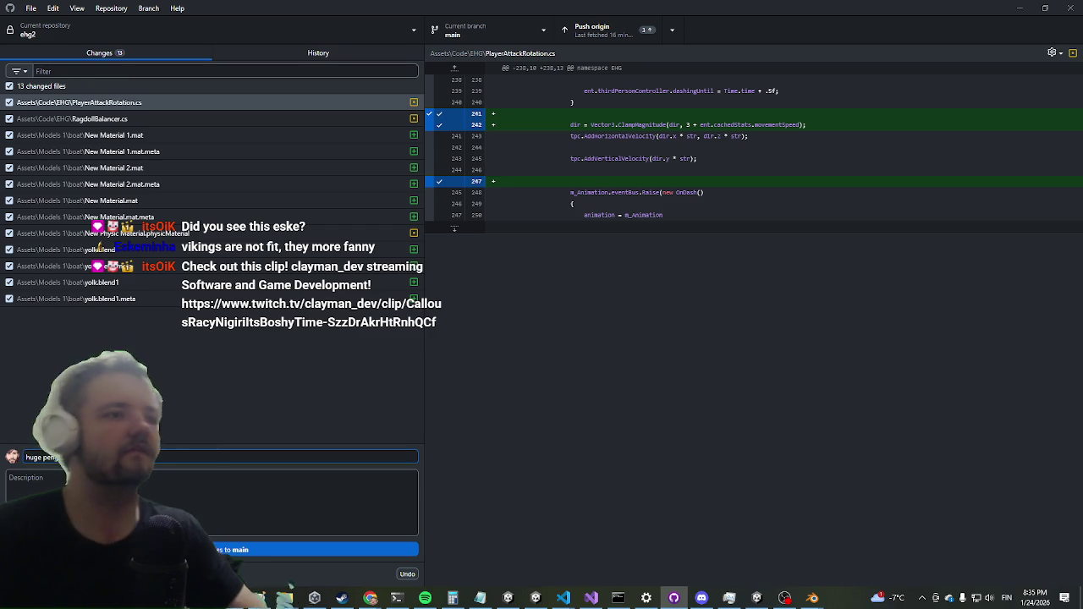
pyautogui.click(230, 549)
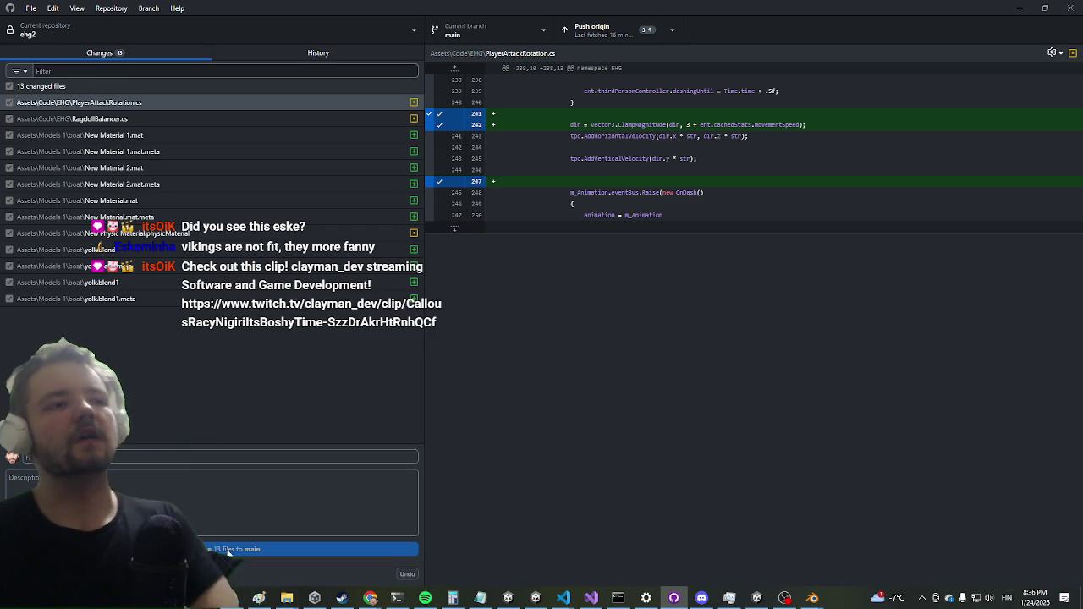
pyautogui.click(1017, 8)
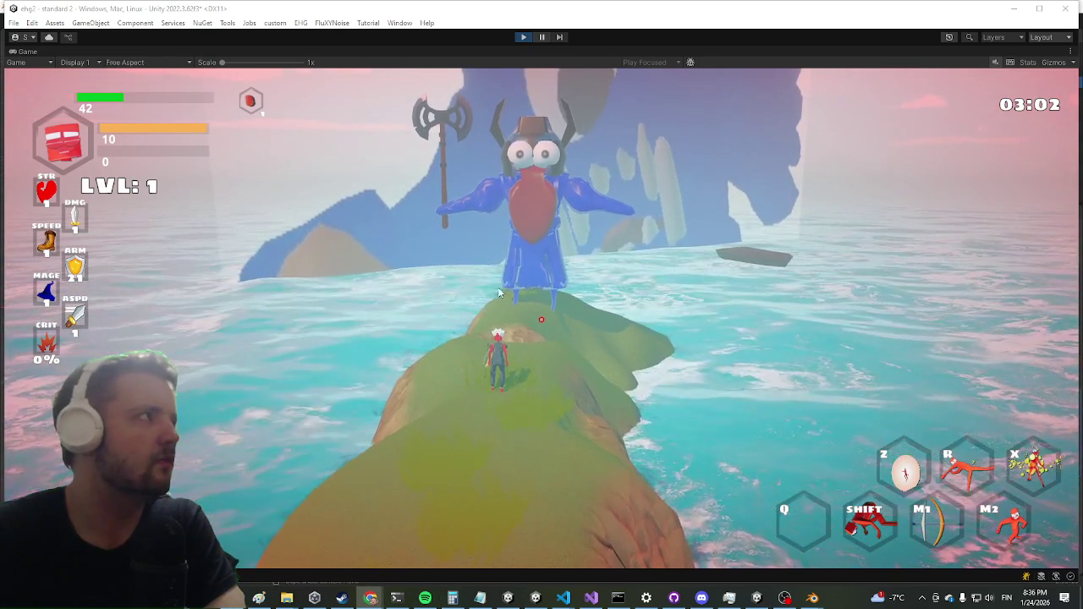
# Step: Switch from Unity to the Chrome window playing the Twitch clip
pyautogui.hotkey('alt', 'Tab')
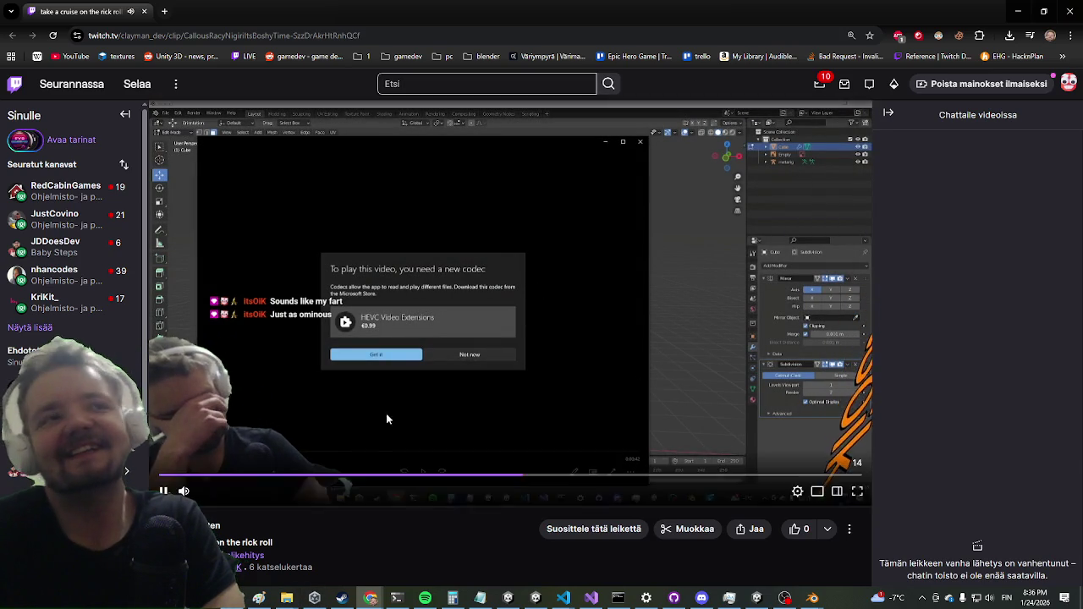
# Step: Pause the Twitch clip and close the Chrome window
pyautogui.click(373, 294)
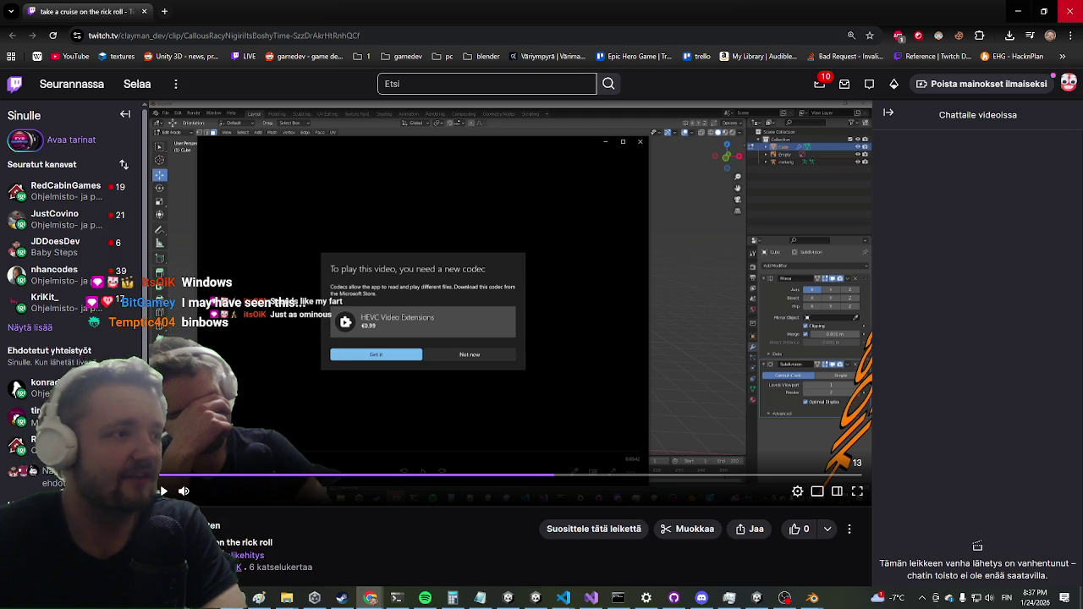
pyautogui.click(1070, 11)
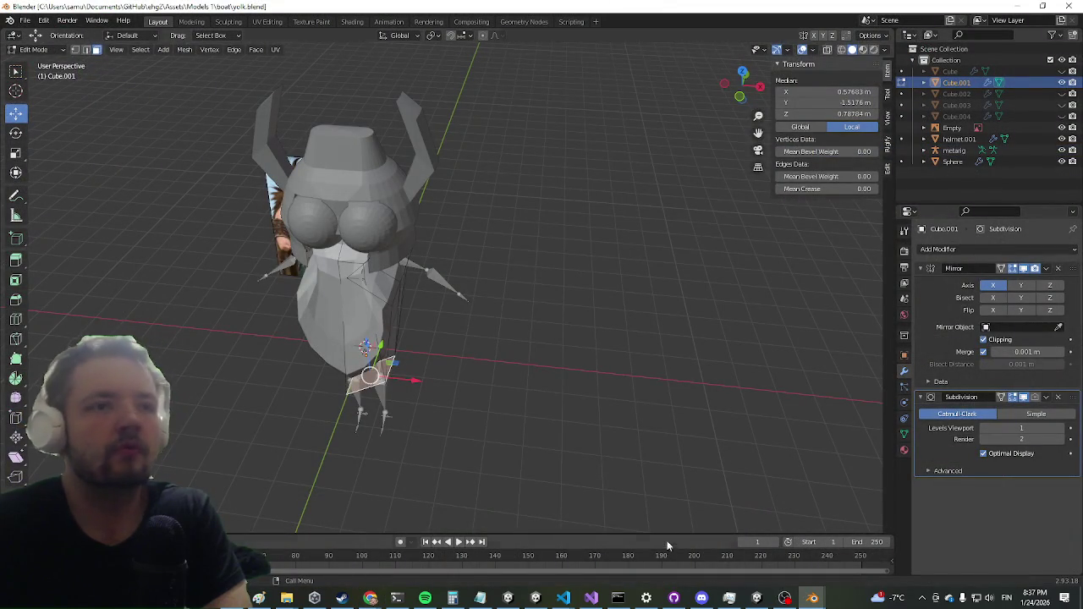
# Step: In Blender, unhide Cube, Cube.002, Cube.003 and Cube.004 from the outliner
pyautogui.click(673, 597)
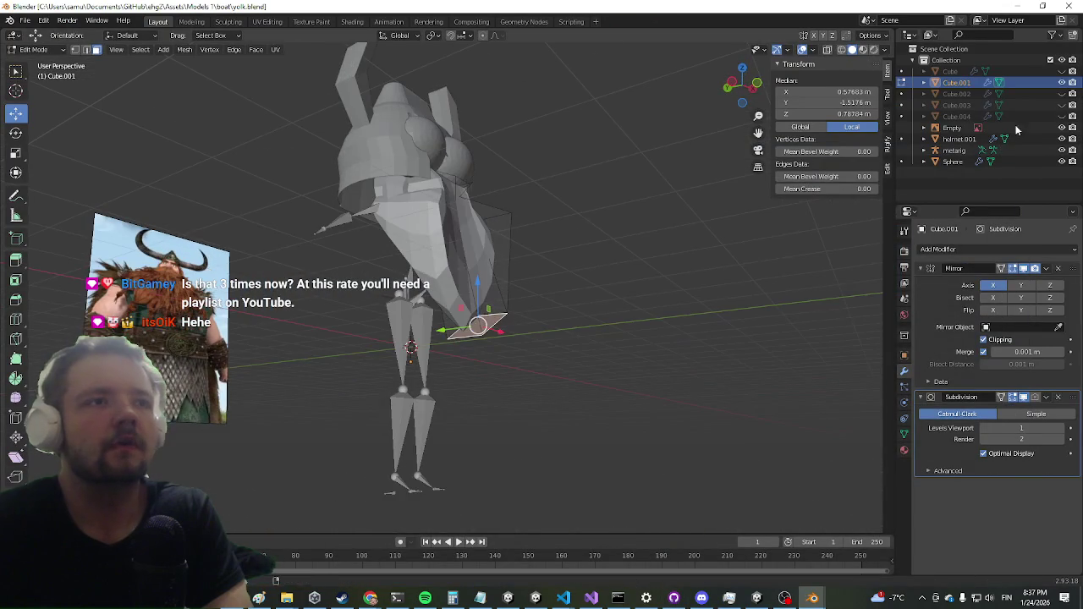
pyautogui.click(1064, 94)
pyautogui.click(1063, 106)
pyautogui.click(1062, 106)
pyautogui.click(1062, 106)
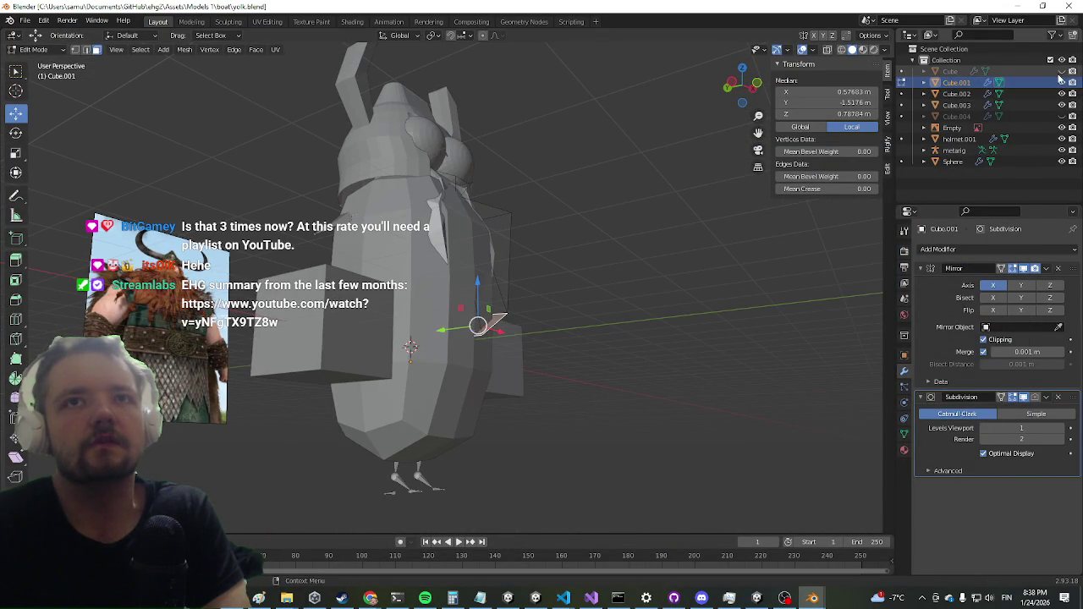
pyautogui.click(1062, 73)
pyautogui.click(1062, 116)
pyautogui.moveTo(813, 220); pyautogui.dragTo(674, 276)
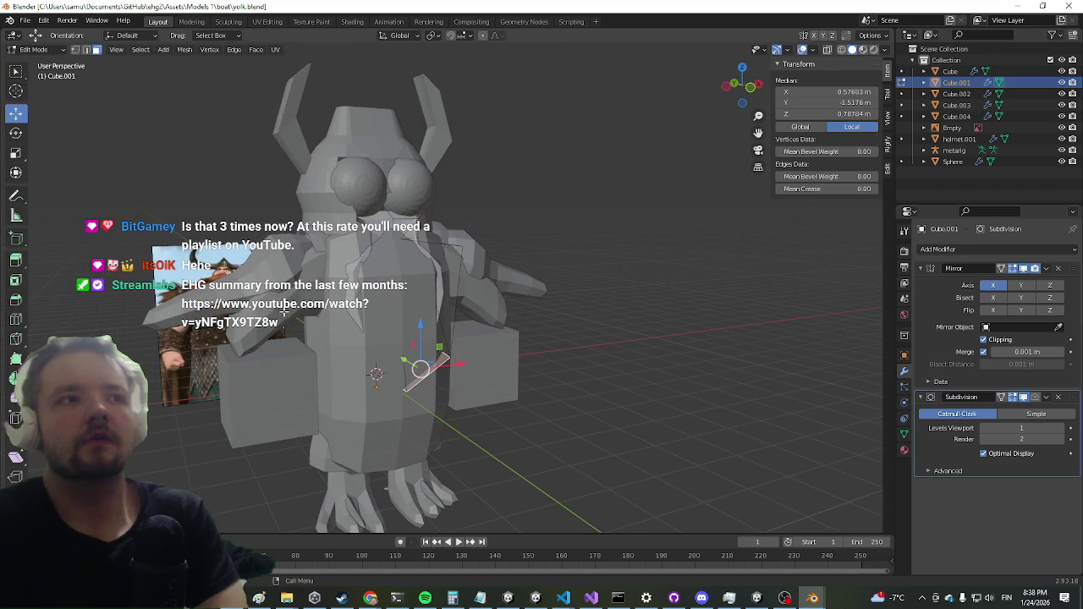
# Step: In Object Mode, delete the spare Cube, Cube.003 and body mesh Cube.002, keeping Cube.004
pyautogui.press('Tab')
pyautogui.press('Delete')
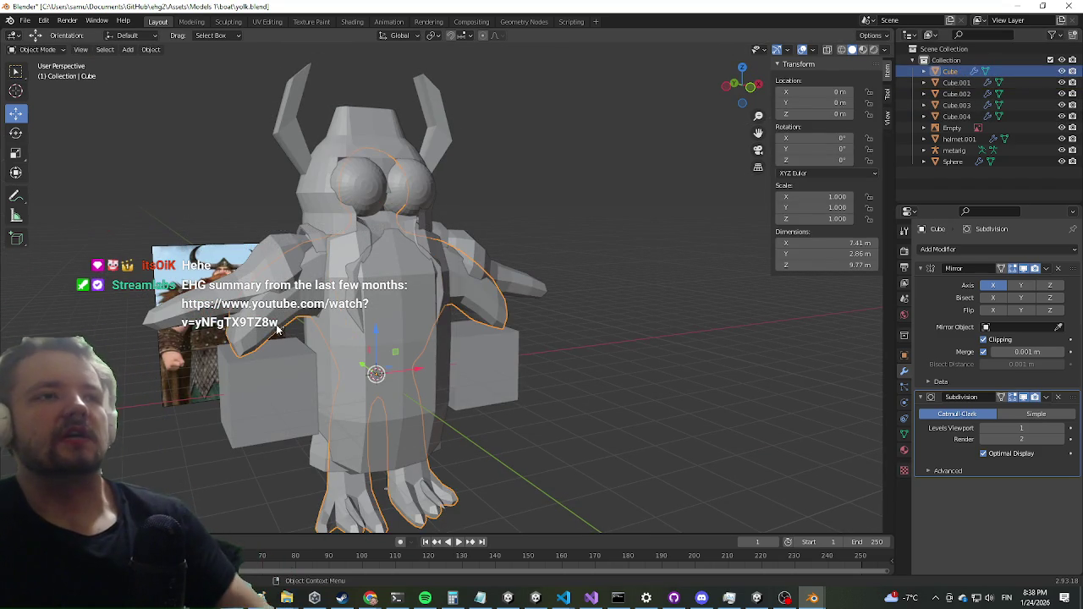
pyautogui.click(234, 418)
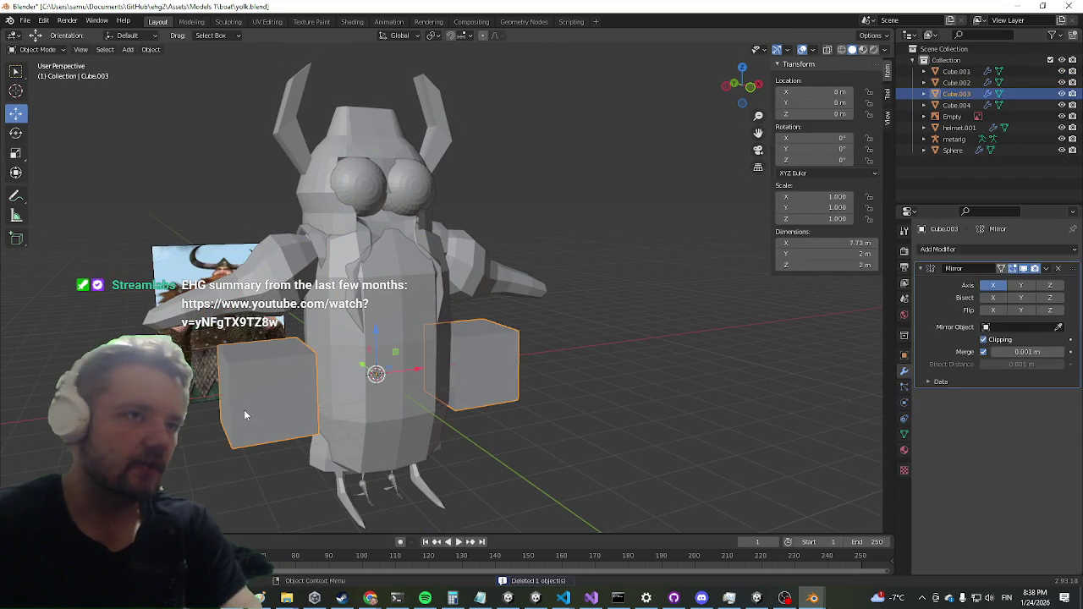
pyautogui.press('Delete')
pyautogui.click(352, 398)
pyautogui.press('Delete')
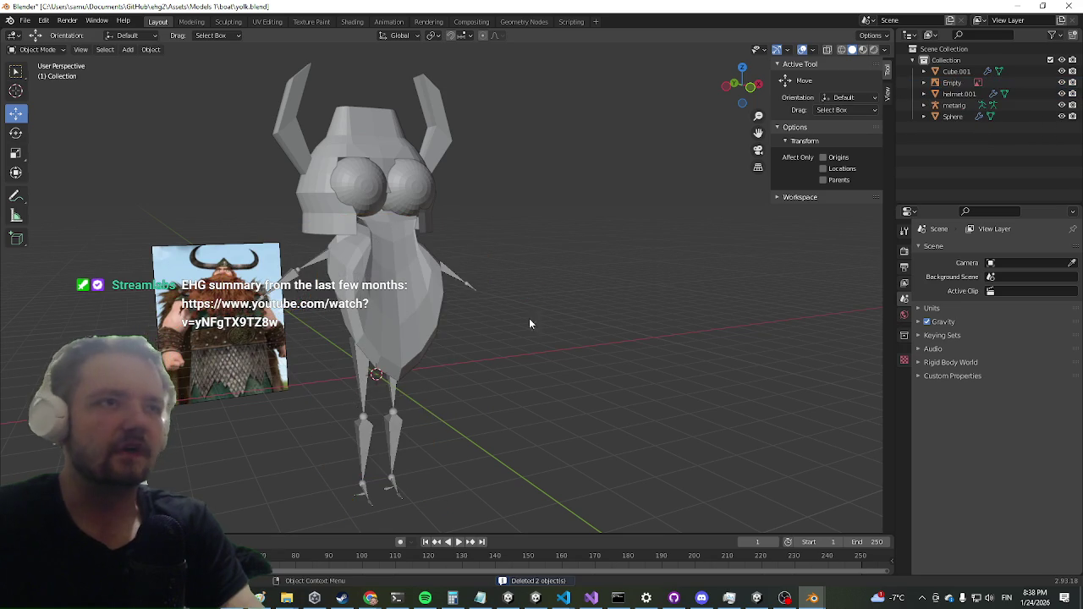
pyautogui.scroll(2, 468, 197)
pyautogui.hotkey('ctrl', 'z')
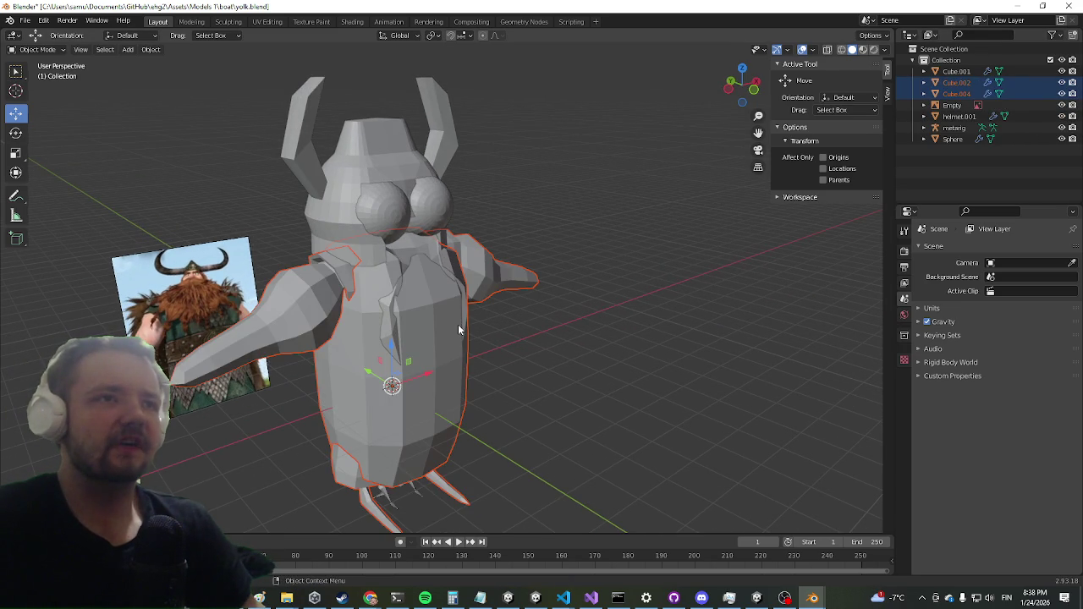
pyautogui.click(456, 355)
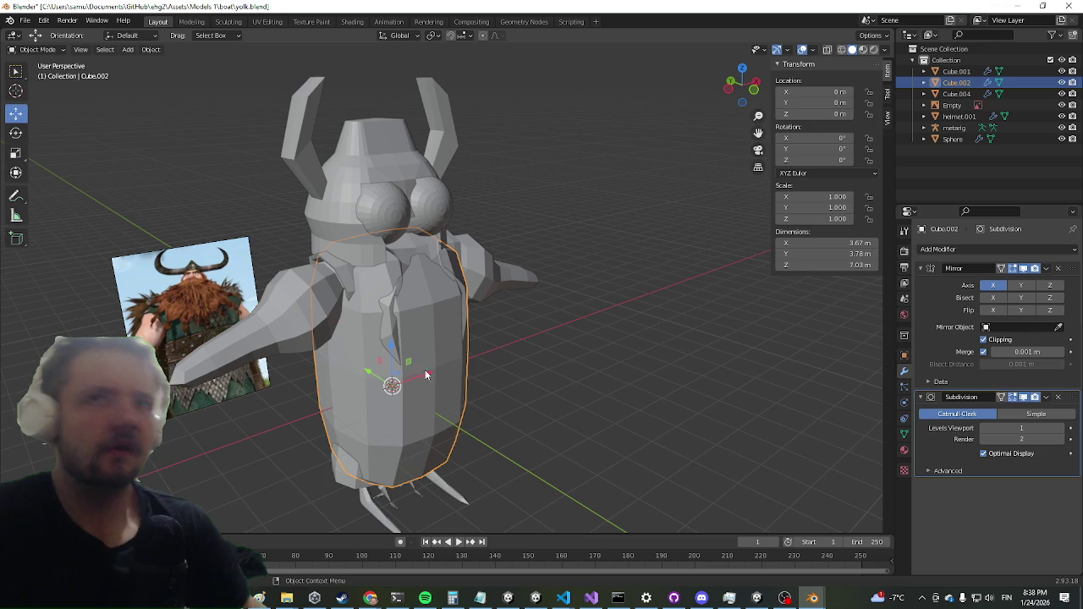
pyautogui.press('Delete')
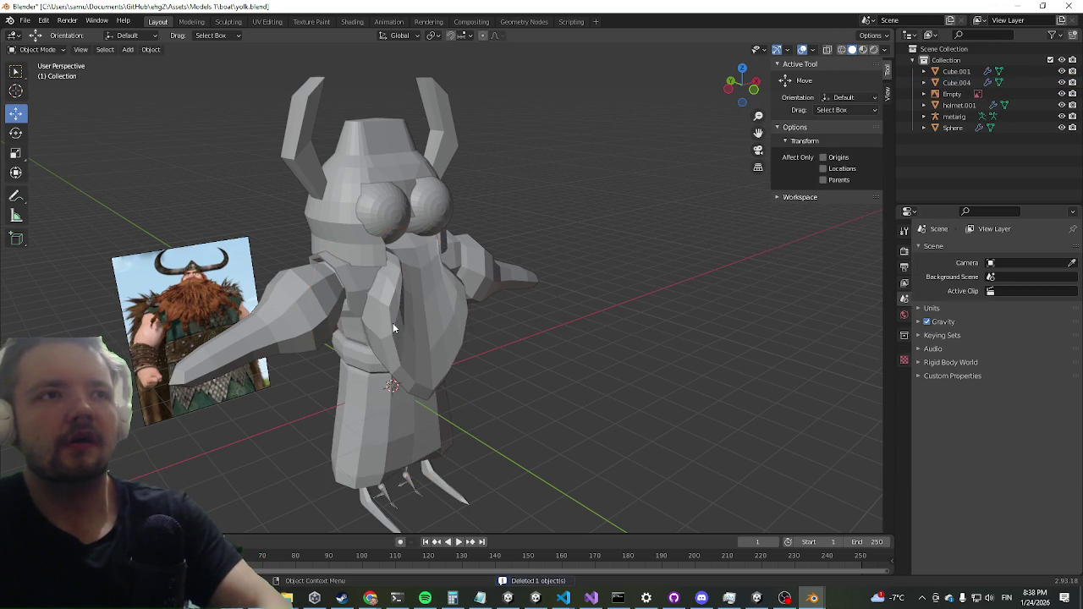
pyautogui.moveTo(413, 209)
pyautogui.mouseDown()
pyautogui.moveTo(372, 322)
pyautogui.moveTo(362, 402)
pyautogui.moveTo(386, 396)
pyautogui.moveTo(410, 417)
pyautogui.mouseUp()
pyautogui.click(411, 417)
pyautogui.moveTo(445, 374)
pyautogui.mouseDown()
pyautogui.moveTo(470, 412)
pyautogui.moveTo(465, 398)
pyautogui.mouseUp()
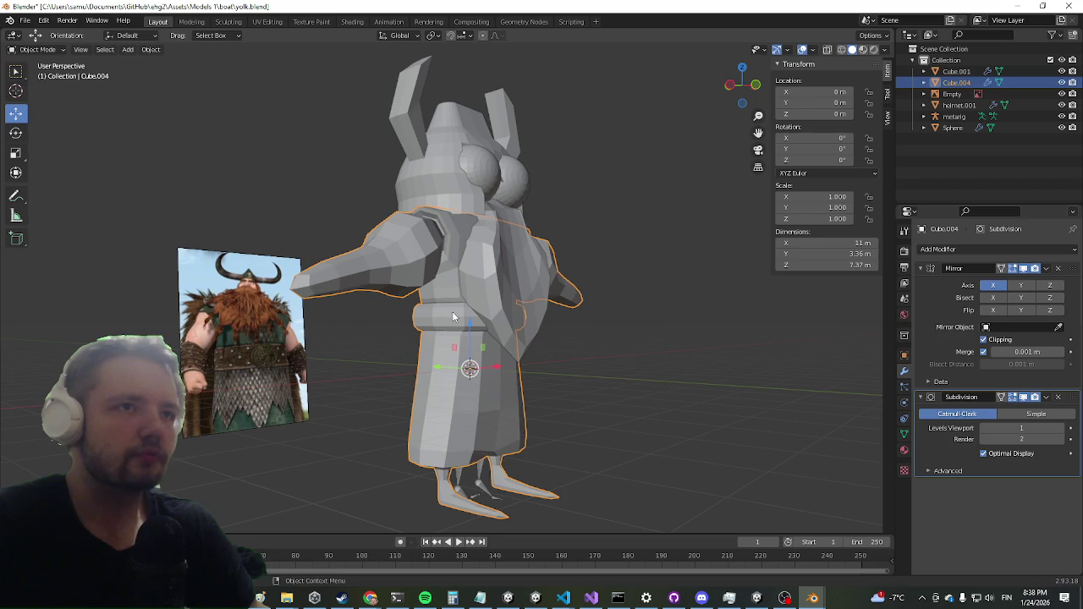
pyautogui.press('Tab')
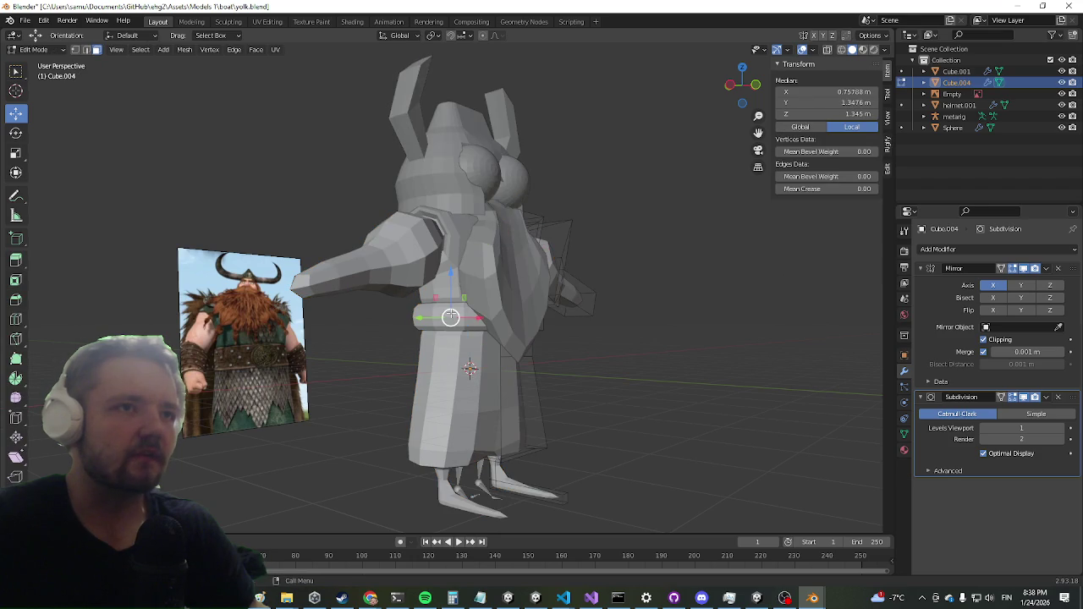
pyautogui.moveTo(549, 322)
pyautogui.mouseDown()
pyautogui.moveTo(448, 320)
pyautogui.moveTo(466, 363)
pyautogui.mouseUp()
pyautogui.scroll(3, 469, 373)
pyautogui.moveTo(490, 324); pyautogui.dragTo(466, 322)
pyautogui.scroll(4, 465, 261)
pyautogui.scroll(2, 425, 198)
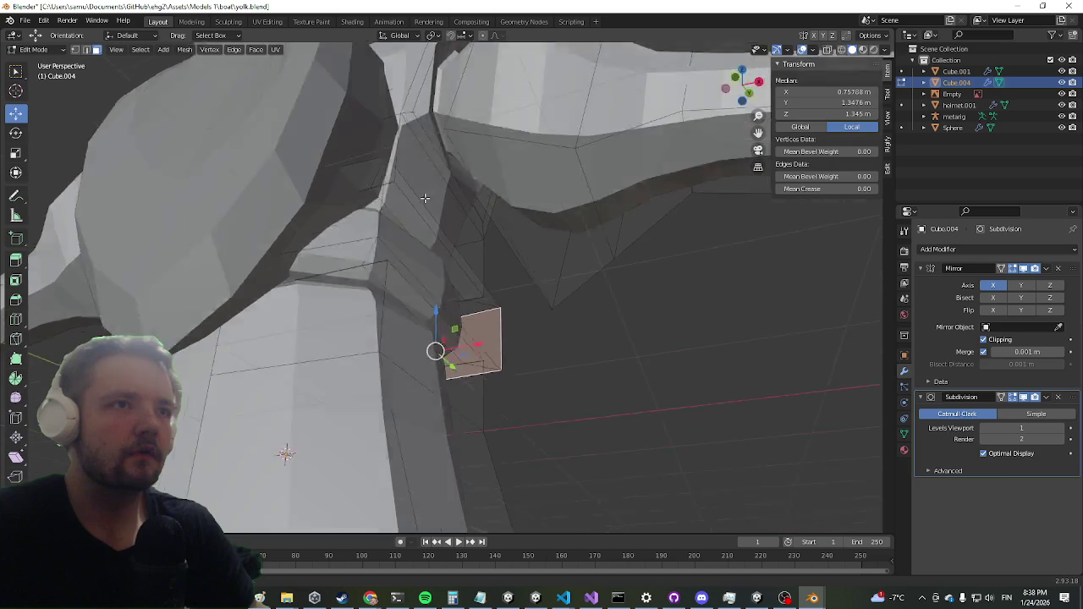
pyautogui.moveTo(425, 198); pyautogui.dragTo(425, 193)
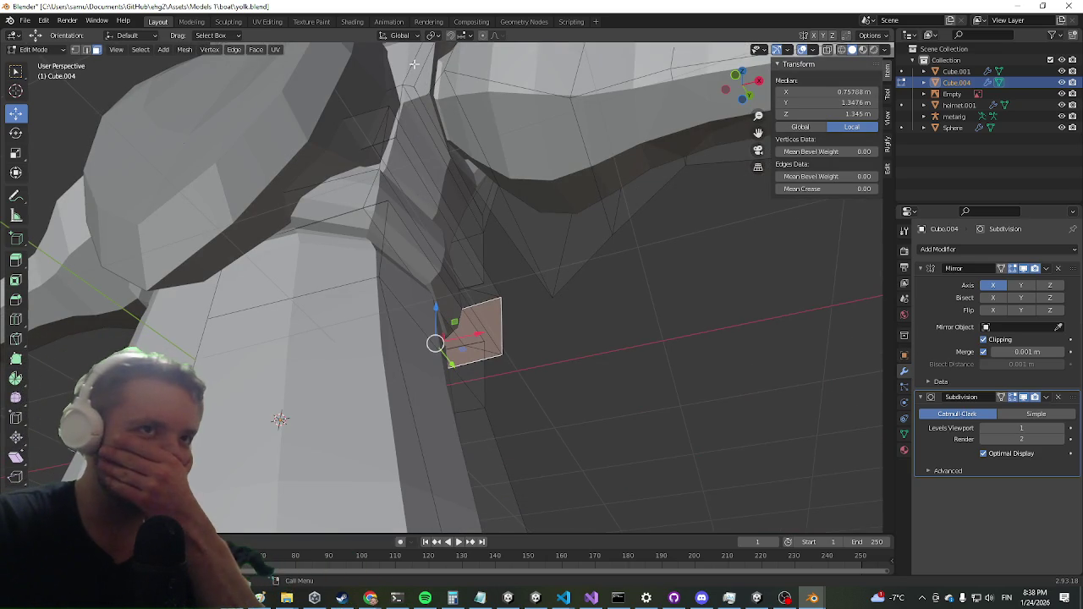
pyautogui.click(86, 50)
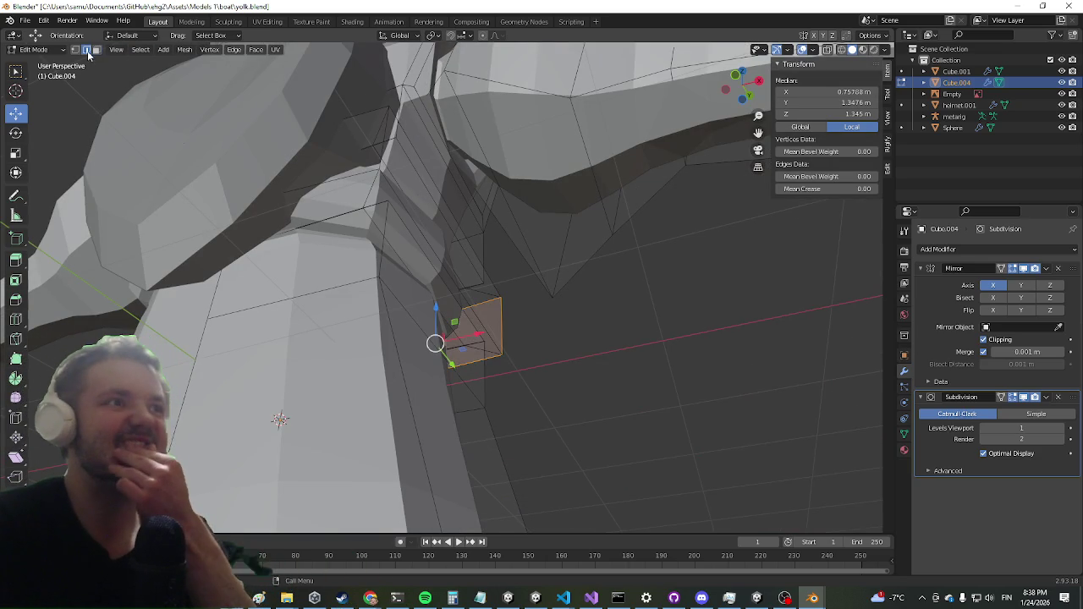
pyautogui.moveTo(314, 138)
pyautogui.mouseDown()
pyautogui.moveTo(294, 225)
pyautogui.moveTo(355, 263)
pyautogui.mouseUp()
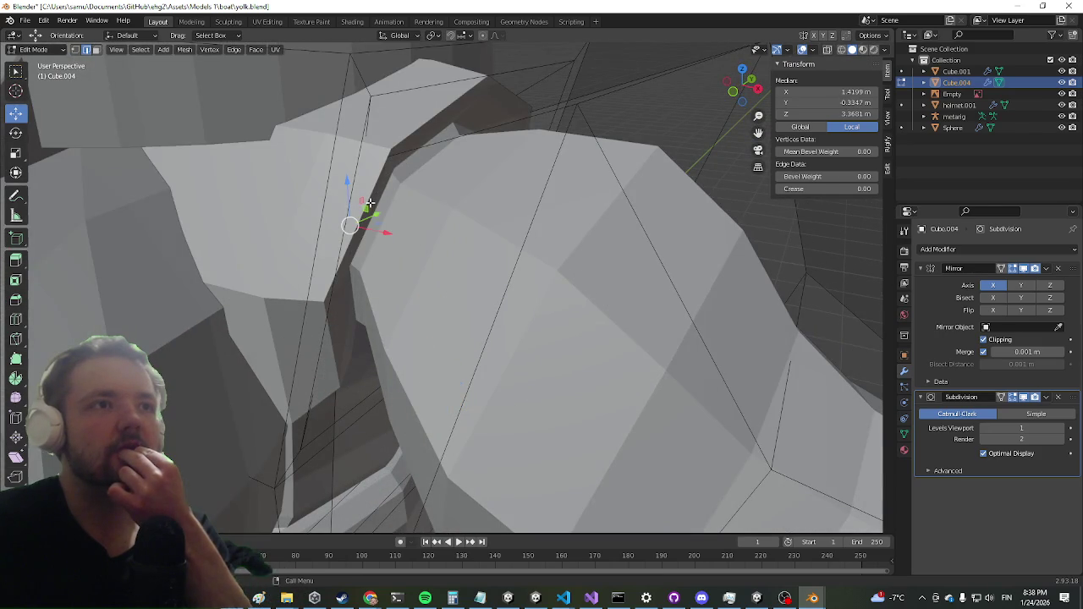
pyautogui.moveTo(372, 196); pyautogui.dragTo(378, 212)
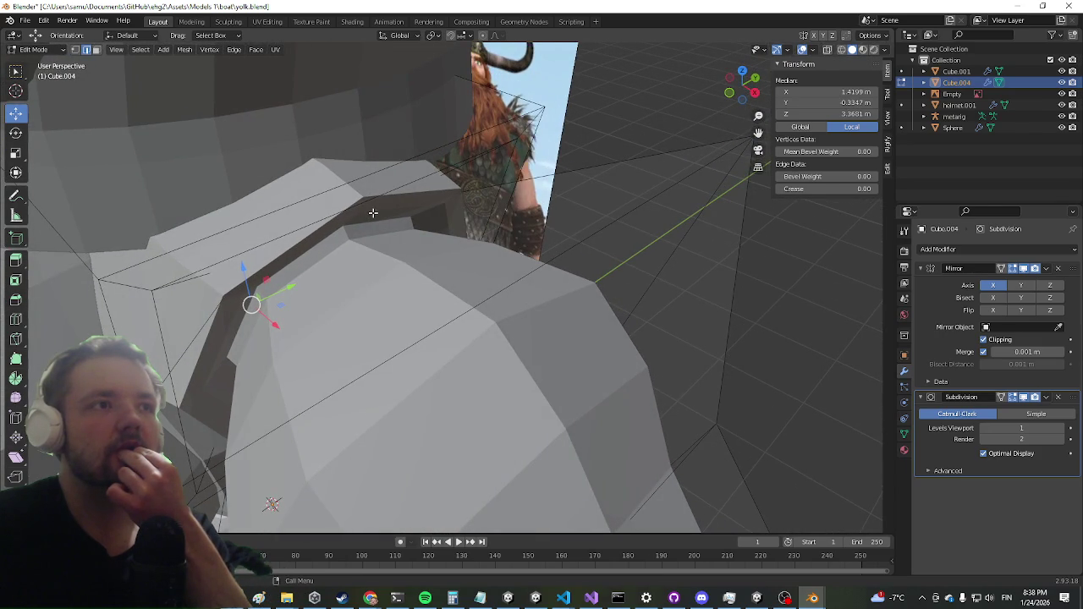
pyautogui.click(182, 279)
pyautogui.scroll(5, 182, 279)
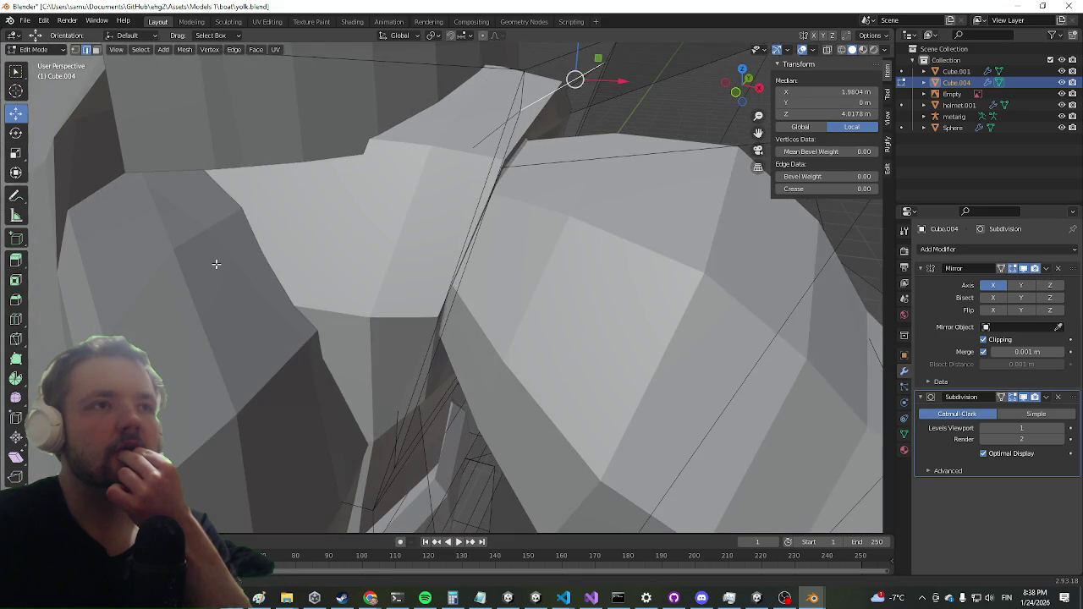
pyautogui.scroll(-8, 217, 264)
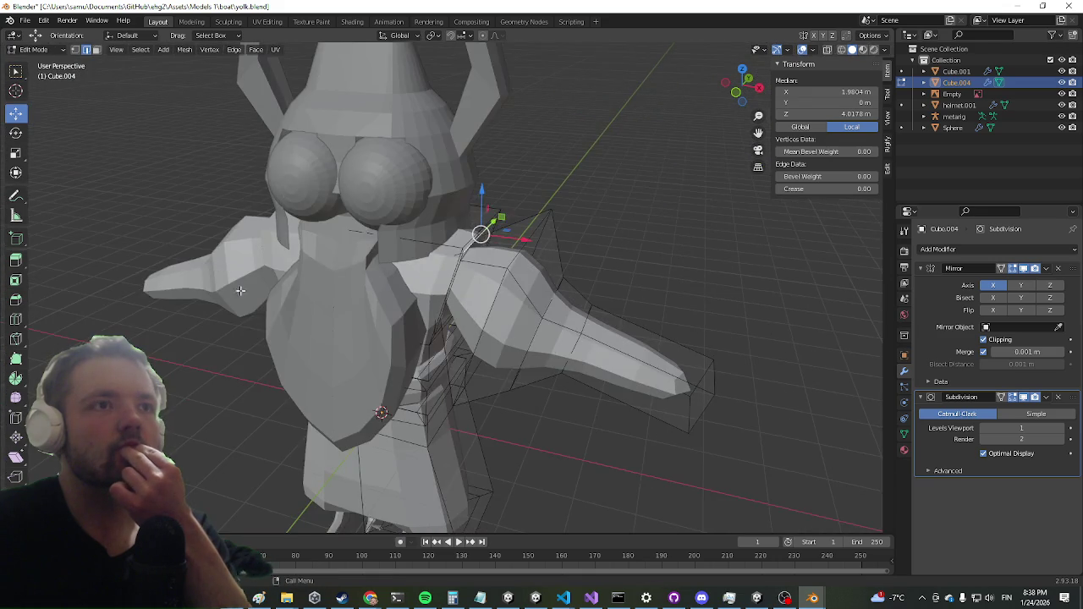
pyautogui.moveTo(284, 254)
pyautogui.mouseDown()
pyautogui.moveTo(356, 229)
pyautogui.moveTo(416, 249)
pyautogui.moveTo(225, 291)
pyautogui.moveTo(254, 259)
pyautogui.mouseUp()
pyautogui.scroll(4, 358, 305)
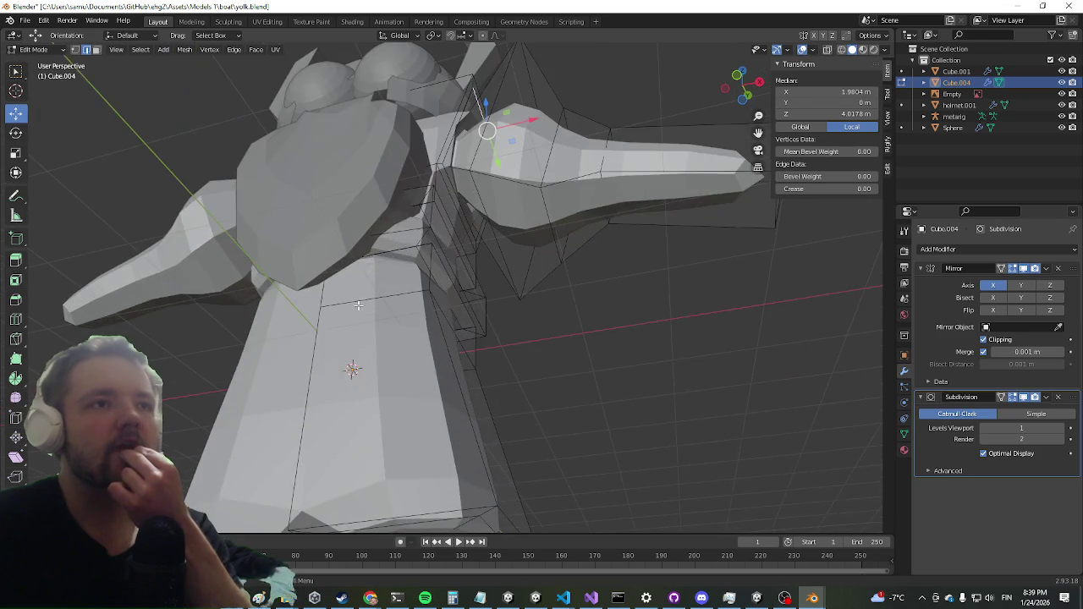
pyautogui.scroll(5, 358, 306)
pyautogui.moveTo(441, 180); pyautogui.dragTo(431, 194)
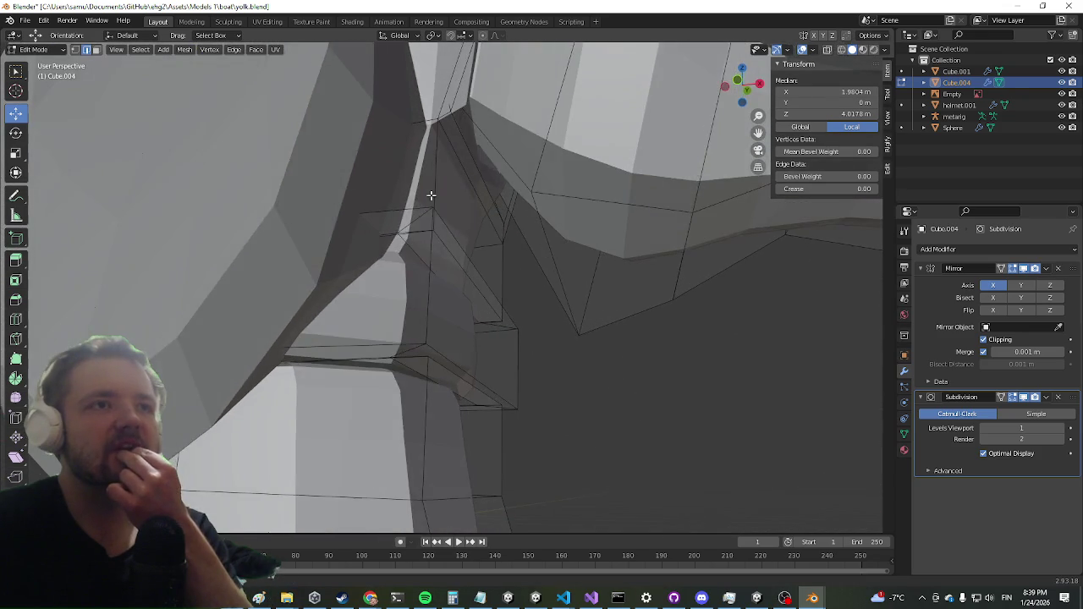
pyautogui.scroll(3, 373, 370)
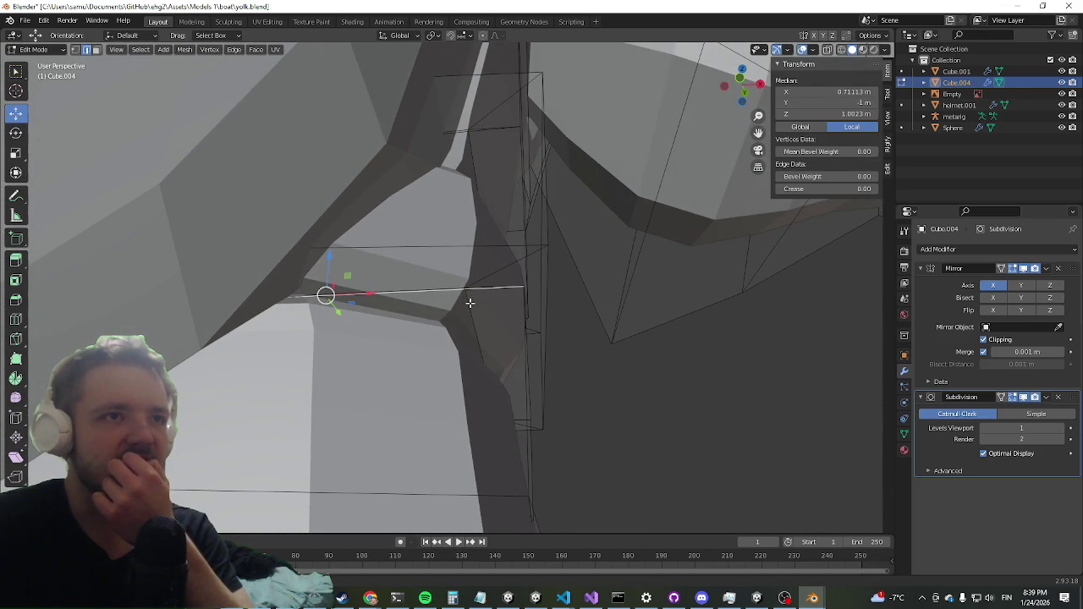
pyautogui.moveTo(447, 281); pyautogui.dragTo(429, 372)
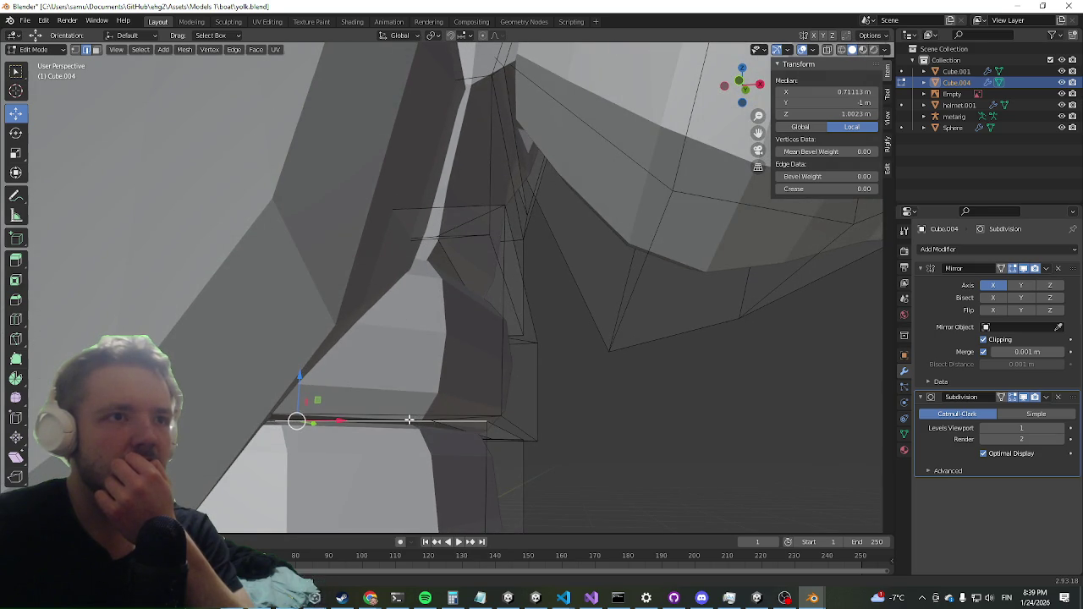
pyautogui.scroll(-3, 431, 402)
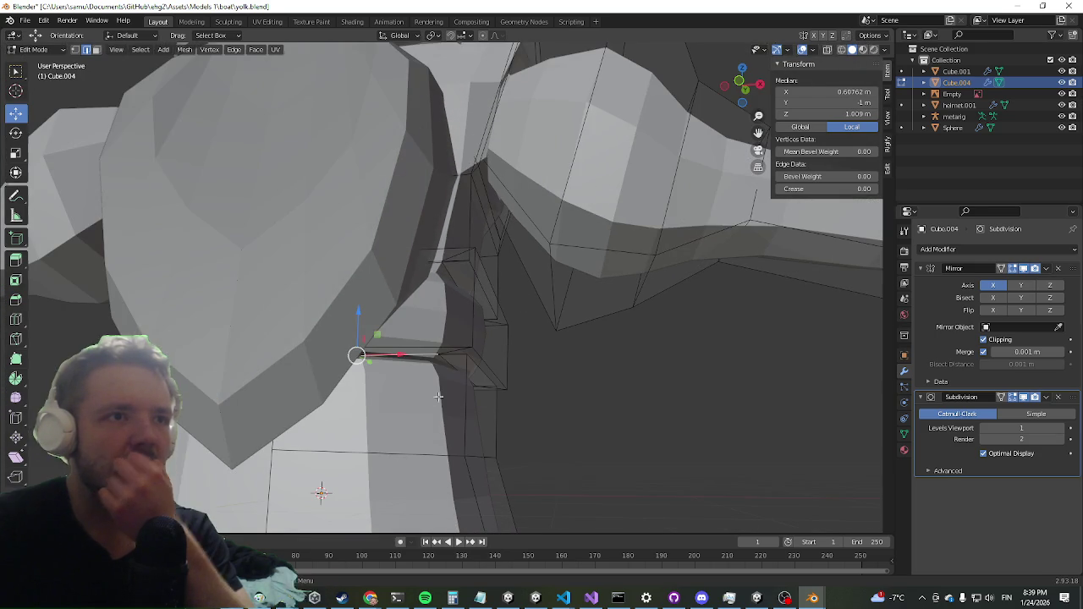
pyautogui.moveTo(483, 364); pyautogui.dragTo(542, 288)
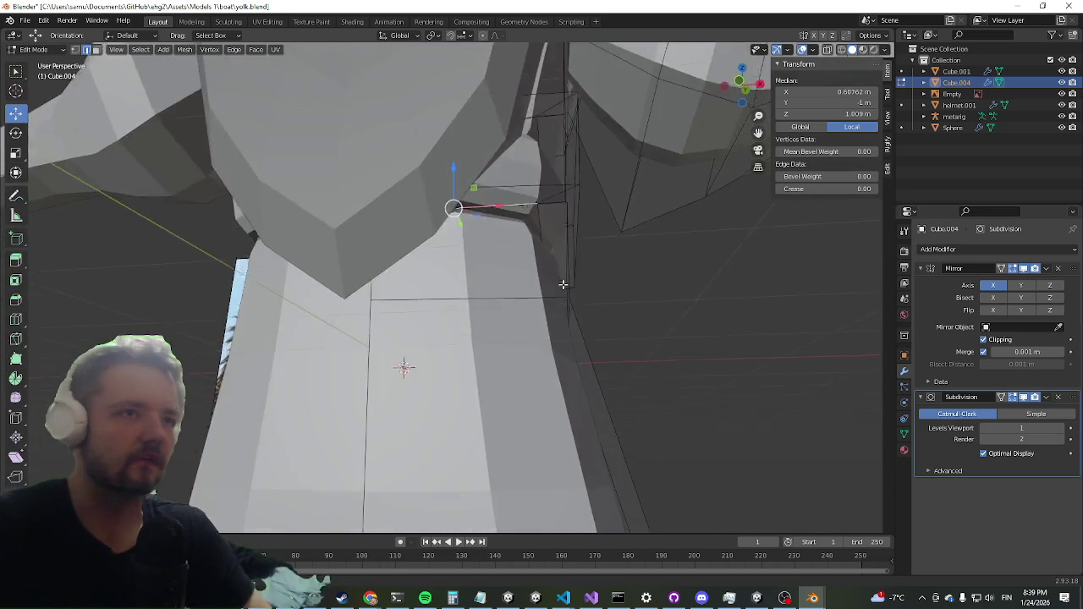
pyautogui.scroll(5, 554, 282)
pyautogui.scroll(-5, 578, 201)
pyautogui.moveTo(578, 201); pyautogui.dragTo(560, 286)
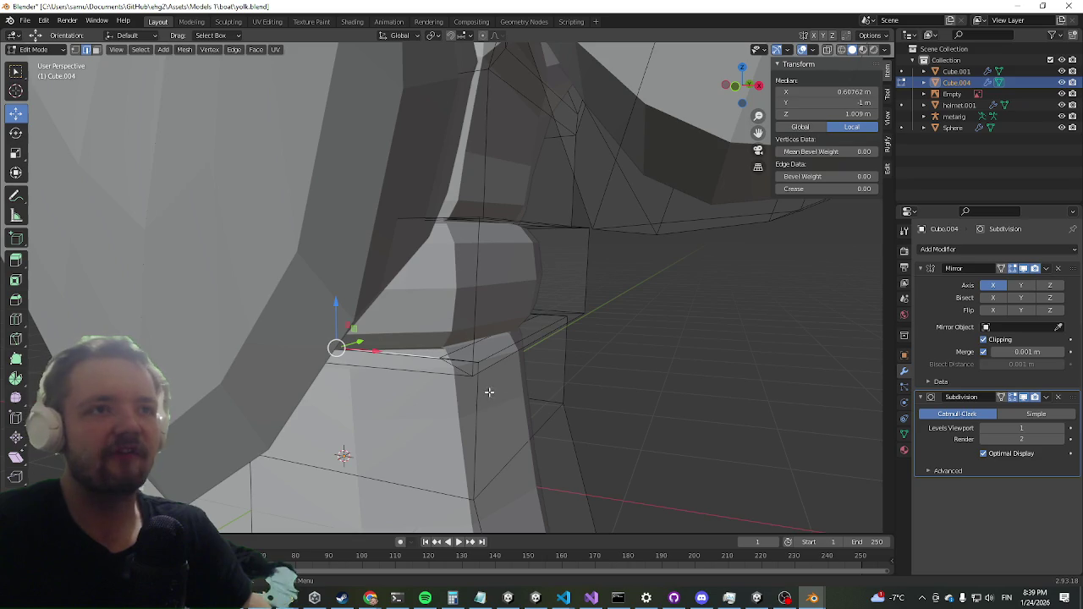
pyautogui.scroll(3, 490, 392)
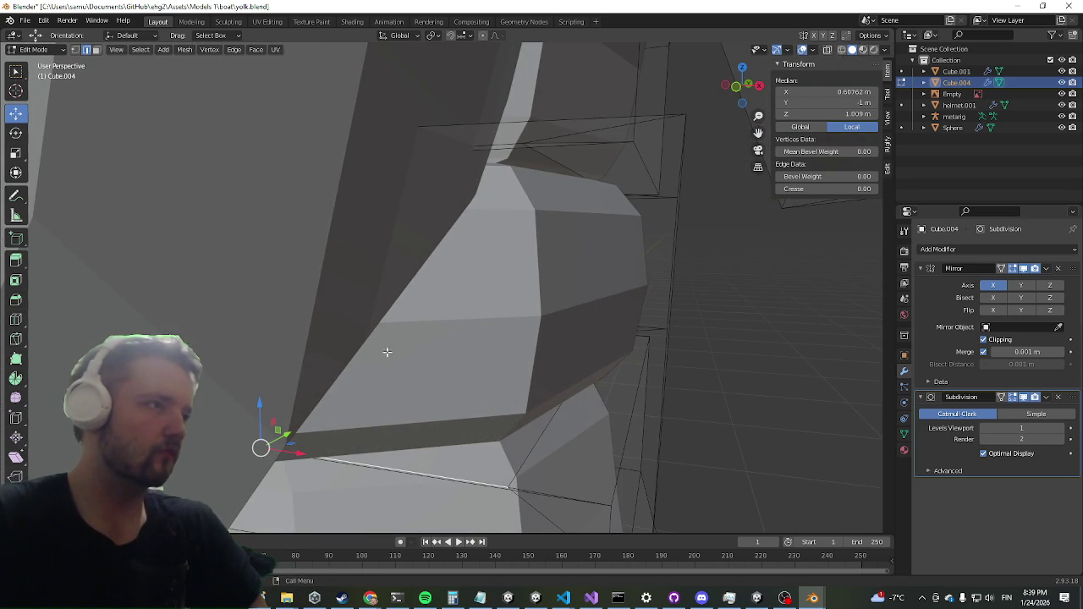
pyautogui.scroll(-2, 439, 306)
pyautogui.scroll(-4, 381, 347)
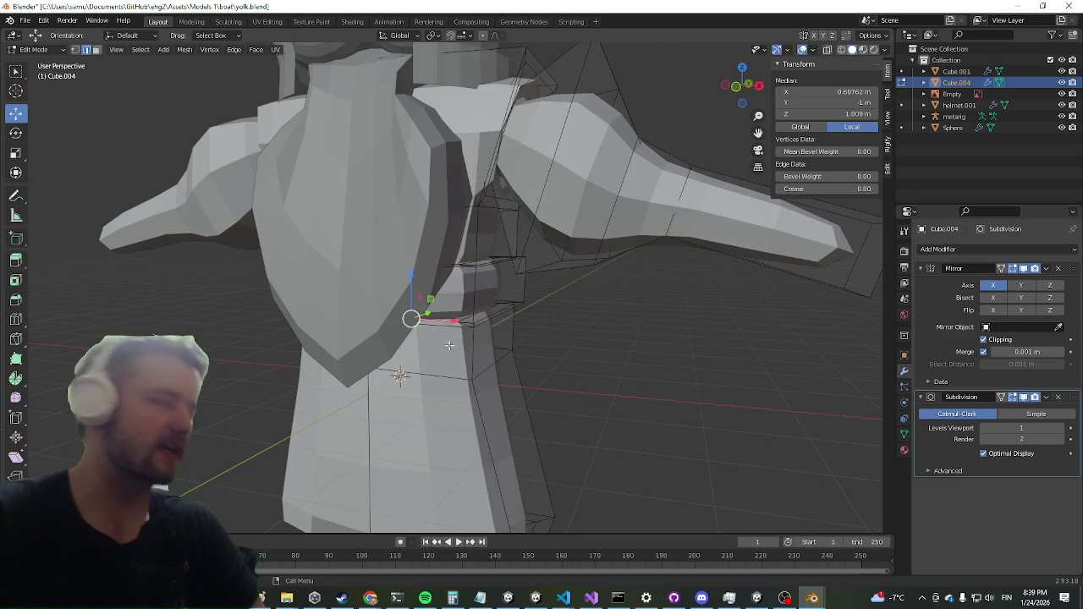
pyautogui.scroll(5, 502, 325)
pyautogui.moveTo(595, 157); pyautogui.dragTo(556, 157)
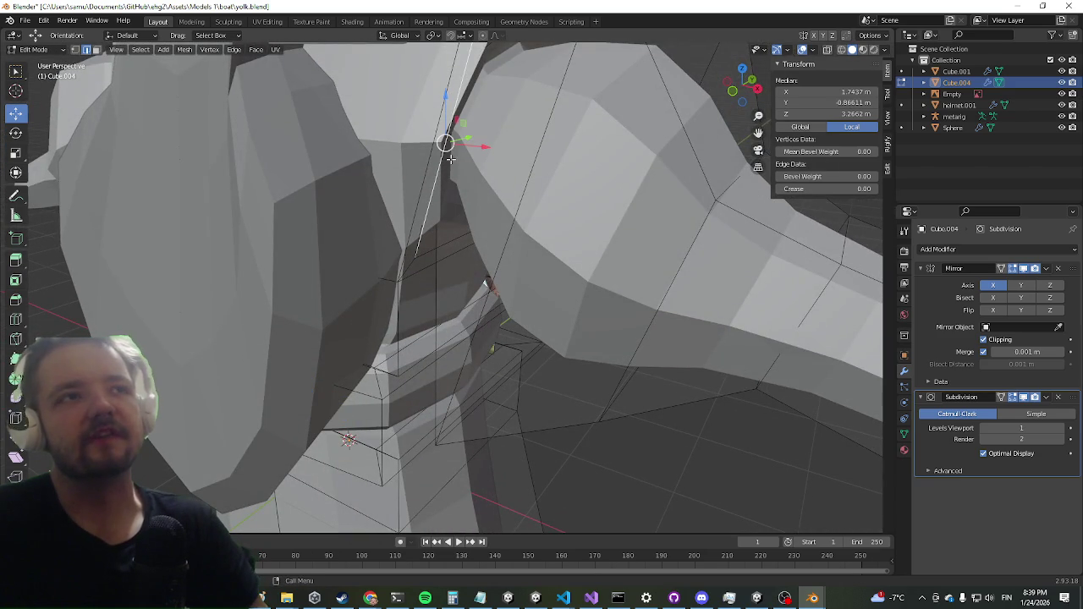
pyautogui.keyDown('alt'); pyautogui.click(428, 248); pyautogui.keyUp('alt')
# Step: Mark the selected shoulder edge loop as a UV seam
pyautogui.moveTo(491, 223); pyautogui.dragTo(483, 217)
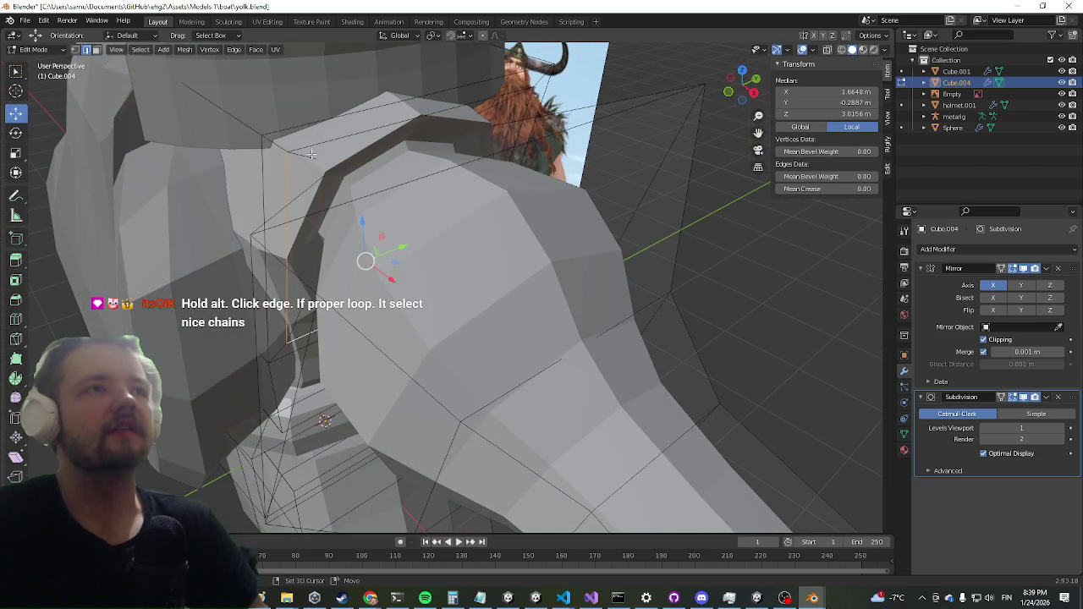
pyautogui.moveTo(483, 147); pyautogui.dragTo(282, 158)
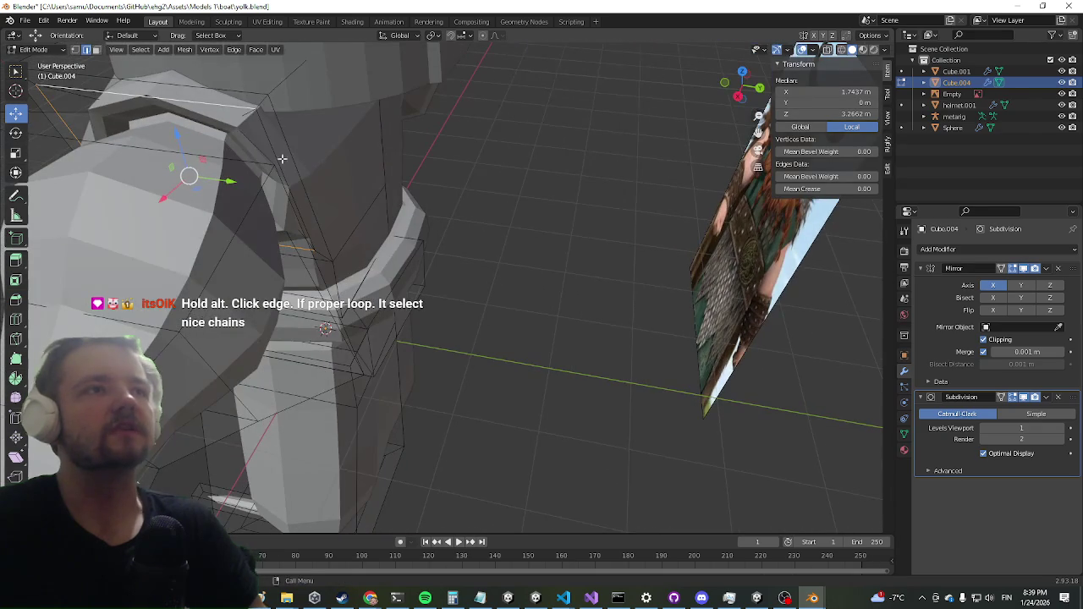
pyautogui.moveTo(175, 203); pyautogui.dragTo(314, 222)
pyautogui.rightClick(254, 377)
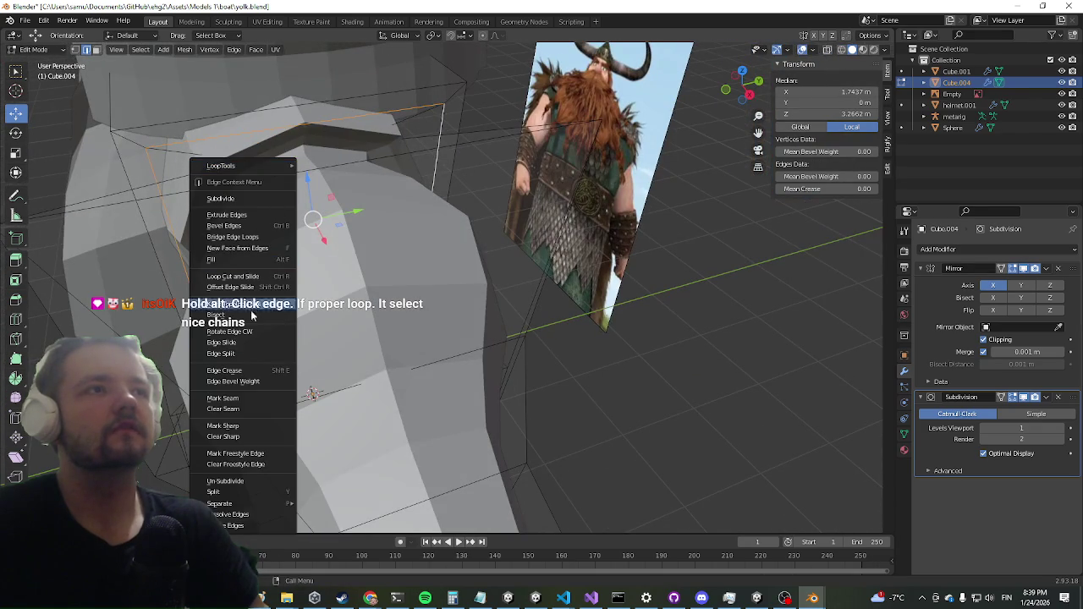
pyautogui.click(229, 398)
# Step: Select a single edge below the shoulder, frame and inspect it, and bring up the edge menu
pyautogui.moveTo(229, 397)
pyautogui.mouseDown()
pyautogui.moveTo(237, 365)
pyautogui.moveTo(351, 392)
pyautogui.moveTo(418, 329)
pyautogui.moveTo(402, 358)
pyautogui.moveTo(471, 314)
pyautogui.moveTo(476, 325)
pyautogui.mouseUp()
pyautogui.moveTo(362, 438); pyautogui.dragTo(407, 436)
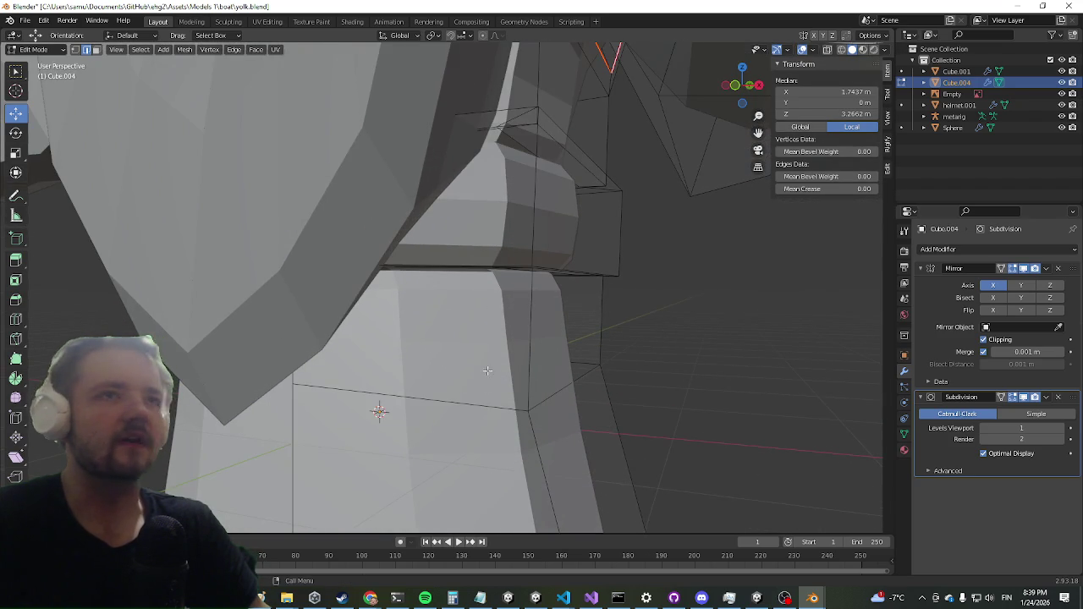
pyautogui.moveTo(538, 278)
pyautogui.mouseDown()
pyautogui.moveTo(532, 296)
pyautogui.moveTo(478, 293)
pyautogui.mouseUp()
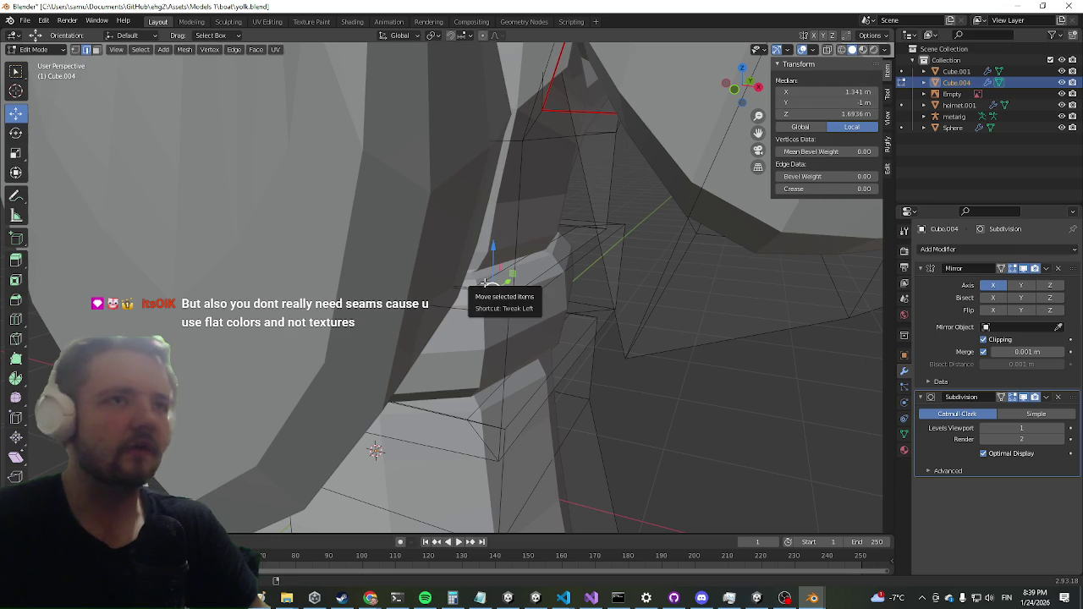
pyautogui.keyDown('alt'); pyautogui.click(485, 282); pyautogui.keyUp('alt')
pyautogui.click(487, 283)
pyautogui.press('KP_Decimal')
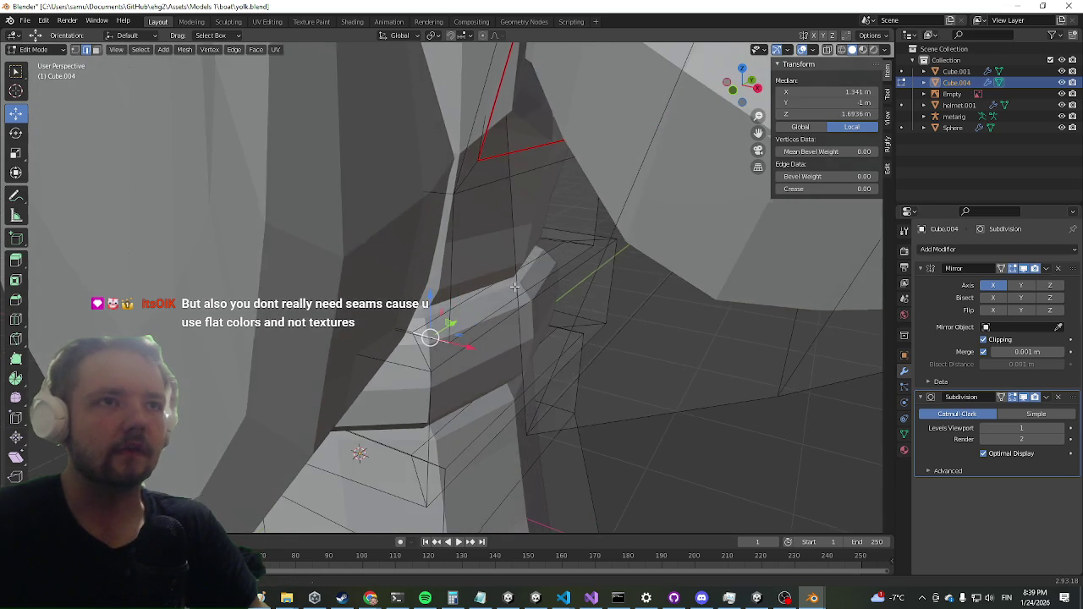
pyautogui.scroll(5, 491, 322)
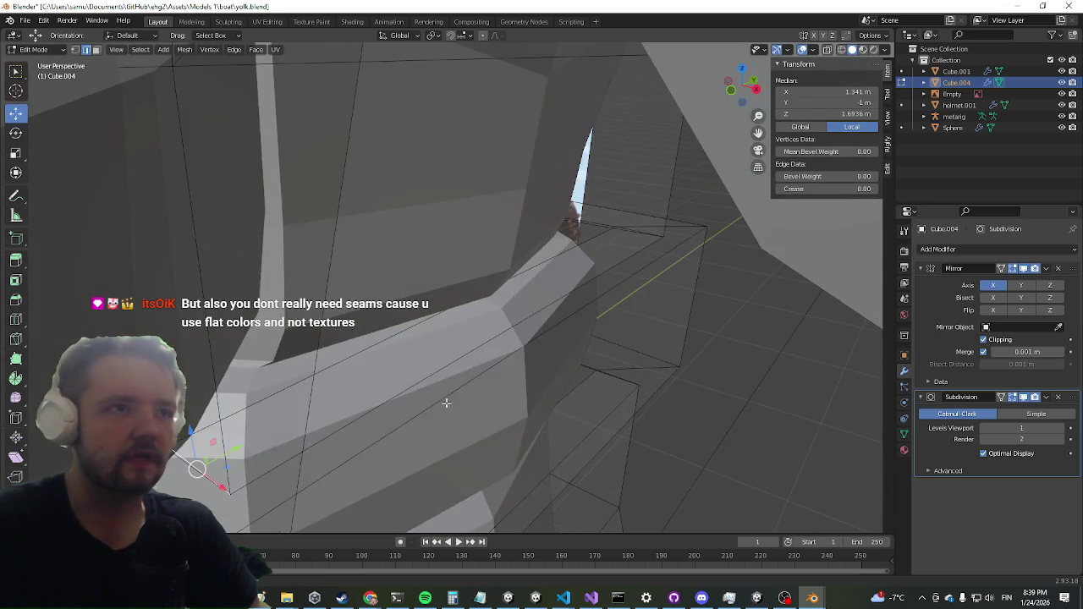
pyautogui.scroll(6, 399, 411)
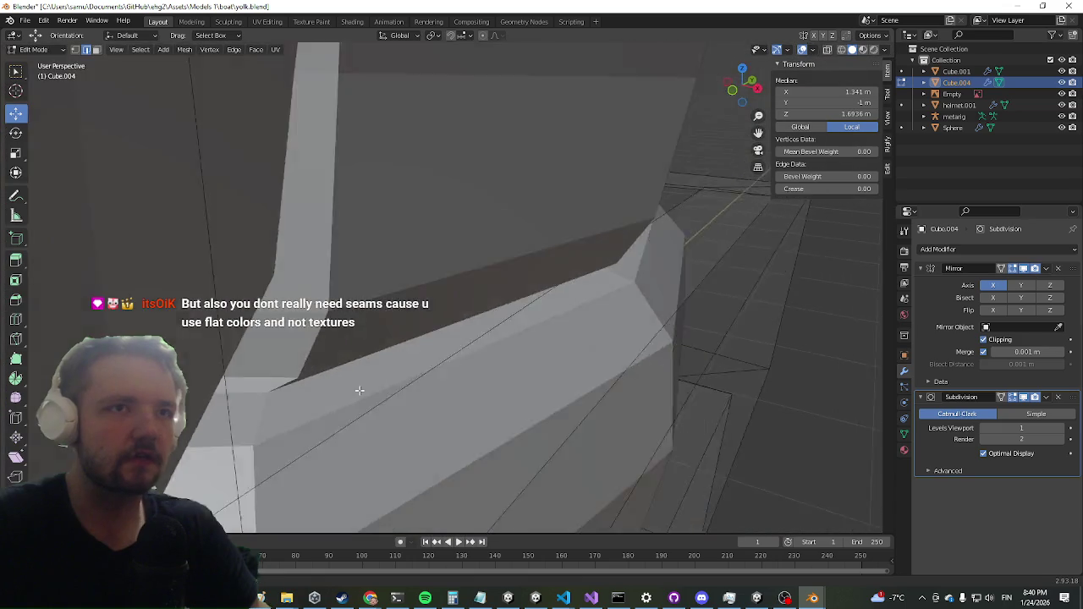
pyautogui.scroll(-2, 360, 390)
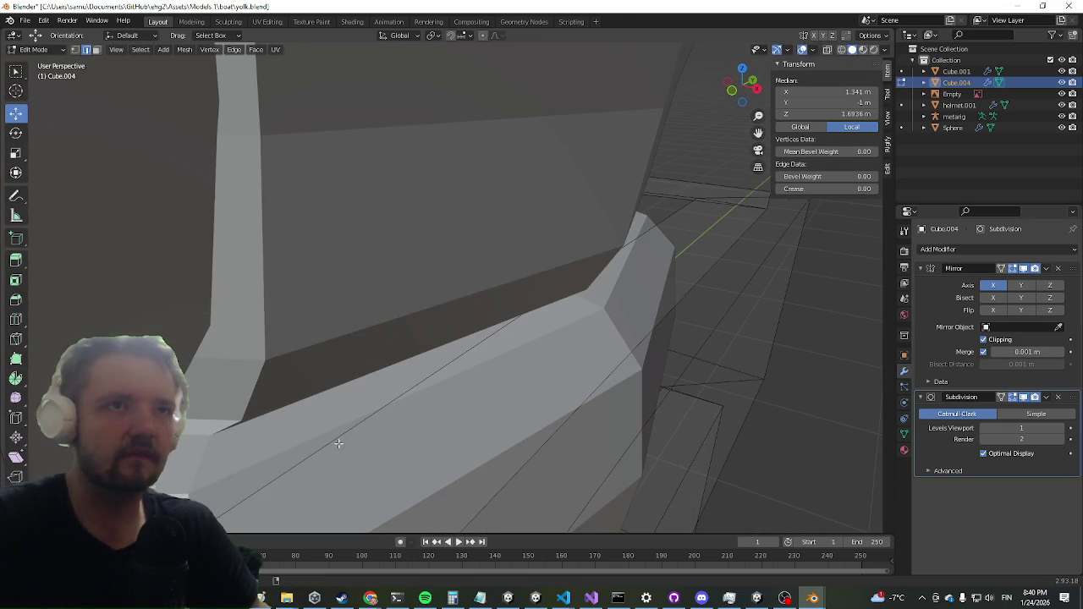
pyautogui.scroll(-5, 449, 363)
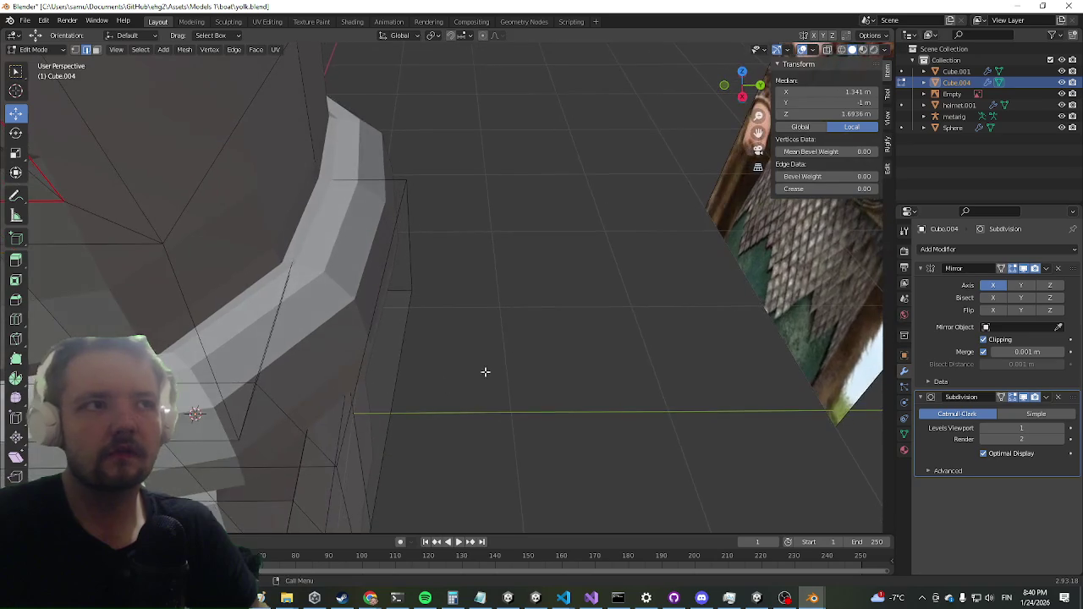
pyautogui.scroll(6, 395, 363)
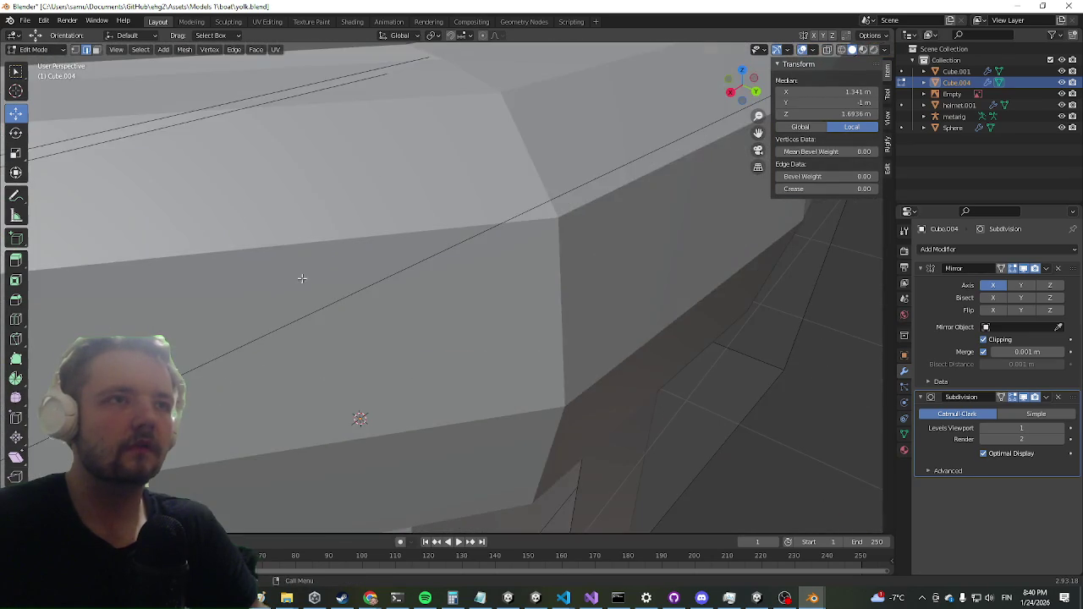
pyautogui.scroll(-5, 302, 279)
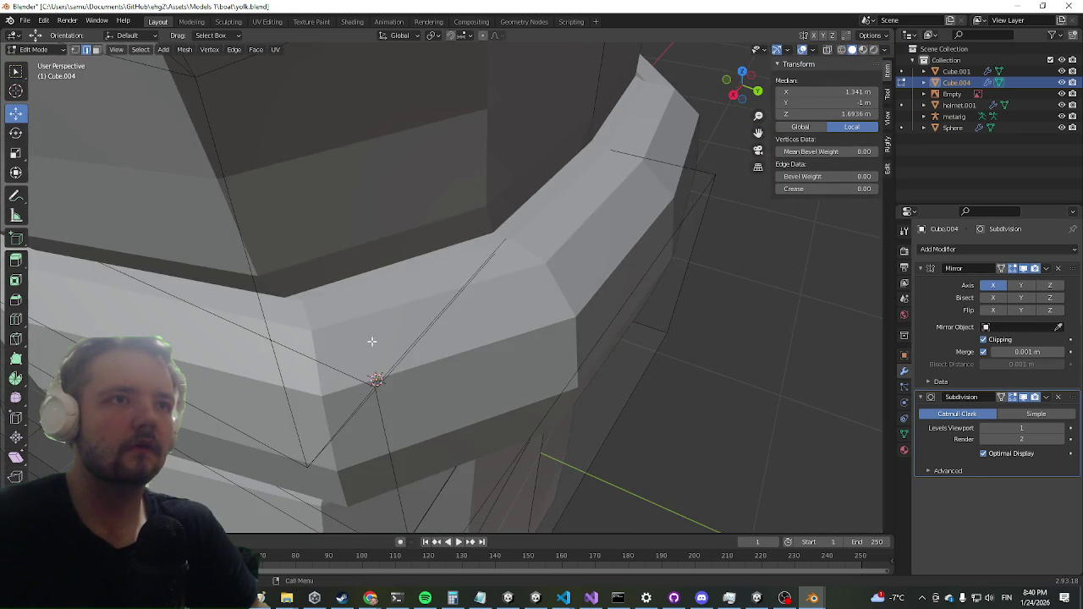
pyautogui.moveTo(371, 341); pyautogui.dragTo(357, 348)
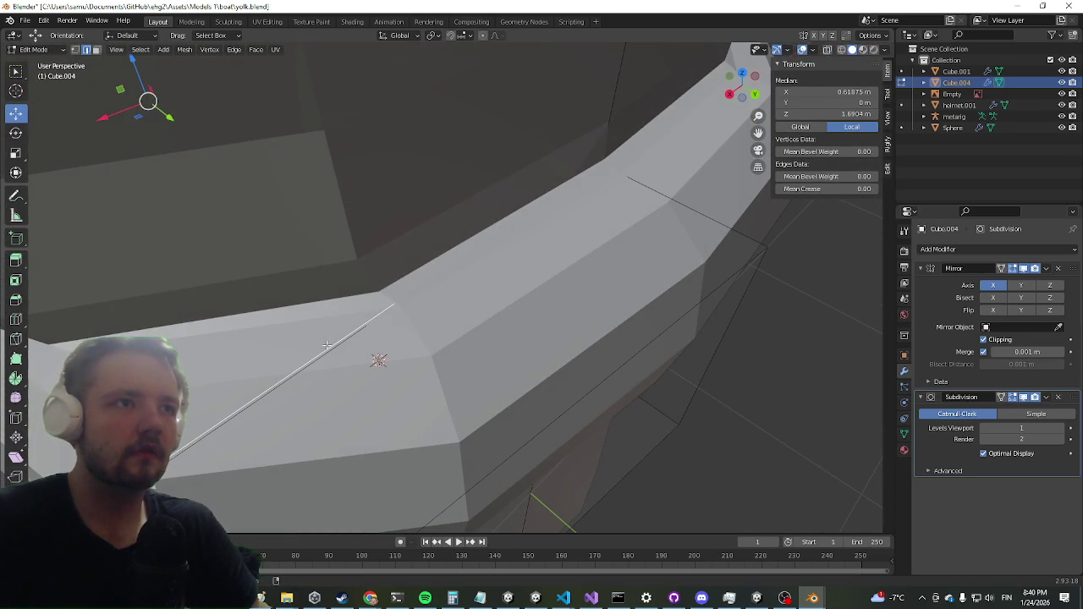
pyautogui.scroll(-4, 327, 346)
pyautogui.scroll(6, 474, 326)
pyautogui.scroll(-5, 474, 326)
pyautogui.scroll(5, 442, 307)
pyautogui.scroll(-5, 382, 363)
pyautogui.moveTo(417, 314)
pyautogui.mouseDown()
pyautogui.moveTo(428, 333)
pyautogui.moveTo(706, 372)
pyautogui.moveTo(707, 397)
pyautogui.moveTo(489, 407)
pyautogui.moveTo(369, 337)
pyautogui.moveTo(387, 340)
pyautogui.moveTo(423, 300)
pyautogui.mouseUp()
pyautogui.scroll(-4, 427, 334)
pyautogui.scroll(3, 432, 332)
pyautogui.scroll(-3, 435, 330)
pyautogui.rightClick(428, 295)
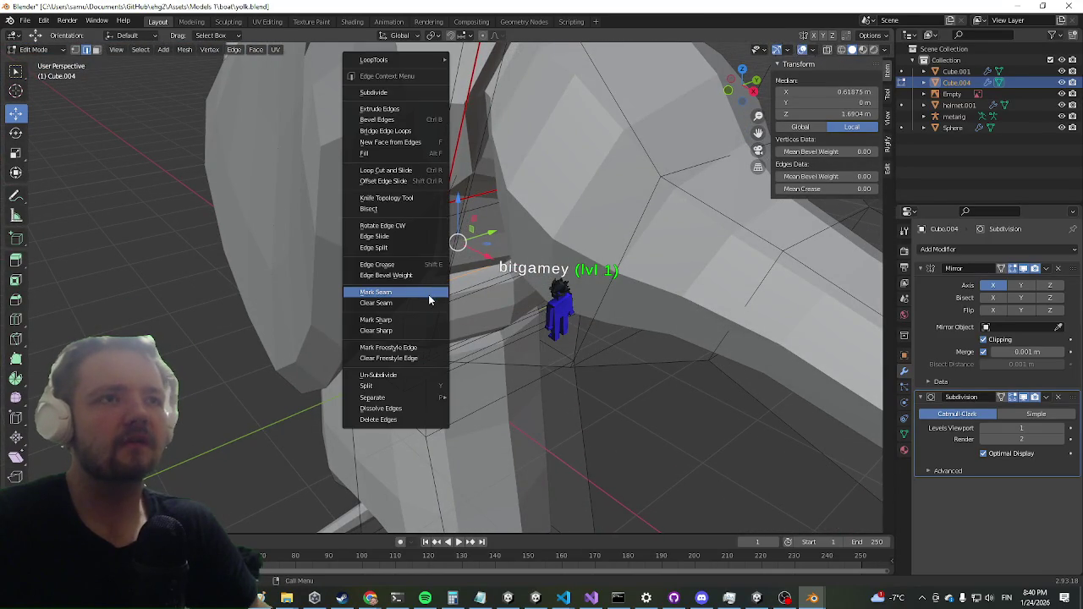
# Step: Mark the selected edge below the shoulder as a seam, then try and undo an upper-block edge chain
pyautogui.click(428, 294)
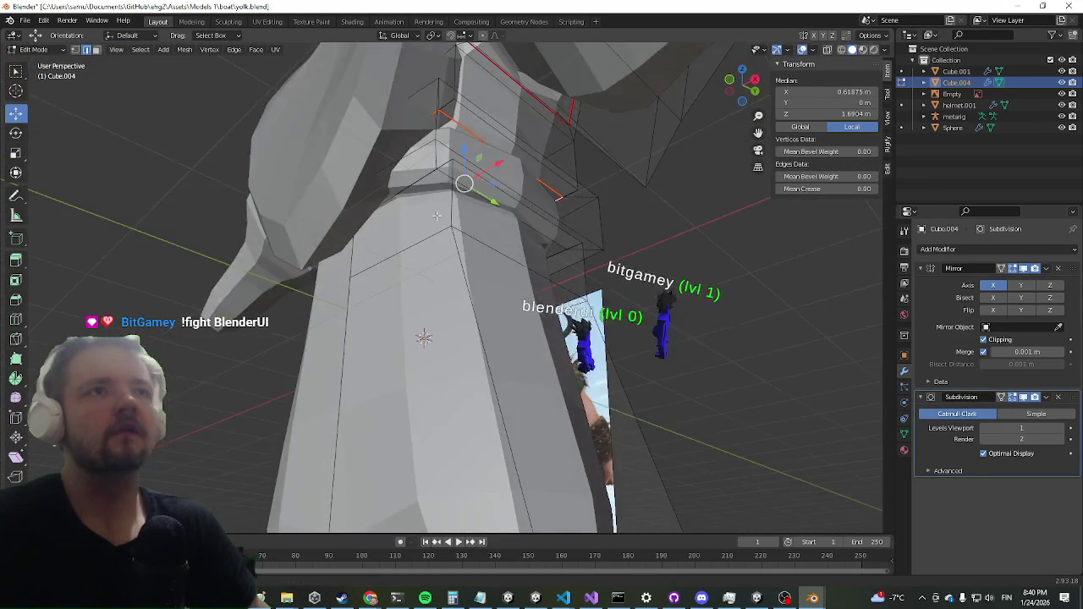
pyautogui.scroll(3, 428, 292)
pyautogui.scroll(5, 431, 301)
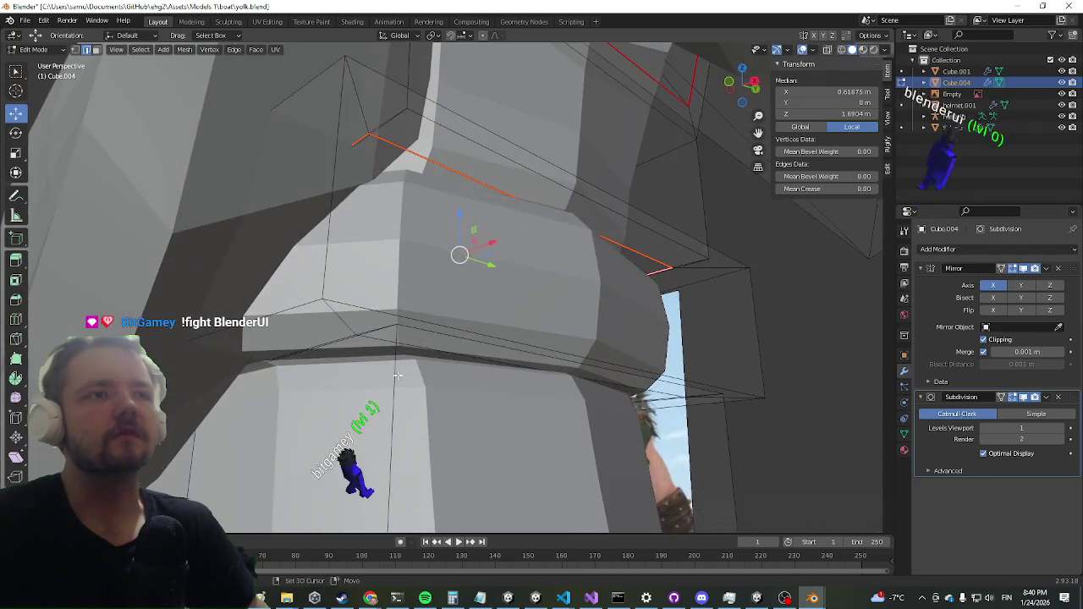
pyautogui.scroll(4, 398, 287)
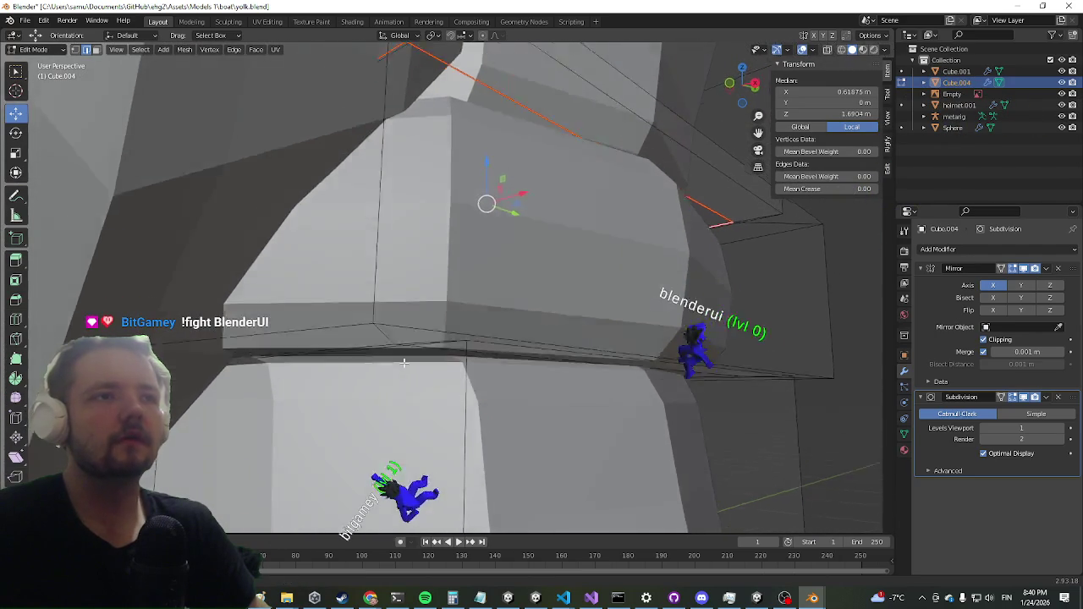
pyautogui.keyDown('alt'); pyautogui.click(437, 225); pyautogui.keyUp('alt')
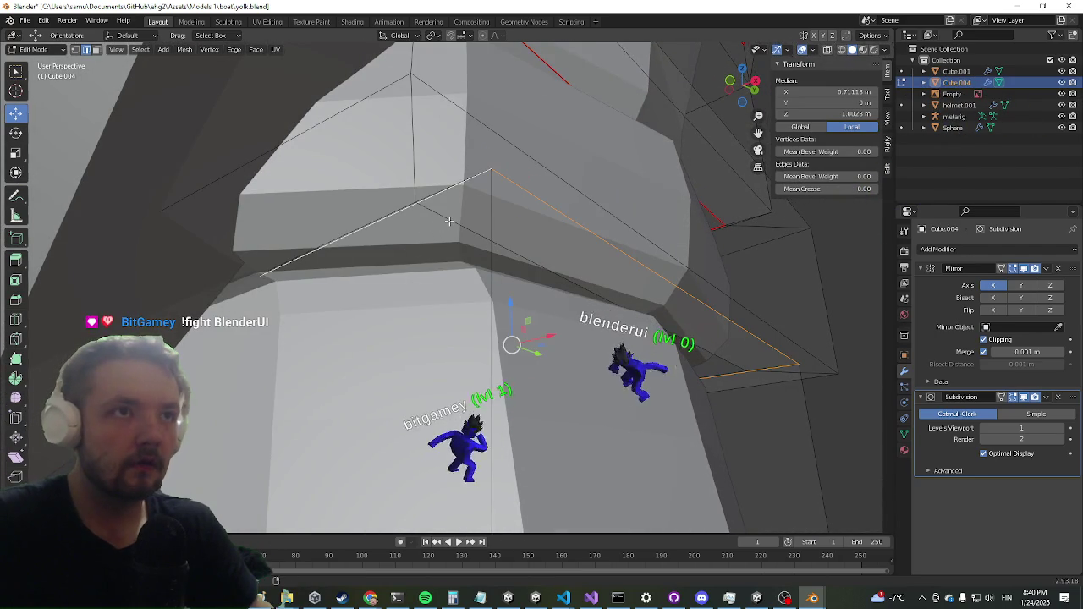
pyautogui.moveTo(450, 271); pyautogui.dragTo(435, 237)
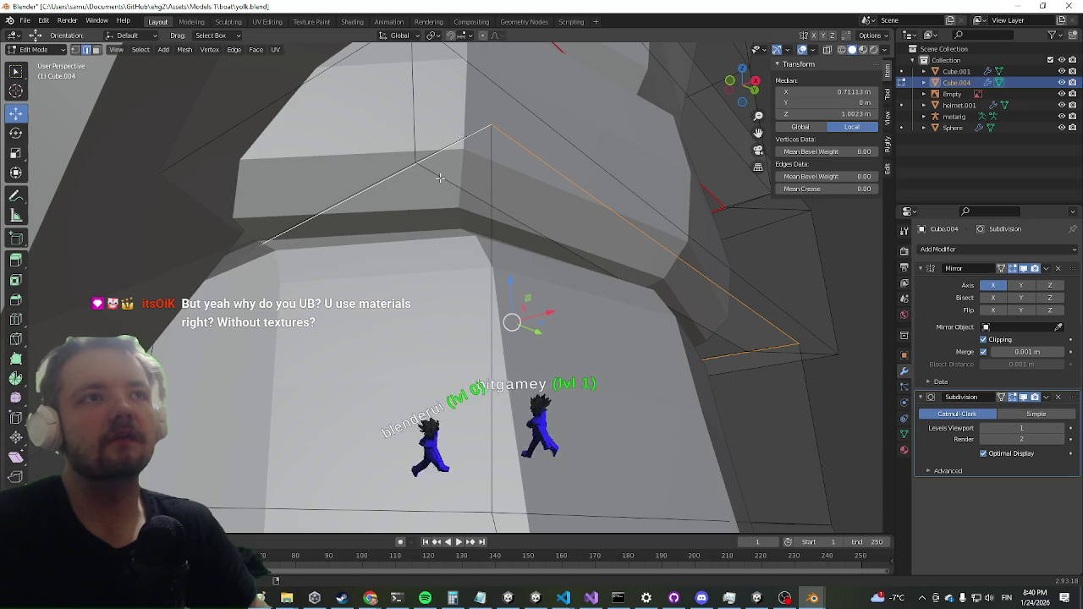
pyautogui.moveTo(439, 170)
pyautogui.mouseDown()
pyautogui.moveTo(437, 271)
pyautogui.moveTo(380, 415)
pyautogui.mouseUp()
pyautogui.hotkey('ctrl', 'z')
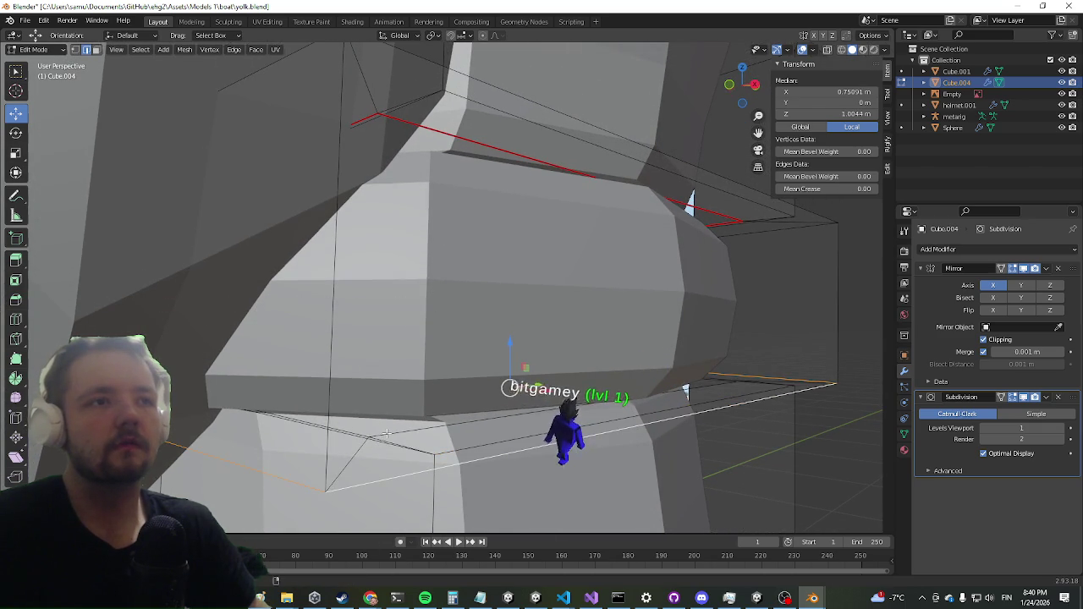
# Step: Select the edges where the shoulder meets the body and mark them as a seam
pyautogui.moveTo(350, 298)
pyautogui.mouseDown()
pyautogui.moveTo(390, 305)
pyautogui.moveTo(392, 317)
pyautogui.moveTo(455, 275)
pyautogui.moveTo(553, 302)
pyautogui.moveTo(513, 340)
pyautogui.mouseUp()
pyautogui.keyDown('alt'); pyautogui.click(515, 340); pyautogui.keyUp('alt')
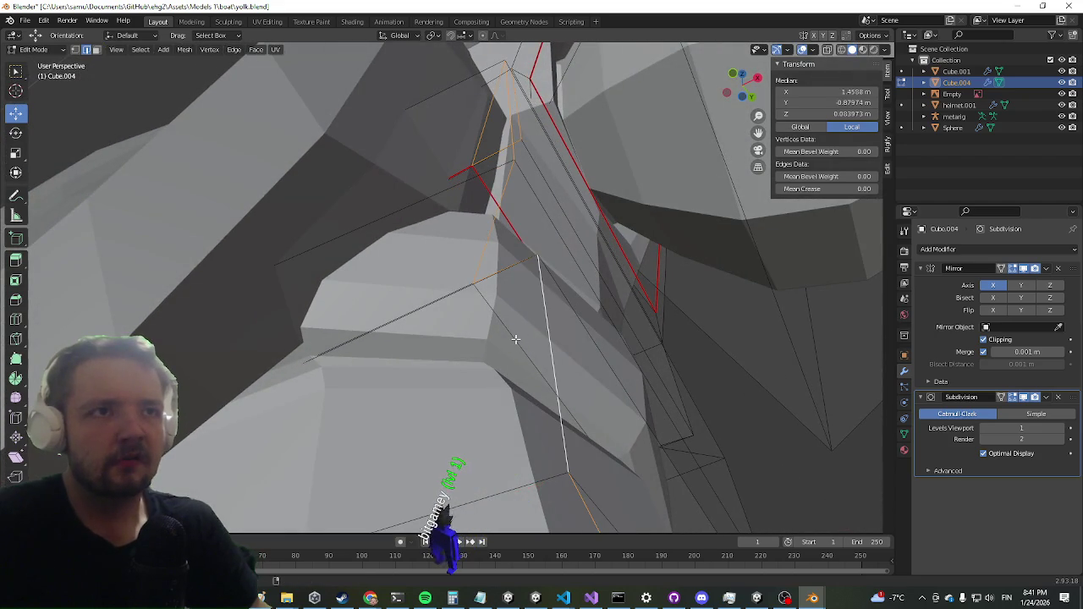
pyautogui.keyDown('alt'); pyautogui.click(445, 296); pyautogui.keyUp('alt')
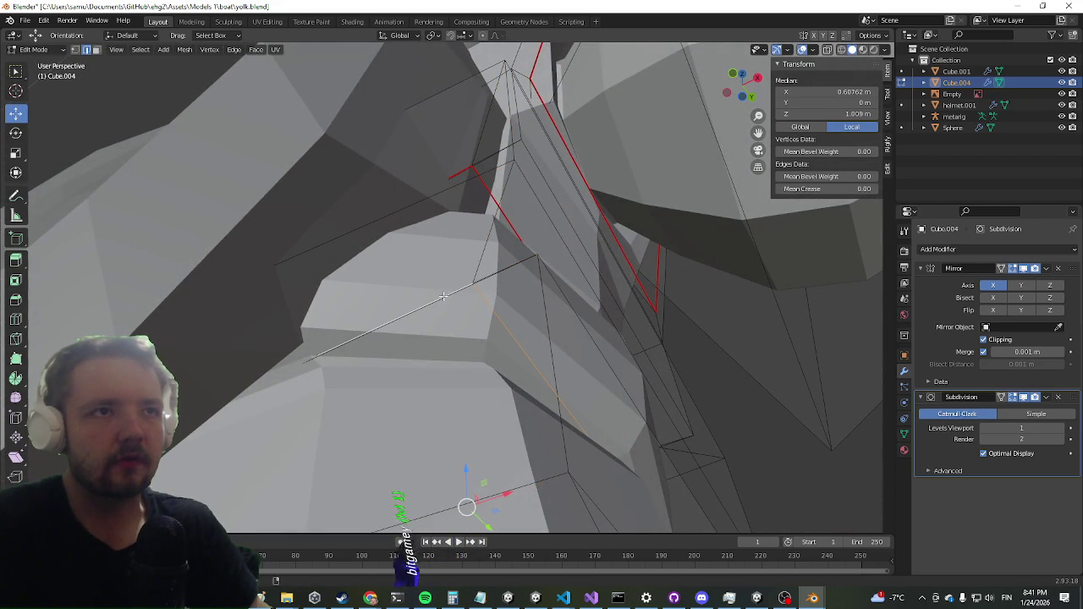
pyautogui.moveTo(447, 294); pyautogui.dragTo(439, 418)
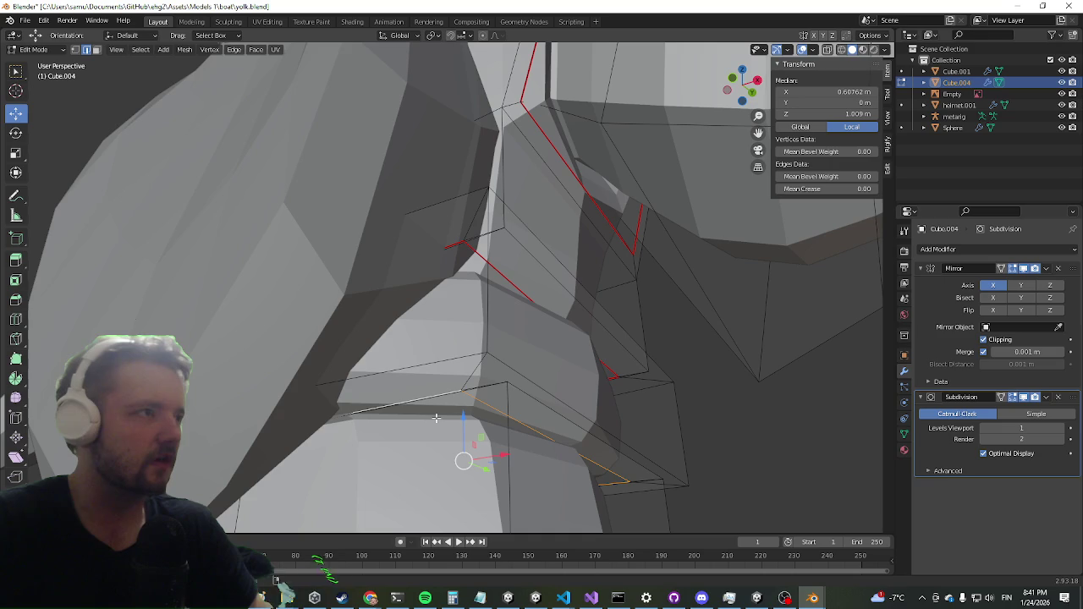
pyautogui.moveTo(436, 402); pyautogui.dragTo(448, 505)
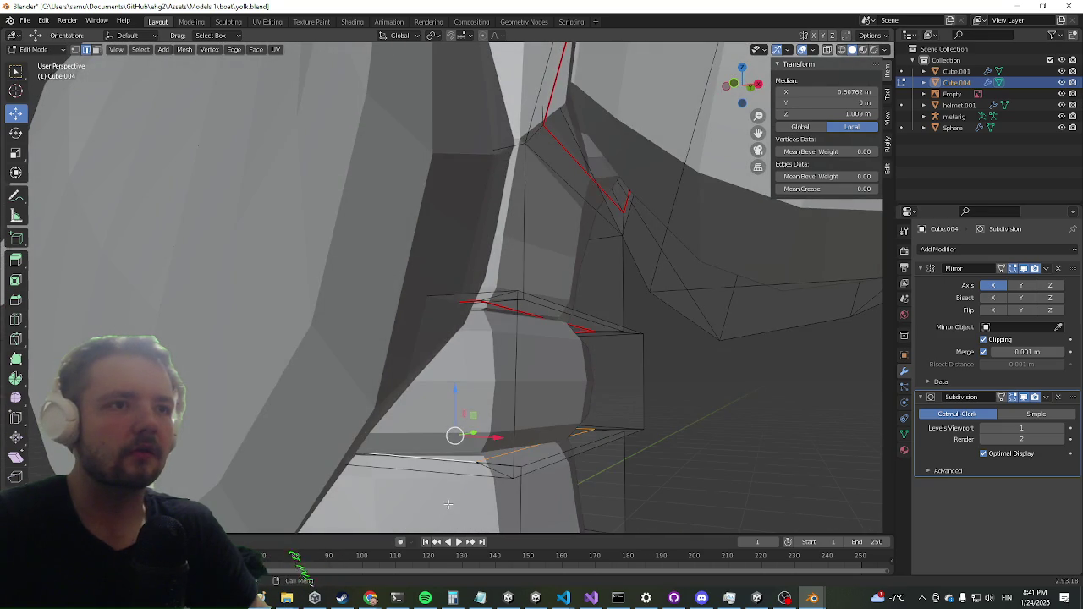
pyautogui.rightClick(449, 505)
pyautogui.click(452, 445)
pyautogui.moveTo(452, 445)
pyautogui.mouseDown()
pyautogui.moveTo(512, 382)
pyautogui.moveTo(537, 403)
pyautogui.moveTo(483, 349)
pyautogui.mouseUp()
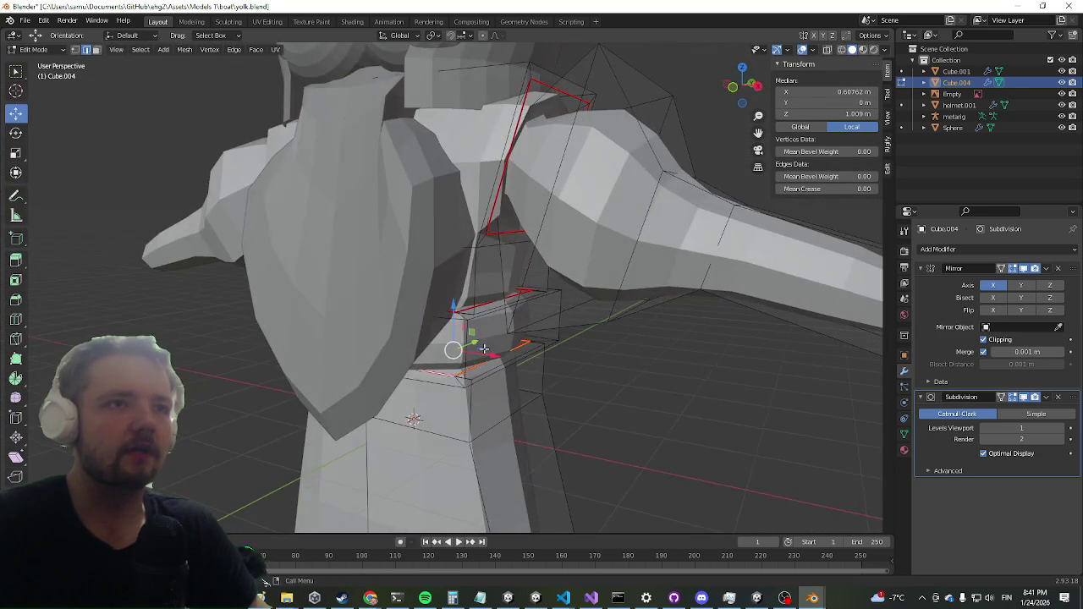
pyautogui.press('Tab')
pyautogui.press('Tab')
pyautogui.click(496, 335)
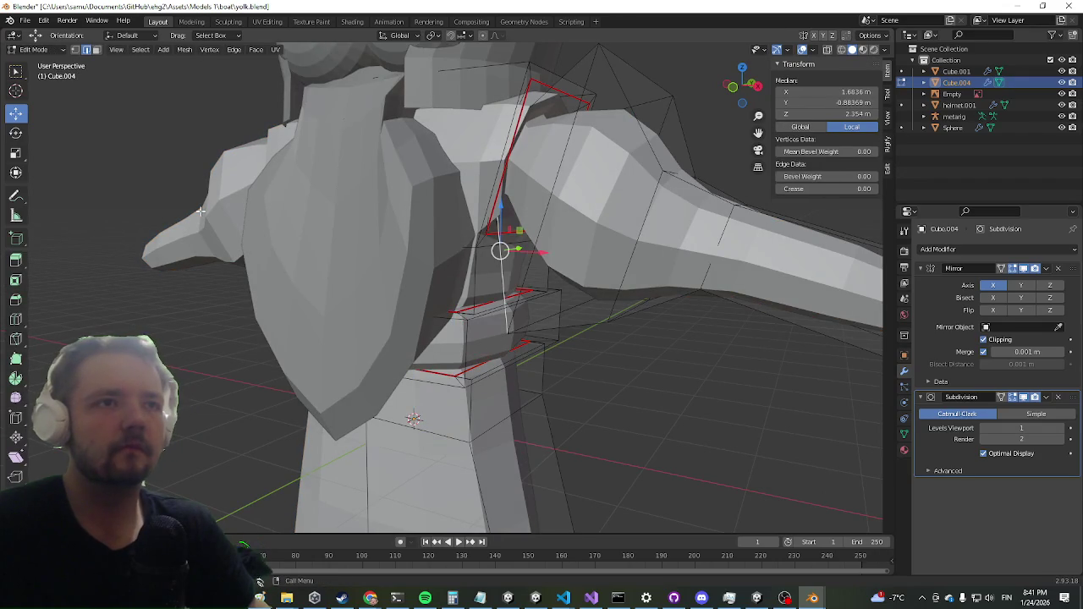
# Step: In face select mode, pick a shoulder face and select the whole linked shoulder piece with L
pyautogui.click(98, 51)
pyautogui.click(514, 347)
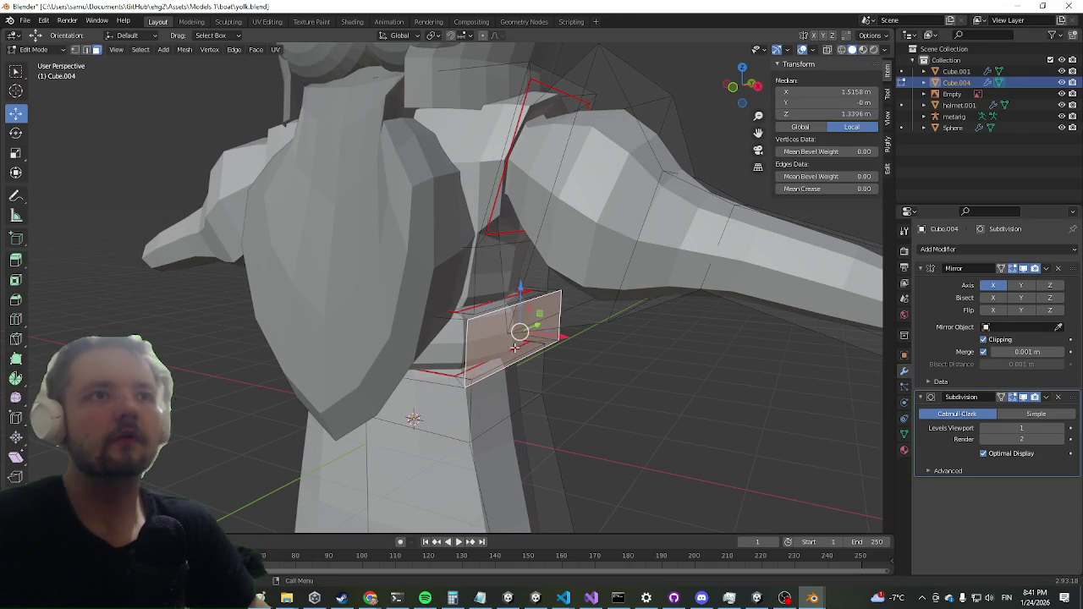
pyautogui.press('ctrl+KP_Add')
pyautogui.moveTo(367, 390)
pyautogui.mouseDown()
pyautogui.moveTo(429, 391)
pyautogui.moveTo(590, 250)
pyautogui.mouseUp()
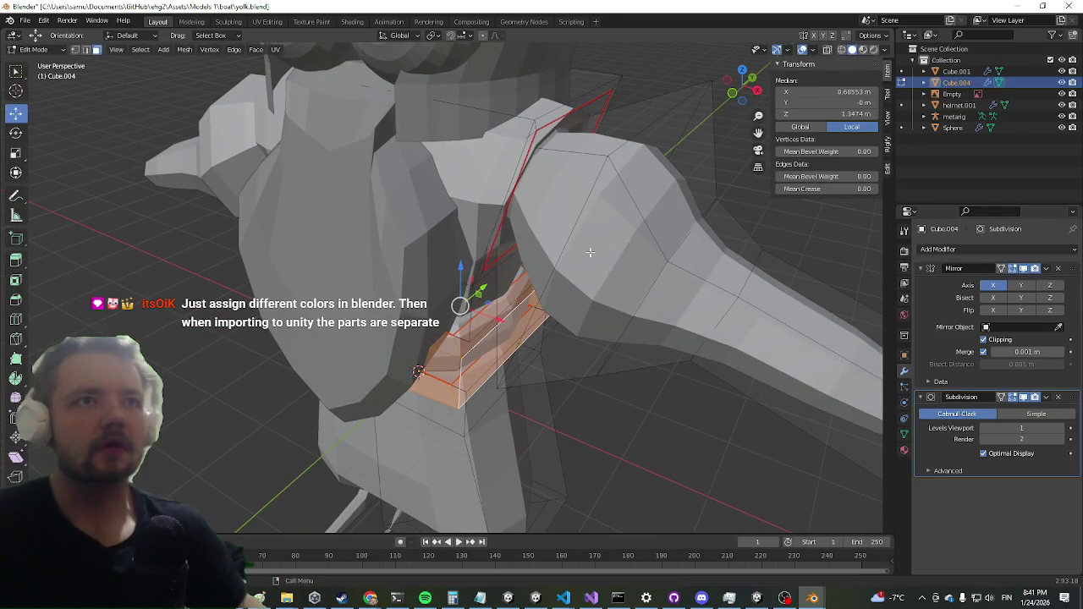
pyautogui.moveTo(513, 206); pyautogui.dragTo(610, 221)
pyautogui.click(627, 234)
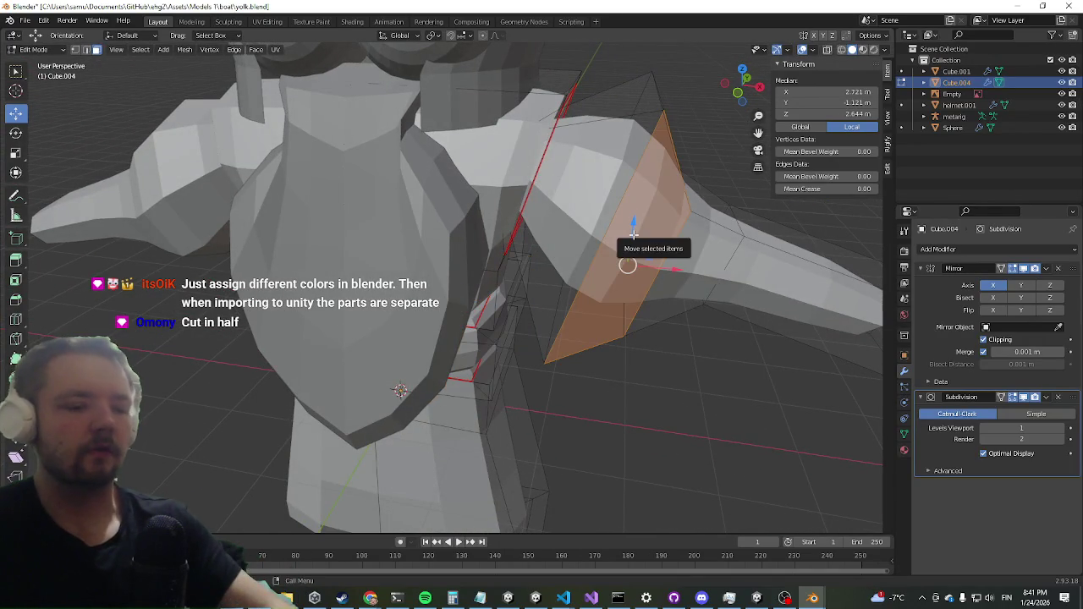
pyautogui.press('l')
pyautogui.scroll(-5, 629, 231)
pyautogui.moveTo(629, 230)
pyautogui.mouseDown()
pyautogui.moveTo(610, 188)
pyautogui.moveTo(508, 225)
pyautogui.moveTo(463, 226)
pyautogui.moveTo(564, 149)
pyautogui.moveTo(425, 231)
pyautogui.moveTo(474, 203)
pyautogui.moveTo(583, 186)
pyautogui.moveTo(501, 256)
pyautogui.mouseUp()
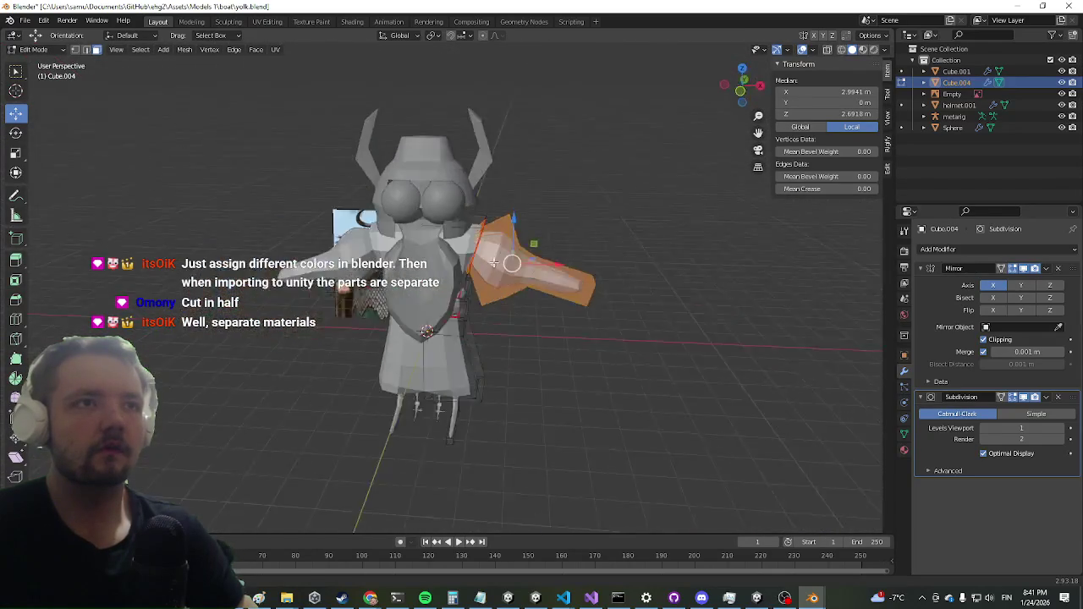
pyautogui.scroll(4, 501, 256)
pyautogui.scroll(-4, 501, 256)
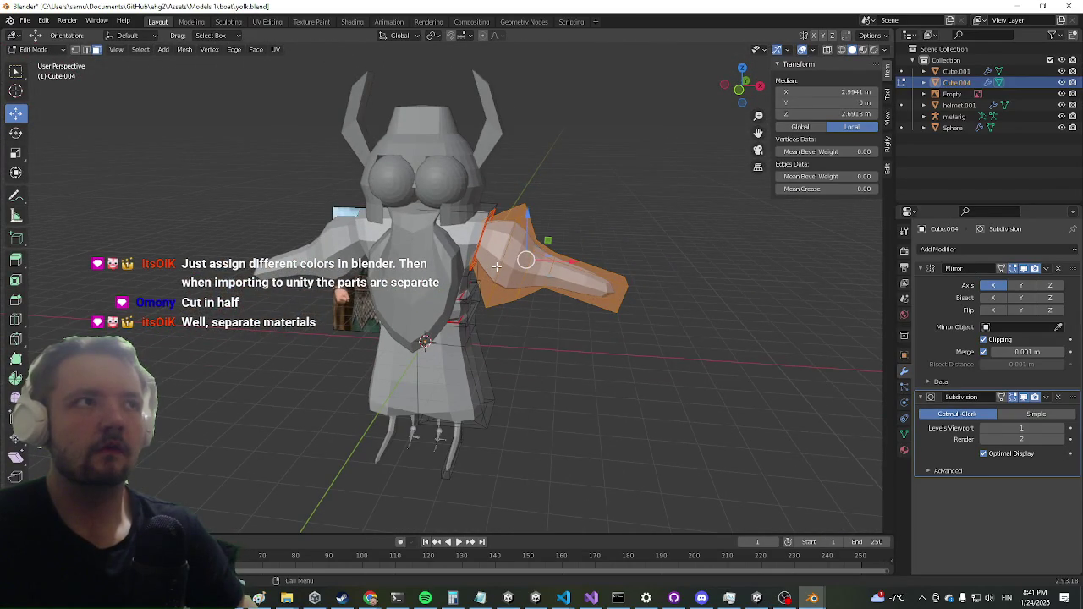
# Step: Save yolk.blend, commit it to main in GitHub Desktop with summary '1', and return to Blender
pyautogui.hotkey('ctrl', 's')
pyautogui.click(675, 599)
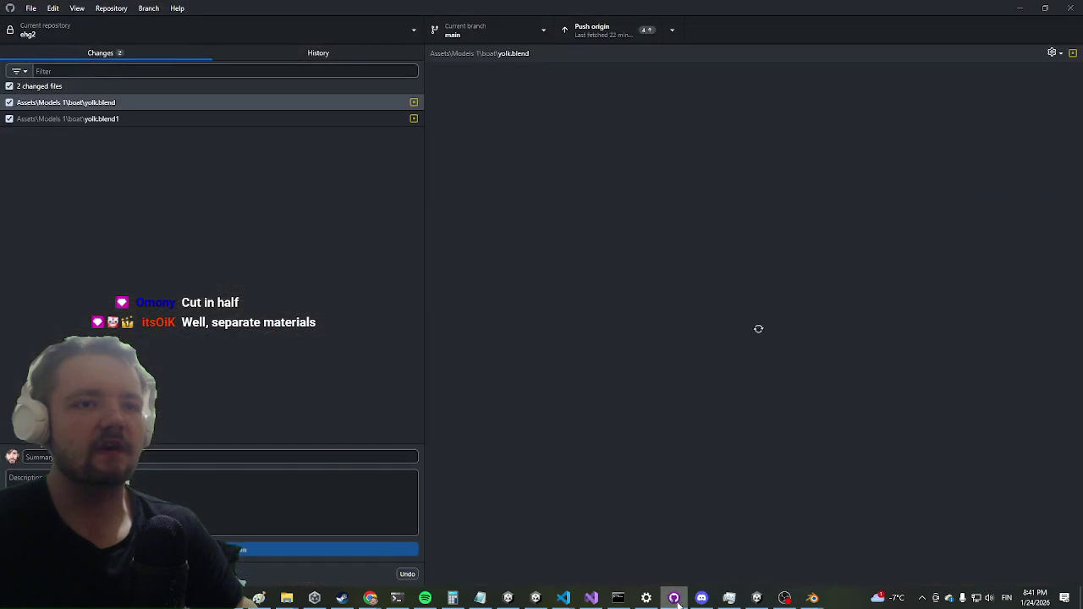
pyautogui.write('1')
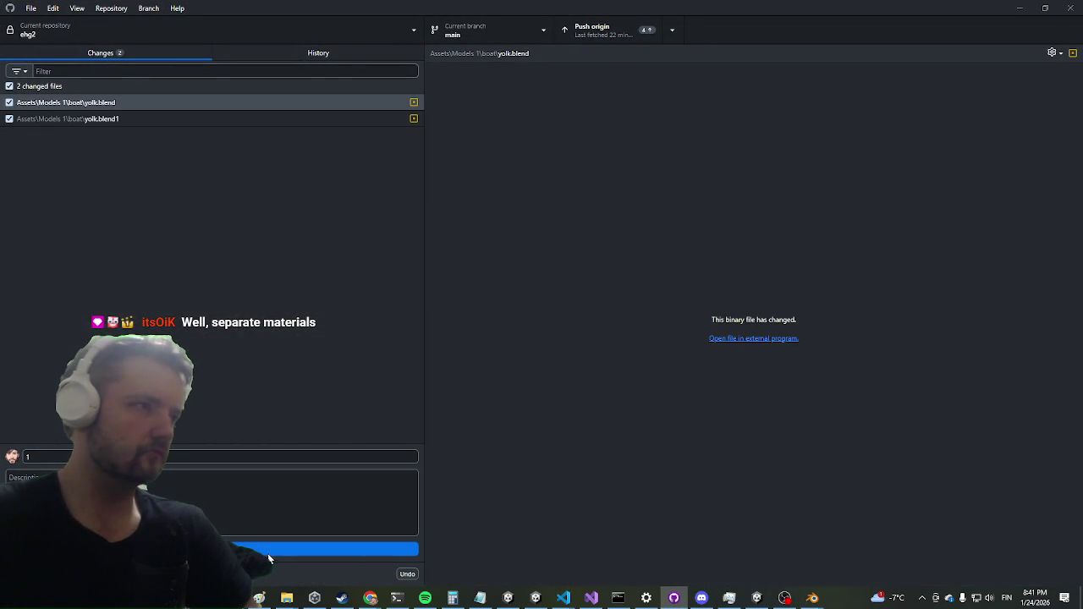
pyautogui.click(271, 550)
pyautogui.hotkey('alt', 'Tab')
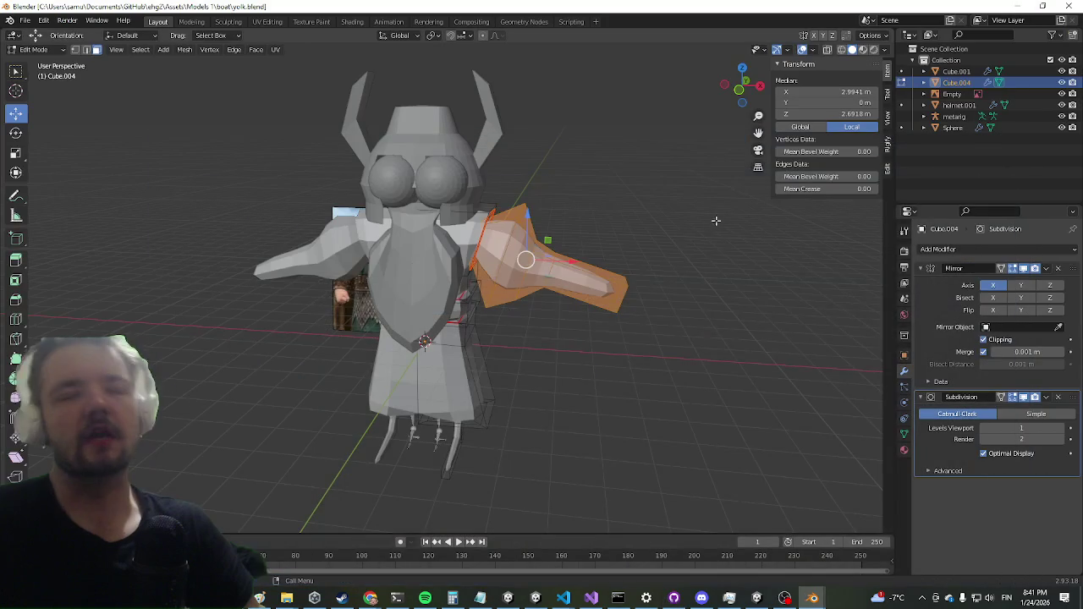
# Step: Separate the selected shoulder piece from Cube.004 into its own object, Cube.002
pyautogui.moveTo(584, 269); pyautogui.dragTo(522, 269)
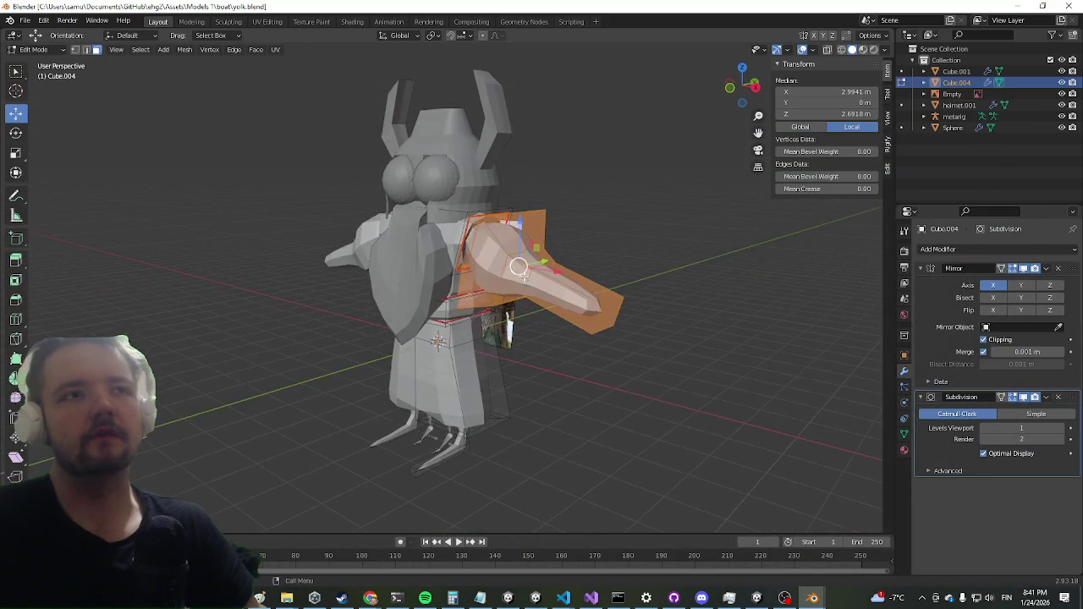
pyautogui.press('p')
pyautogui.click(489, 303)
# Step: Select a band of faces around the waist and separate it into Cube.003
pyautogui.moveTo(489, 303); pyautogui.dragTo(469, 463)
pyautogui.scroll(2, 469, 462)
pyautogui.click(473, 315)
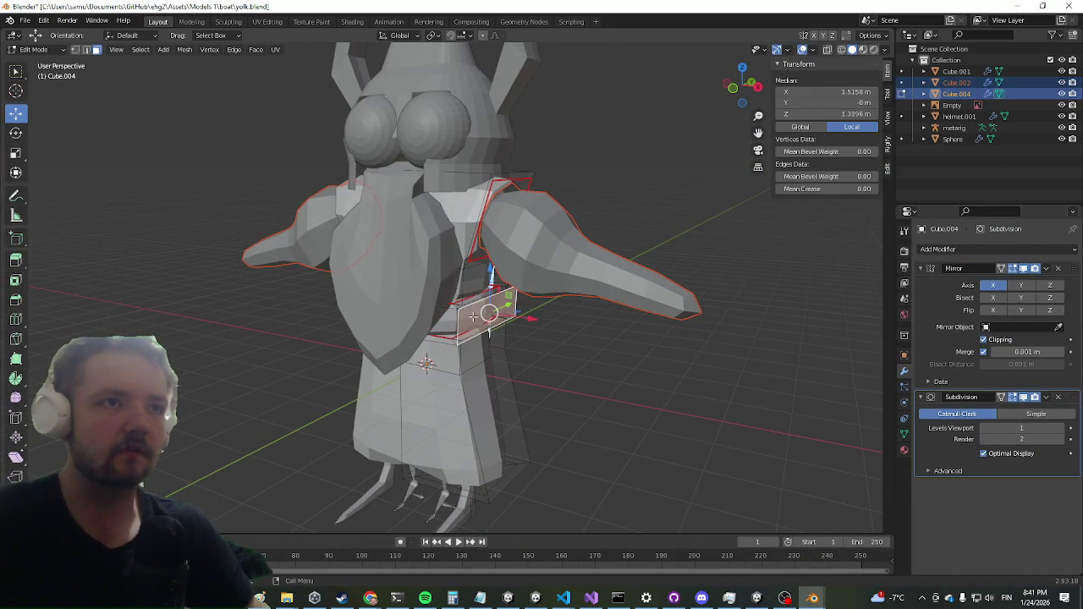
pyautogui.keyDown('alt'); pyautogui.click(482, 317); pyautogui.keyUp('alt')
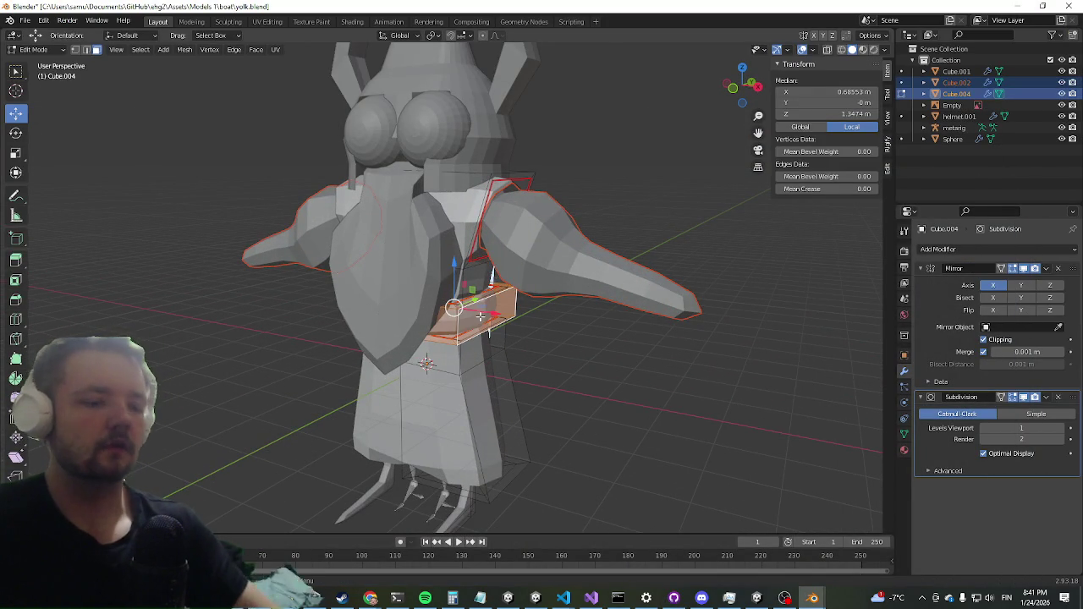
pyautogui.press('p')
pyautogui.click(481, 320)
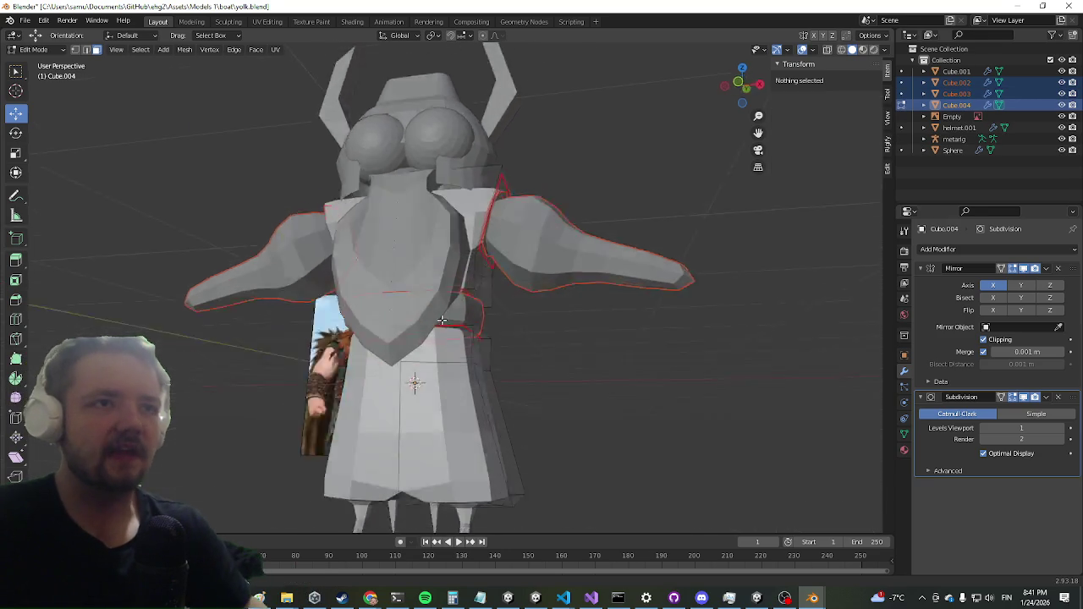
# Step: Return to Object Mode and select the metarig armature
pyautogui.moveTo(300, 309)
pyautogui.mouseDown()
pyautogui.moveTo(288, 301)
pyautogui.moveTo(356, 287)
pyautogui.moveTo(466, 373)
pyautogui.mouseUp()
pyautogui.scroll(5, 466, 373)
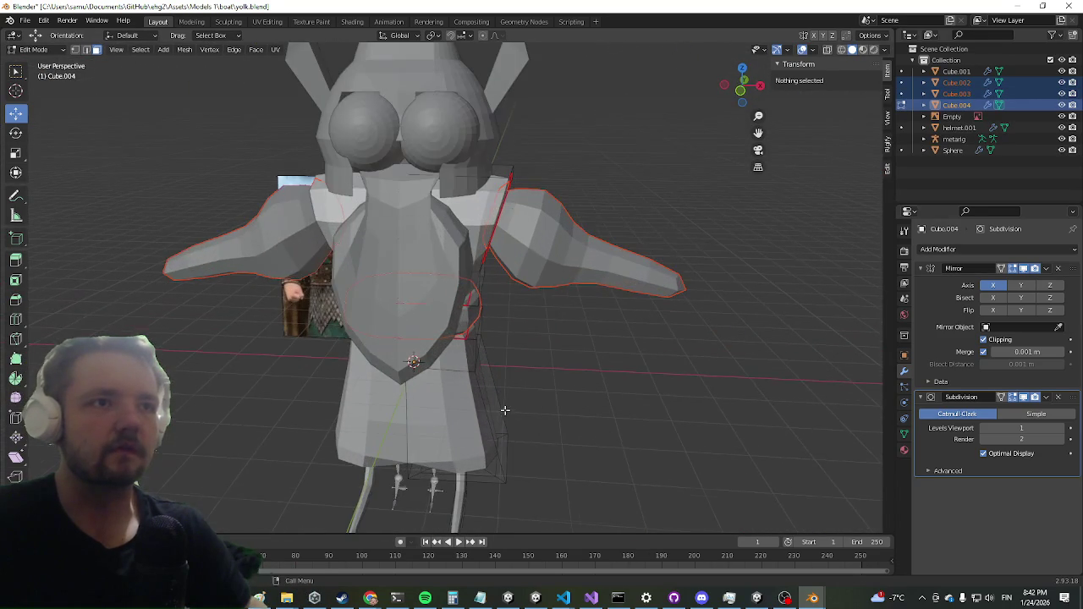
pyautogui.moveTo(498, 445)
pyautogui.mouseDown()
pyautogui.moveTo(520, 435)
pyautogui.moveTo(542, 300)
pyautogui.moveTo(459, 287)
pyautogui.mouseUp()
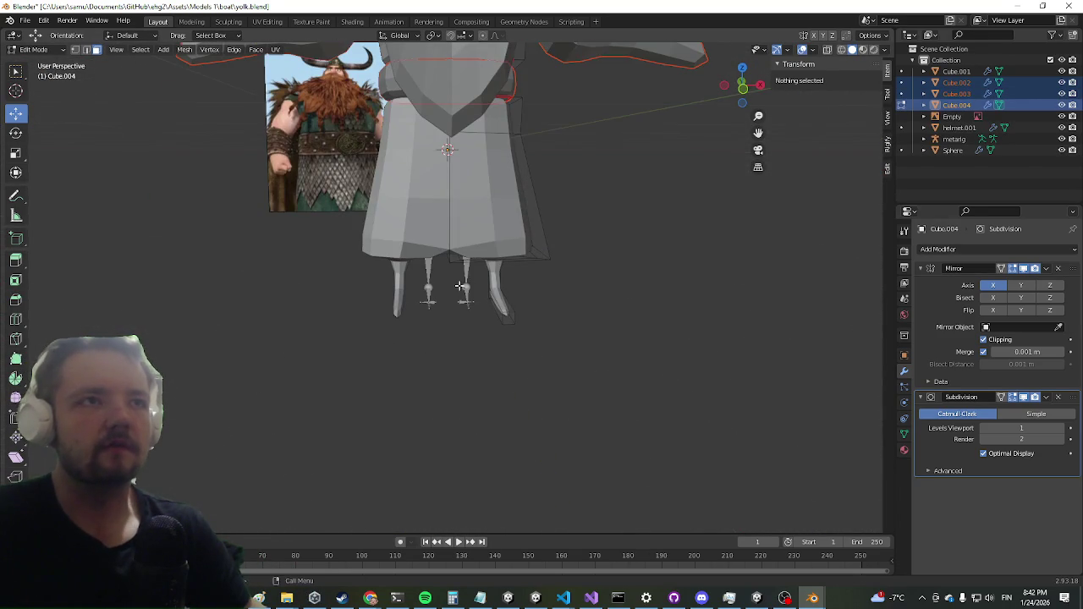
pyautogui.press('Tab')
pyautogui.click(468, 290)
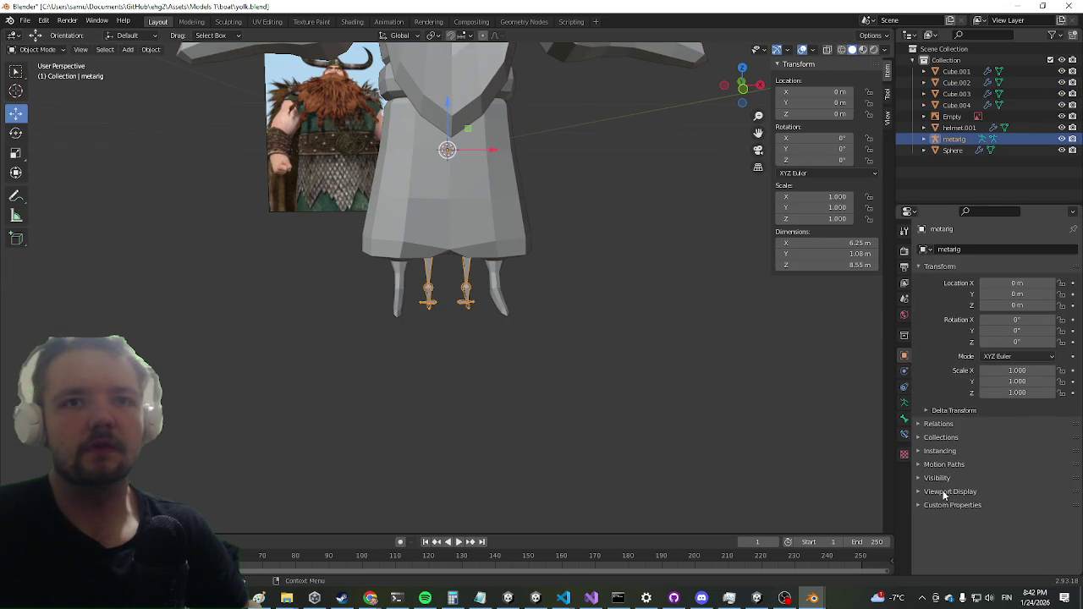
# Step: Make the metarig's bones display in front of the mesh via its Viewport Display settings
pyautogui.click(944, 464)
pyautogui.click(946, 452)
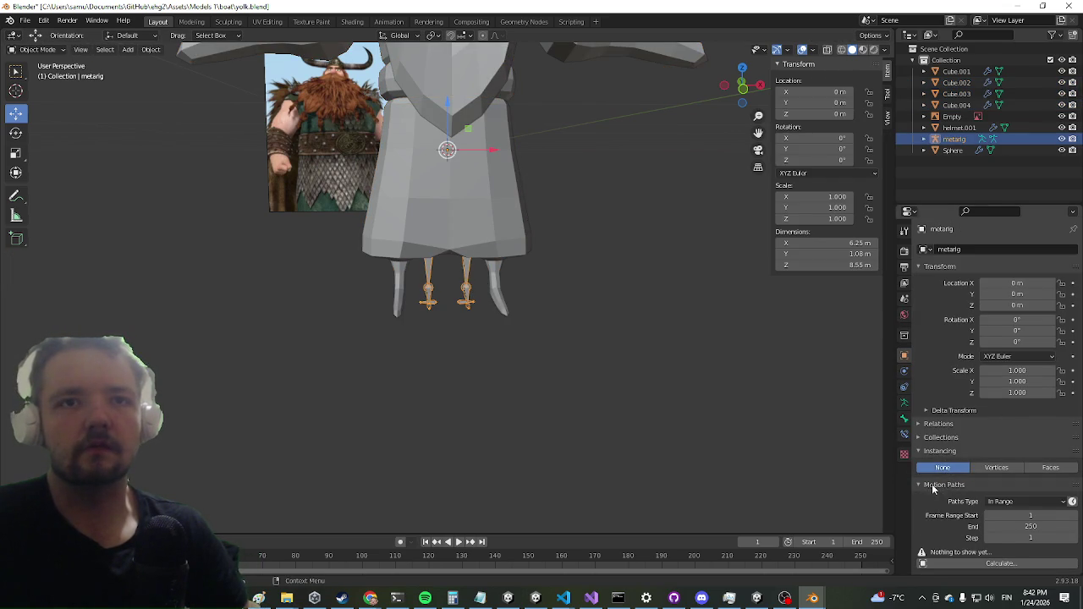
pyautogui.click(934, 486)
pyautogui.click(940, 452)
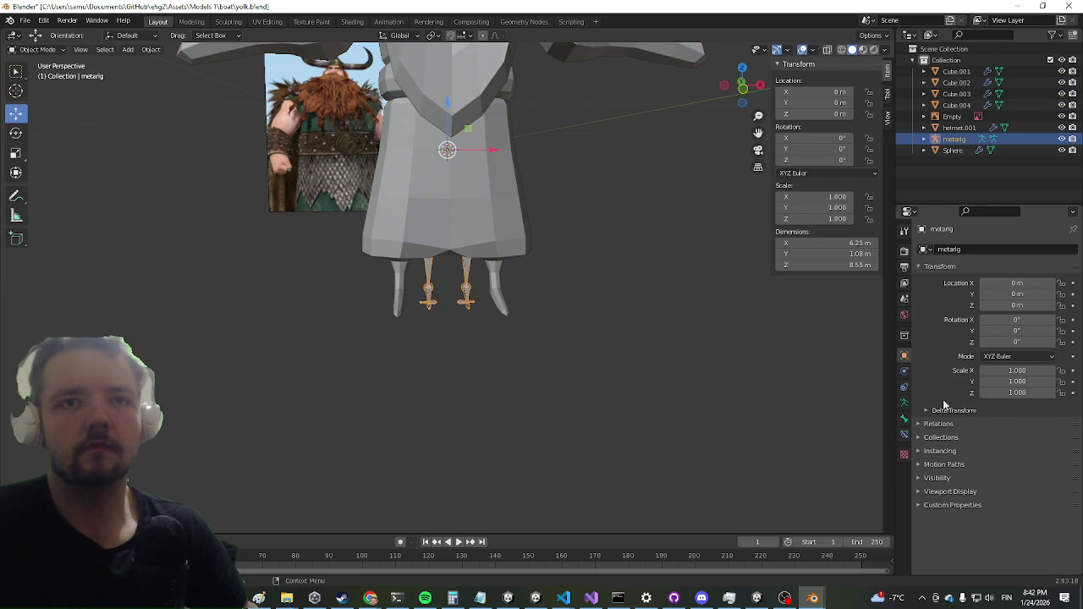
pyautogui.click(949, 492)
pyautogui.scroll(-1, 982, 525)
pyautogui.click(983, 523)
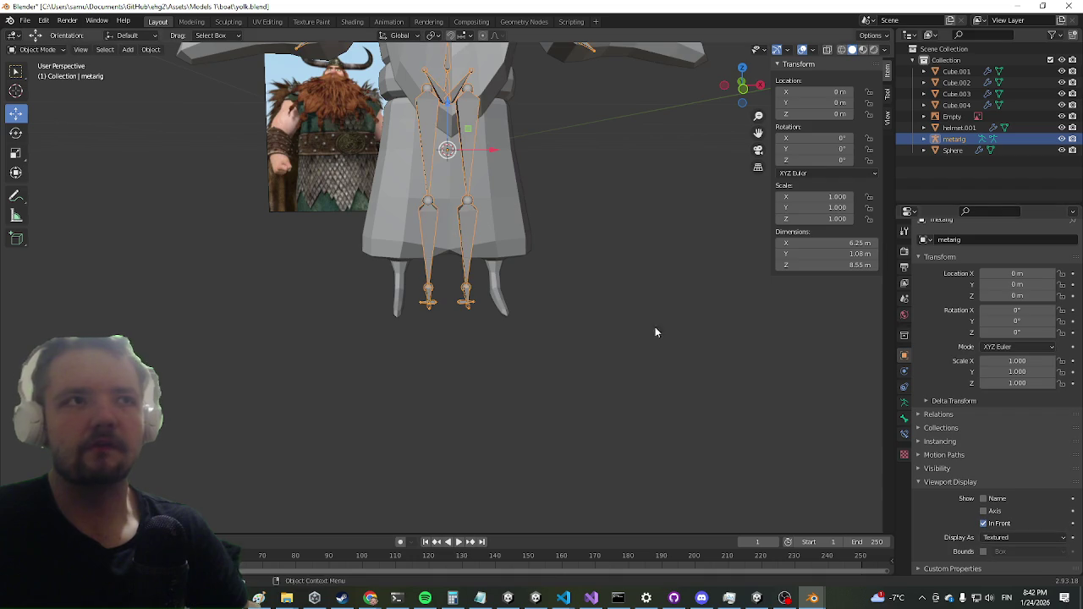
pyautogui.scroll(-3, 655, 333)
pyautogui.scroll(5, 610, 305)
# Step: Select the metarig inside the model and enter Edit Mode on its bones
pyautogui.moveTo(532, 286)
pyautogui.mouseDown()
pyautogui.moveTo(570, 236)
pyautogui.moveTo(482, 252)
pyautogui.mouseUp()
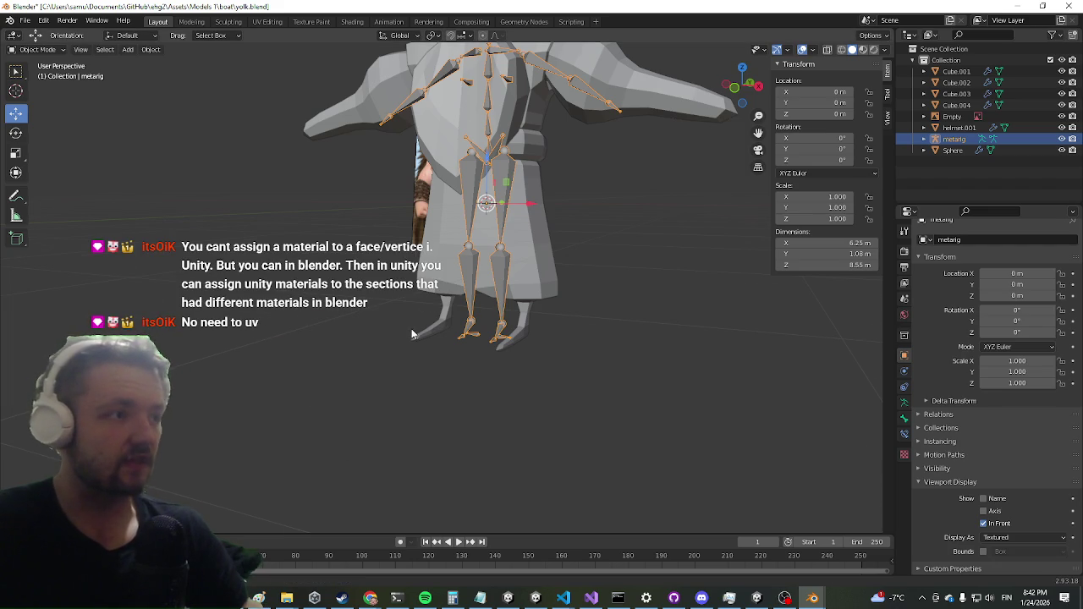
pyautogui.moveTo(411, 334); pyautogui.dragTo(395, 418)
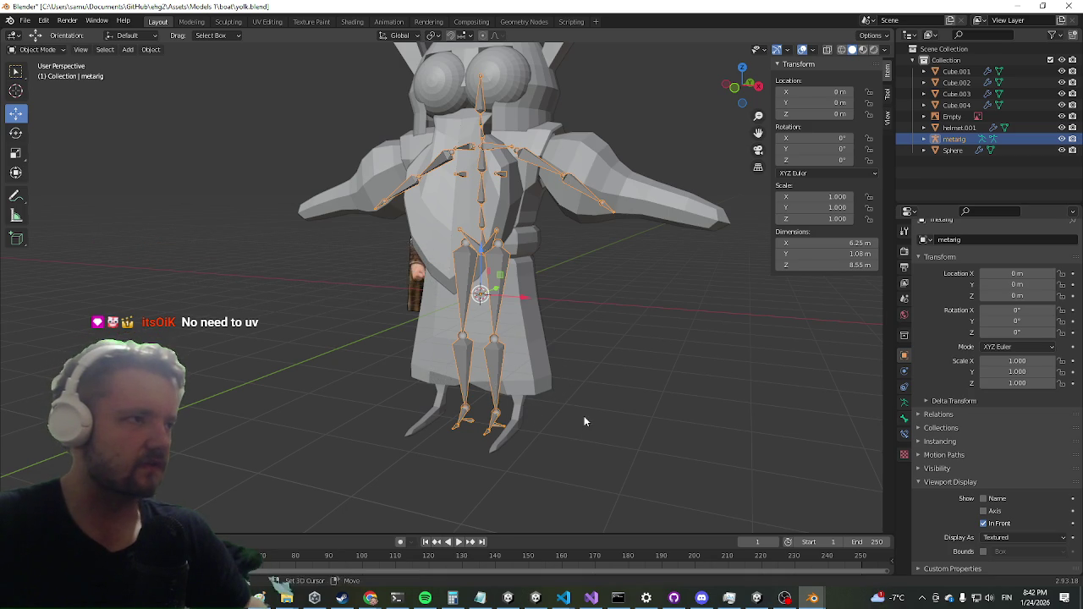
pyautogui.scroll(2, 584, 421)
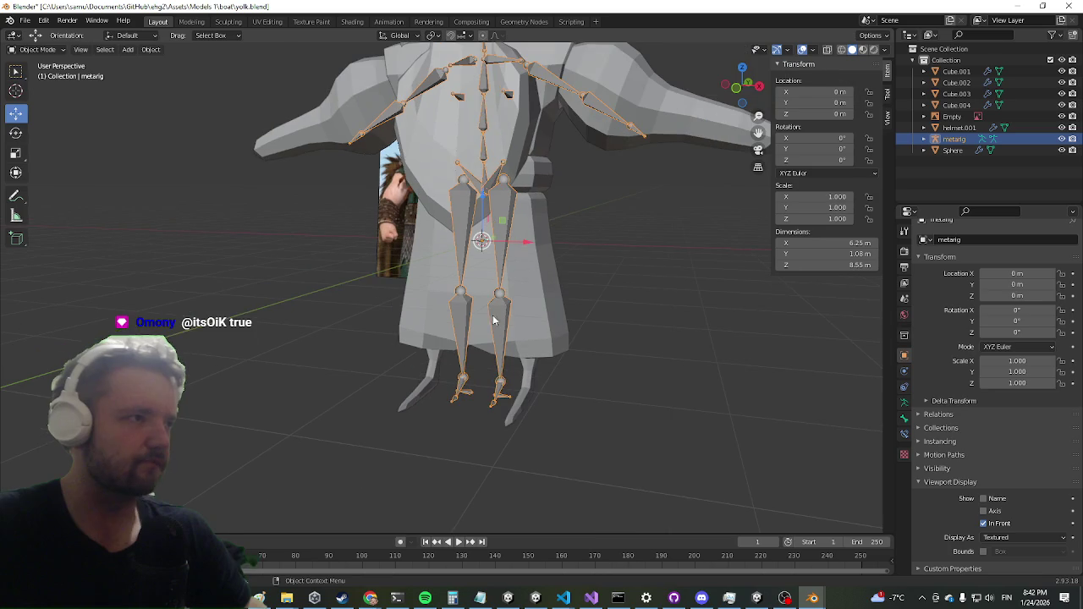
pyautogui.moveTo(496, 292)
pyautogui.mouseDown()
pyautogui.moveTo(571, 273)
pyautogui.moveTo(536, 242)
pyautogui.moveTo(603, 198)
pyautogui.moveTo(555, 300)
pyautogui.mouseUp()
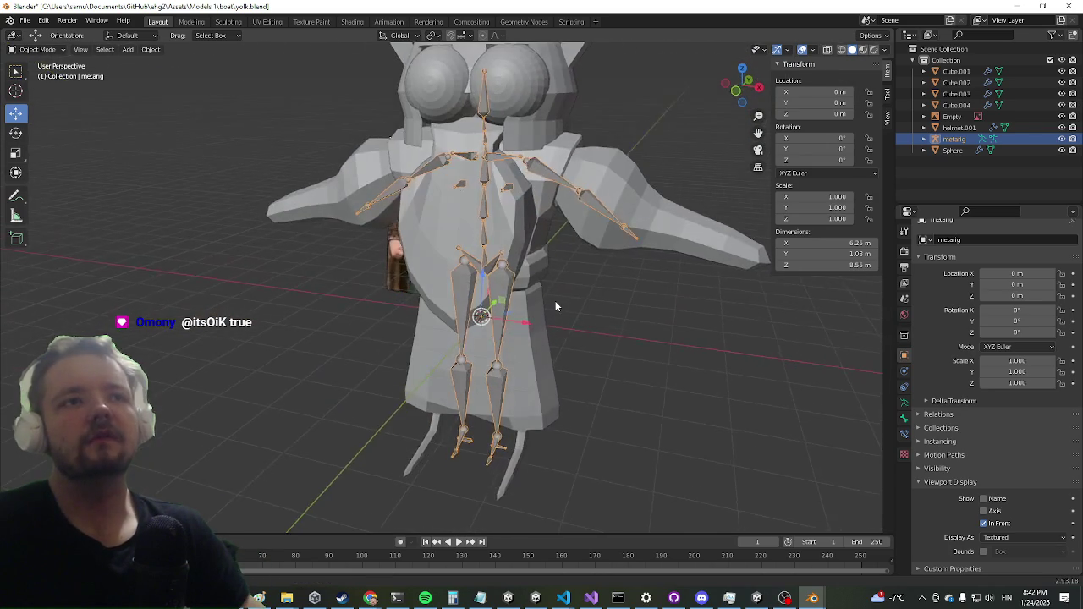
pyautogui.click(488, 266)
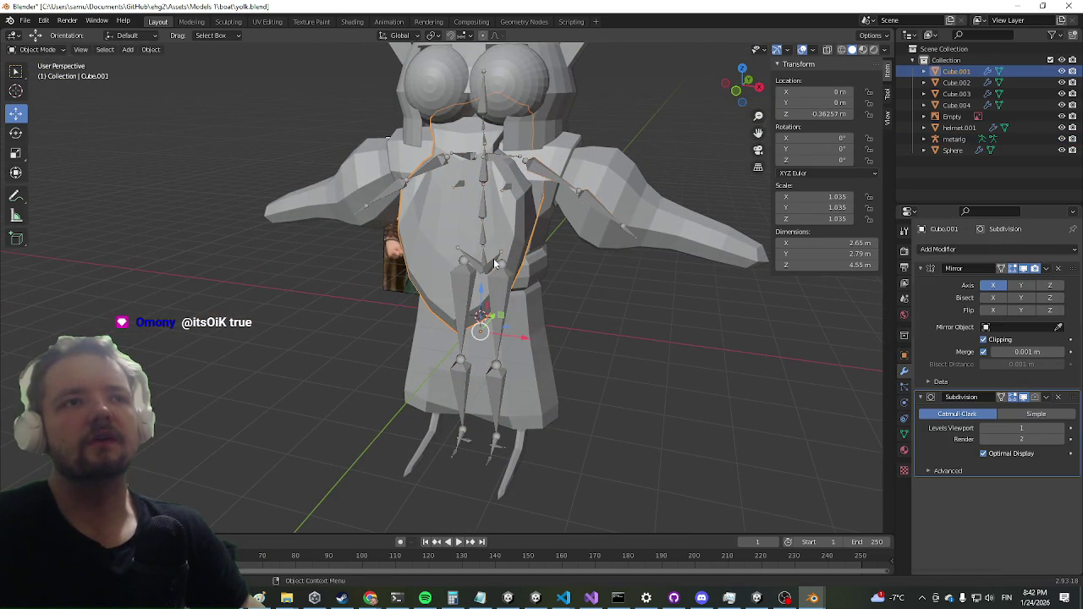
pyautogui.click(496, 264)
pyautogui.press('Tab')
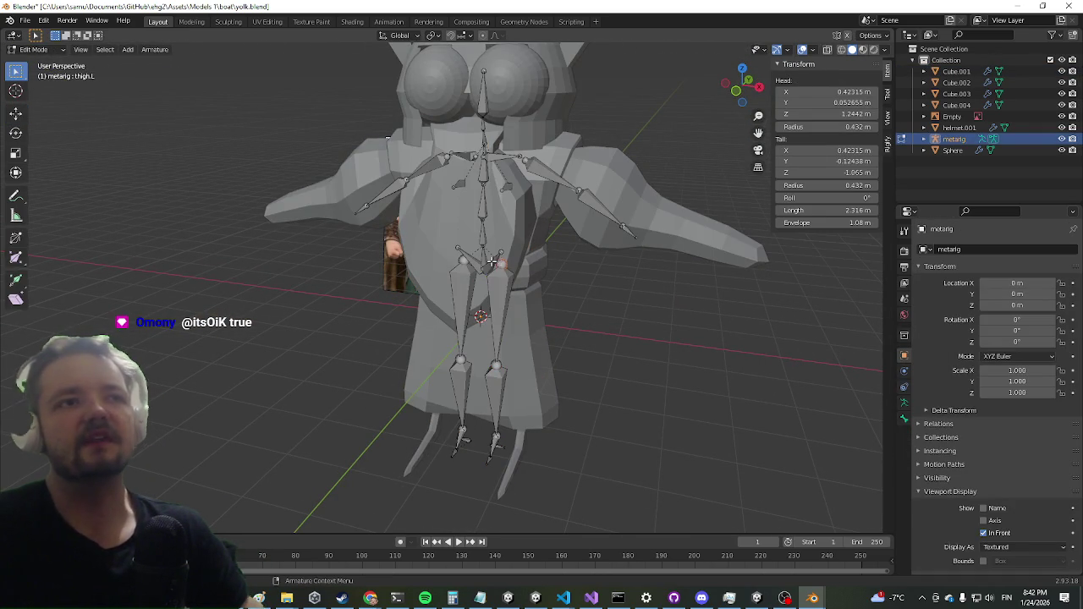
# Step: Switch to the Move tool and enable X-Axis Mirror for bone editing
pyautogui.scroll(2, 445, 344)
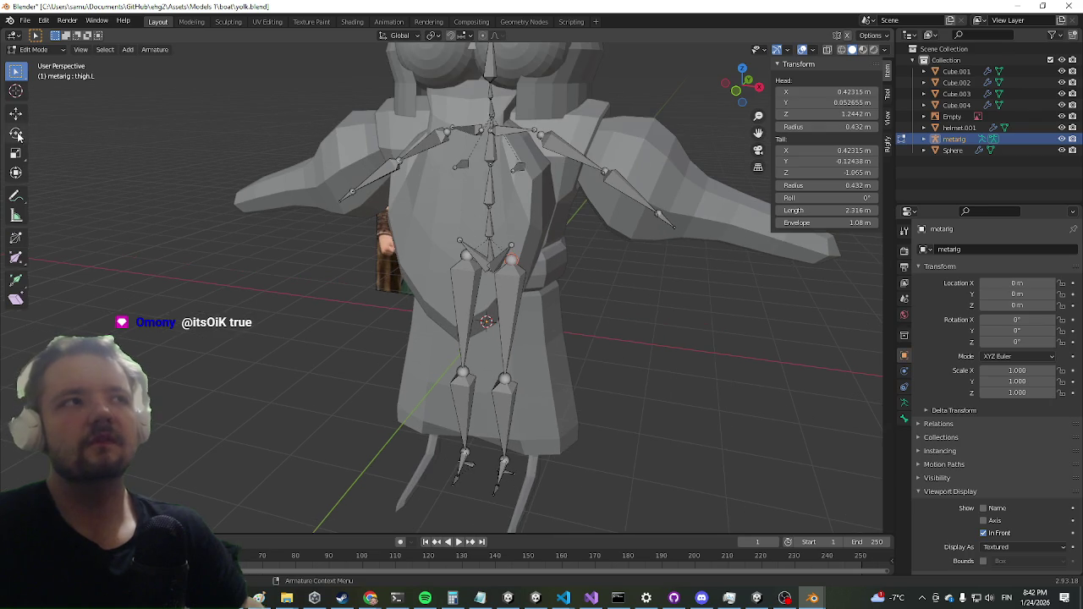
pyautogui.click(15, 111)
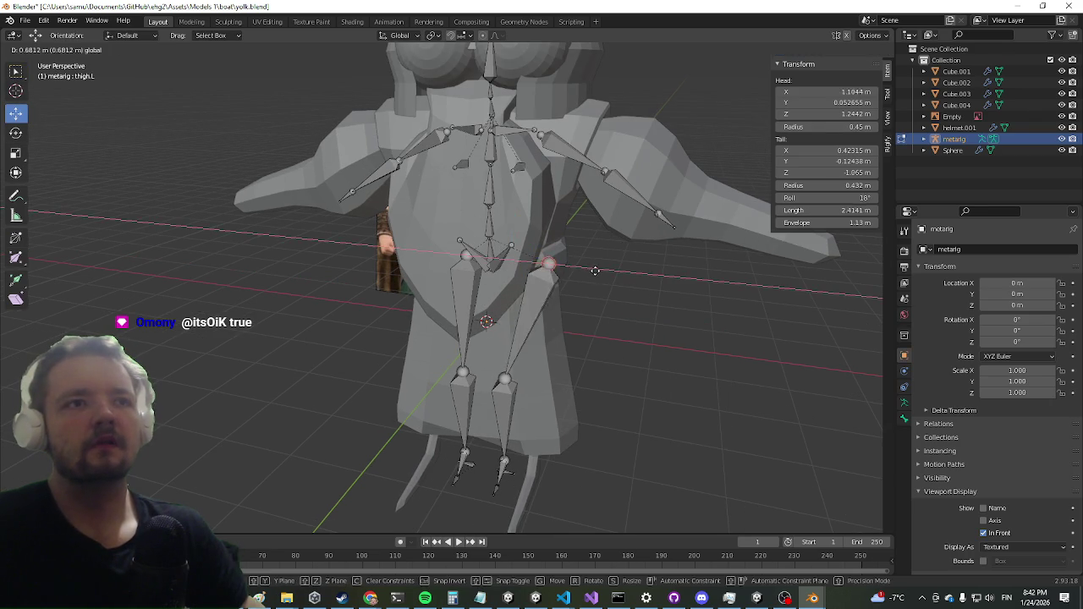
pyautogui.click(887, 95)
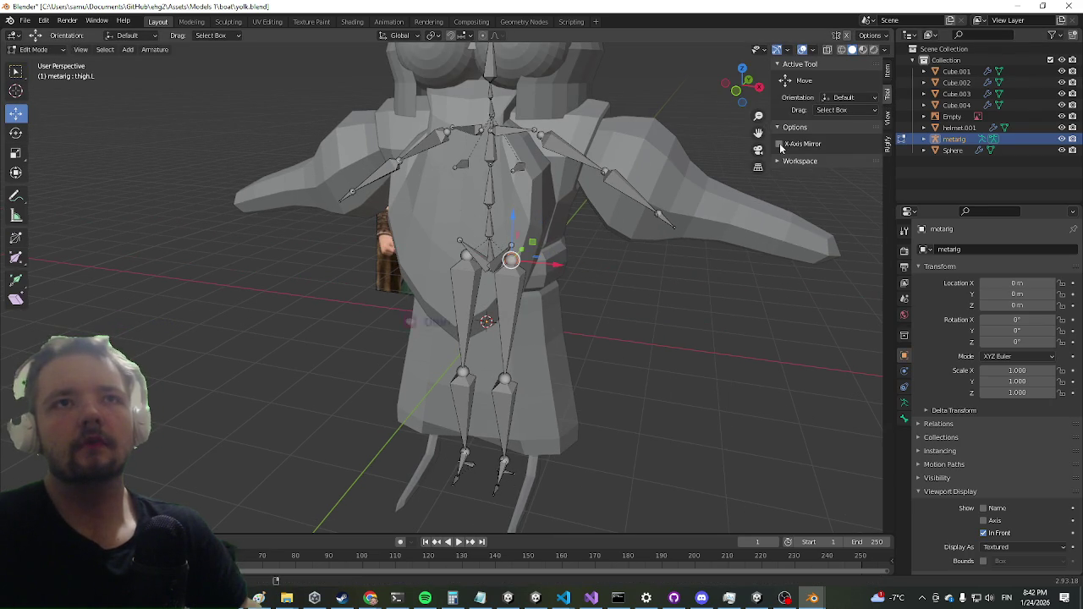
pyautogui.click(780, 144)
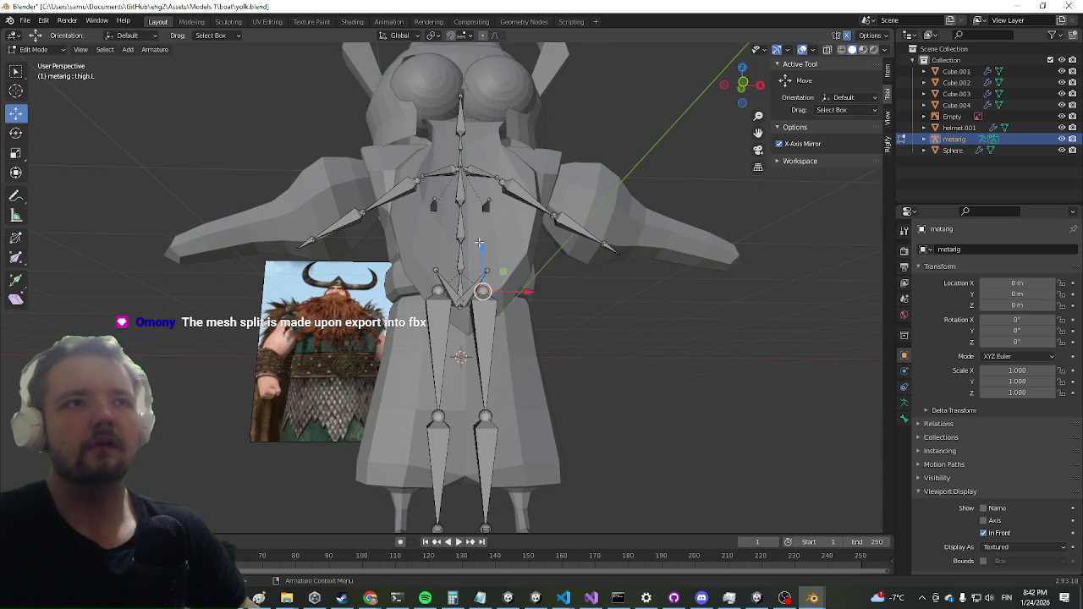
# Step: Box-select the right leg bones, start an X-axis move, then cancel it
pyautogui.moveTo(542, 287)
pyautogui.mouseDown()
pyautogui.moveTo(559, 313)
pyautogui.moveTo(540, 326)
pyautogui.mouseUp()
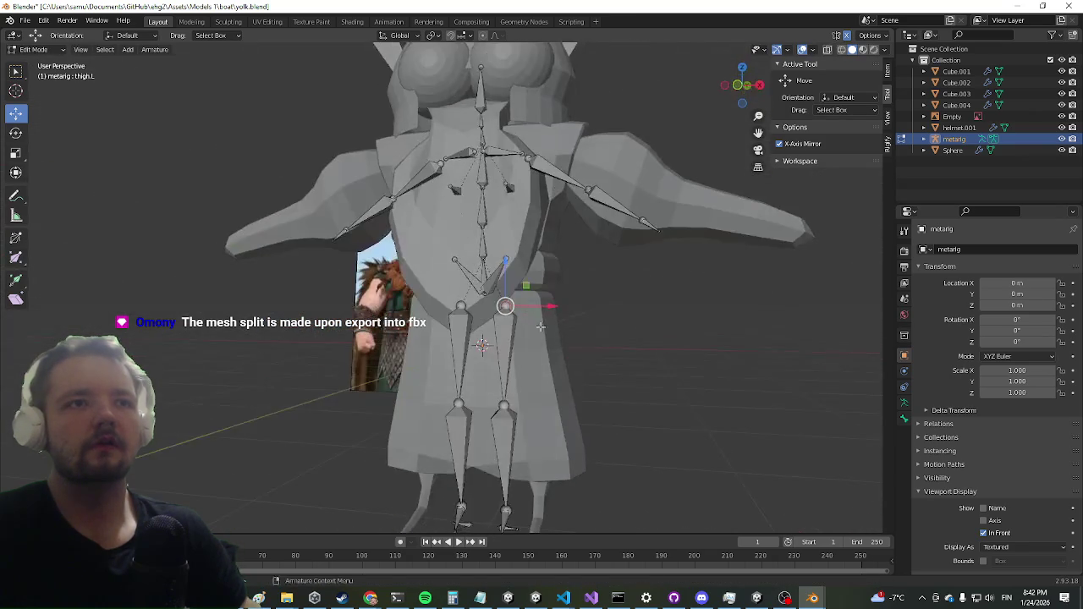
pyautogui.moveTo(585, 286)
pyautogui.mouseDown()
pyautogui.moveTo(536, 261)
pyautogui.moveTo(440, 99)
pyautogui.mouseUp()
pyautogui.scroll(3, 440, 99)
pyautogui.press('g')
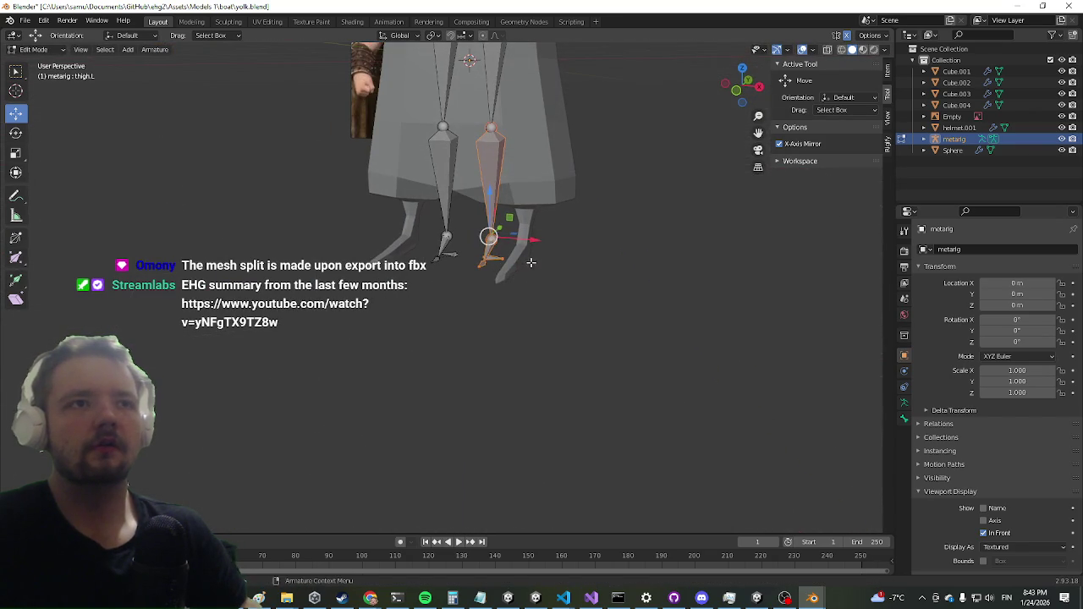
pyautogui.press('x')
pyautogui.rightClick(571, 243)
pyautogui.moveTo(572, 242)
pyautogui.mouseDown()
pyautogui.moveTo(451, 262)
pyautogui.moveTo(551, 241)
pyautogui.moveTo(532, 212)
pyautogui.moveTo(576, 213)
pyautogui.moveTo(597, 237)
pyautogui.moveTo(554, 266)
pyautogui.moveTo(643, 254)
pyautogui.moveTo(542, 254)
pyautogui.moveTo(575, 256)
pyautogui.moveTo(606, 216)
pyautogui.mouseUp()
pyautogui.scroll(3, 576, 213)
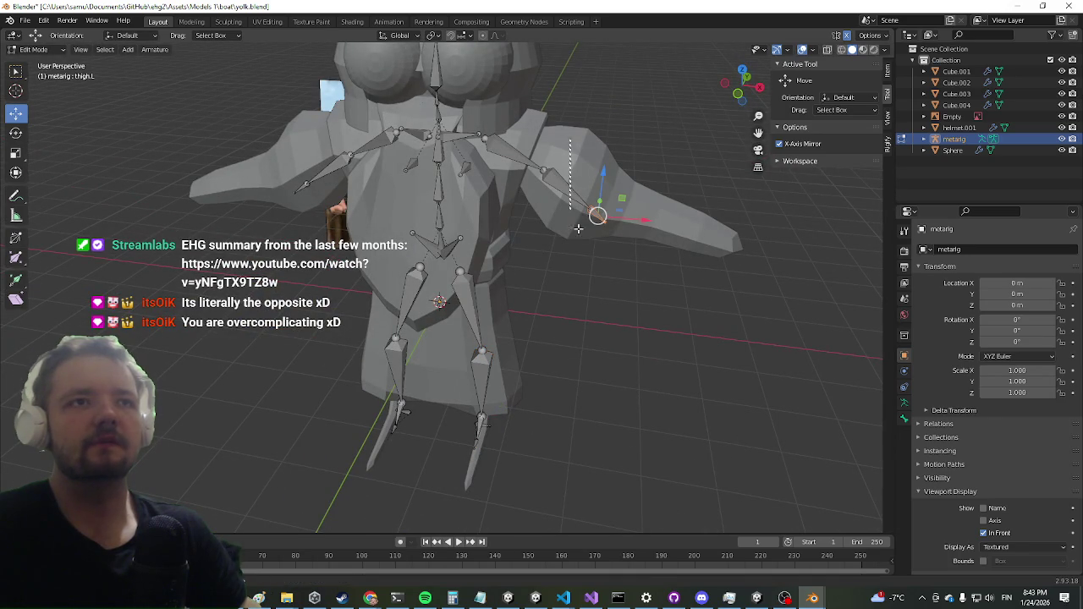
# Step: Box-select the right arm bones, move them outward along X and slightly down along Z
pyautogui.moveTo(633, 319)
pyautogui.mouseDown()
pyautogui.moveTo(593, 370)
pyautogui.moveTo(607, 350)
pyautogui.moveTo(575, 174)
pyautogui.moveTo(527, 138)
pyautogui.moveTo(527, 328)
pyautogui.moveTo(492, 313)
pyautogui.mouseUp()
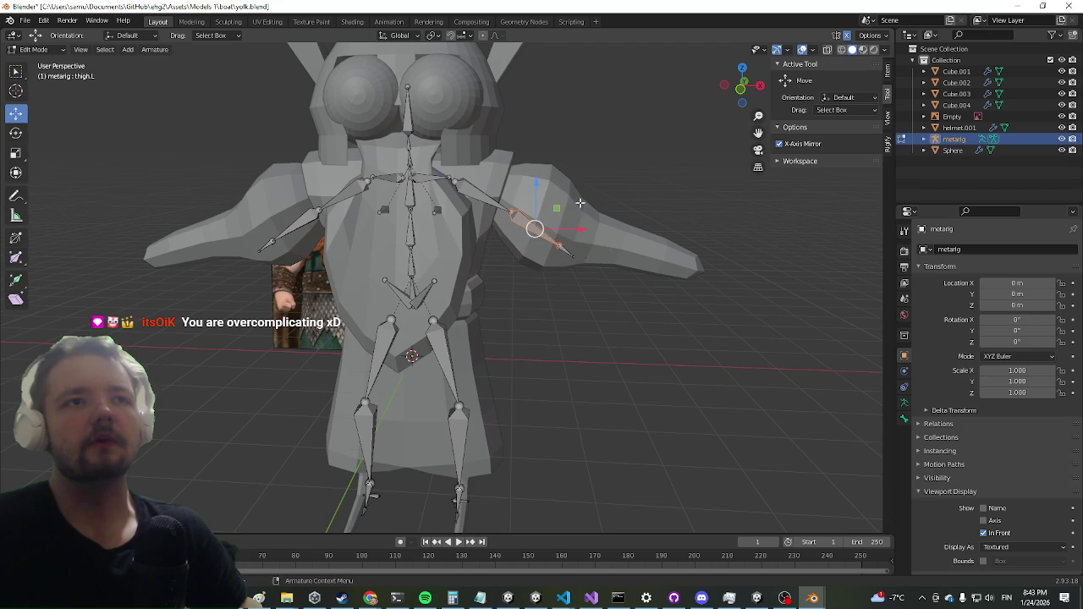
pyautogui.moveTo(628, 315); pyautogui.dragTo(521, 183)
pyautogui.moveTo(599, 243)
pyautogui.mouseDown()
pyautogui.moveTo(742, 242)
pyautogui.moveTo(690, 244)
pyautogui.mouseUp()
pyautogui.moveTo(651, 196); pyautogui.dragTo(629, 222)
pyautogui.moveTo(502, 207); pyautogui.dragTo(638, 264)
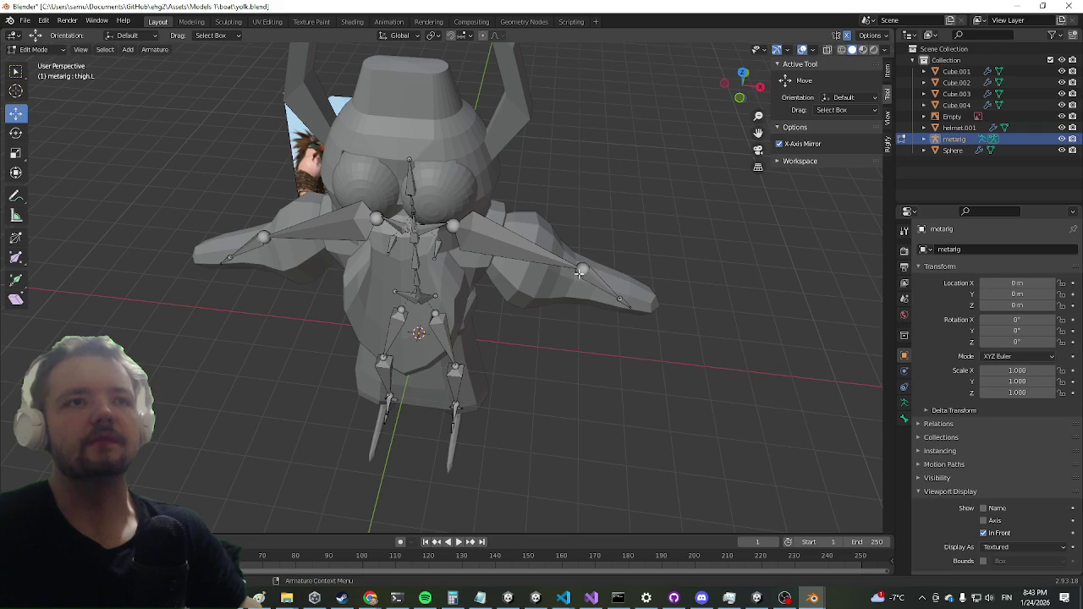
pyautogui.moveTo(706, 296)
pyautogui.mouseDown()
pyautogui.moveTo(629, 270)
pyautogui.moveTo(685, 382)
pyautogui.moveTo(641, 317)
pyautogui.moveTo(723, 303)
pyautogui.moveTo(782, 314)
pyautogui.moveTo(721, 308)
pyautogui.mouseUp()
pyautogui.scroll(3, 629, 270)
pyautogui.click(759, 308)
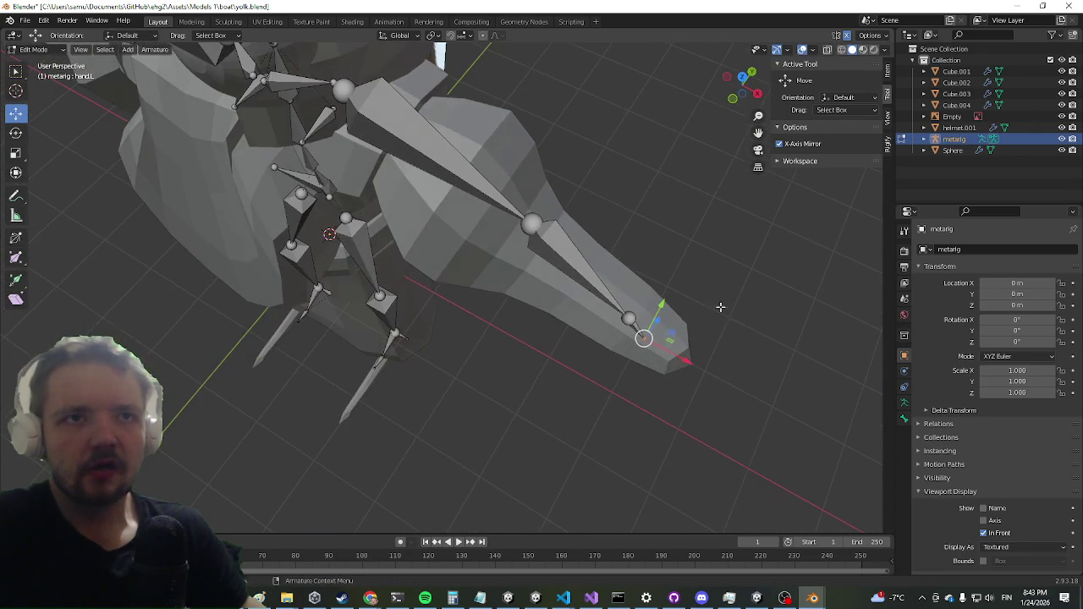
pyautogui.moveTo(719, 370)
pyautogui.mouseDown()
pyautogui.moveTo(522, 279)
pyautogui.moveTo(483, 274)
pyautogui.moveTo(483, 239)
pyautogui.moveTo(389, 280)
pyautogui.moveTo(641, 242)
pyautogui.moveTo(508, 254)
pyautogui.moveTo(457, 283)
pyautogui.moveTo(41, 268)
pyautogui.moveTo(104, 223)
pyautogui.mouseUp()
pyautogui.scroll(-3, 457, 283)
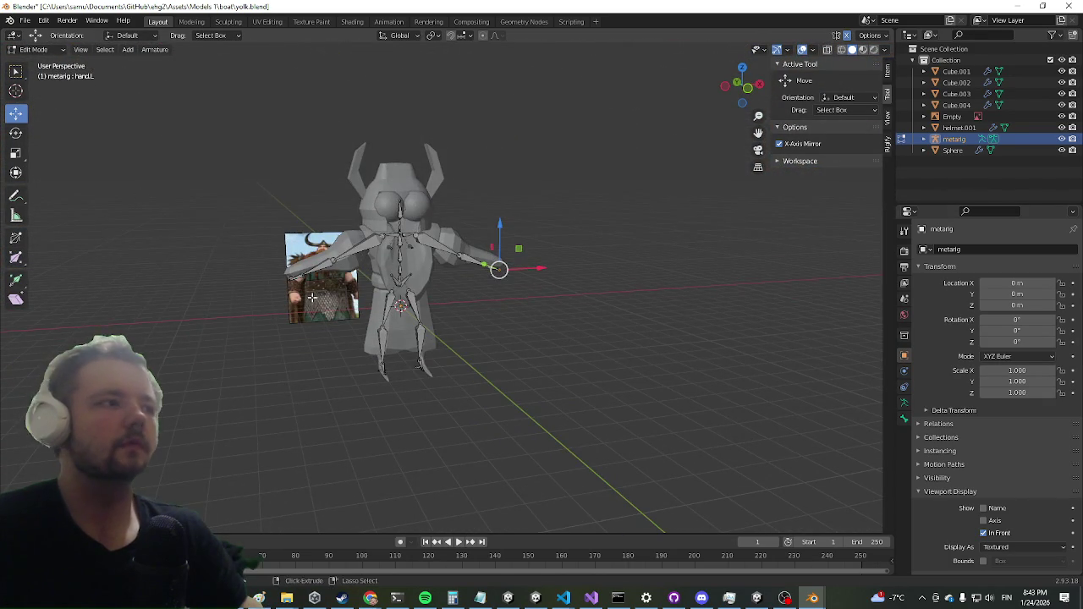
# Step: Save yolk.blend and return to Object Mode
pyautogui.hotkey('ctrl', 's')
pyautogui.moveTo(312, 297); pyautogui.dragTo(338, 288)
pyautogui.press('Tab')
# Step: Select Cube.001–Cube.004, Sphere and helmet.001 for parenting, then abandon that attempt
pyautogui.keyDown('ctrl'); pyautogui.click(955, 105); pyautogui.keyUp('ctrl')
pyautogui.keyDown('ctrl'); pyautogui.click(956, 93); pyautogui.keyUp('ctrl')
pyautogui.keyDown('ctrl'); pyautogui.click(956, 82); pyautogui.keyUp('ctrl')
pyautogui.keyDown('ctrl'); pyautogui.click(956, 71); pyautogui.keyUp('ctrl')
pyautogui.keyDown('ctrl'); pyautogui.click(957, 149); pyautogui.keyUp('ctrl')
pyautogui.keyDown('ctrl'); pyautogui.click(959, 127); pyautogui.keyUp('ctrl')
pyautogui.moveTo(715, 198); pyautogui.dragTo(861, 161)
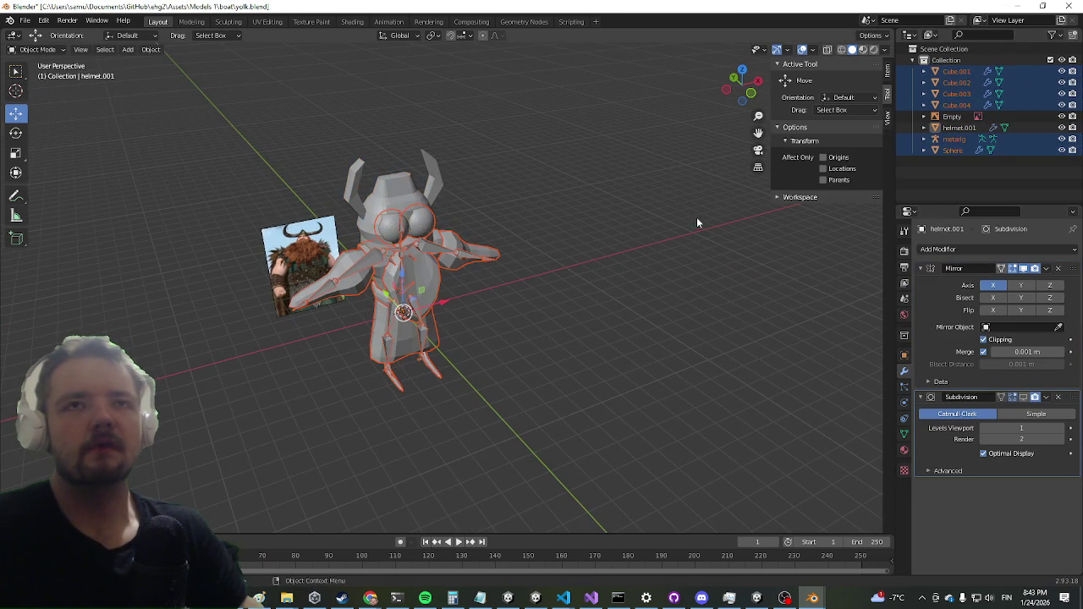
pyautogui.moveTo(696, 222); pyautogui.dragTo(716, 239)
pyautogui.hotkey('ctrl', 'p')
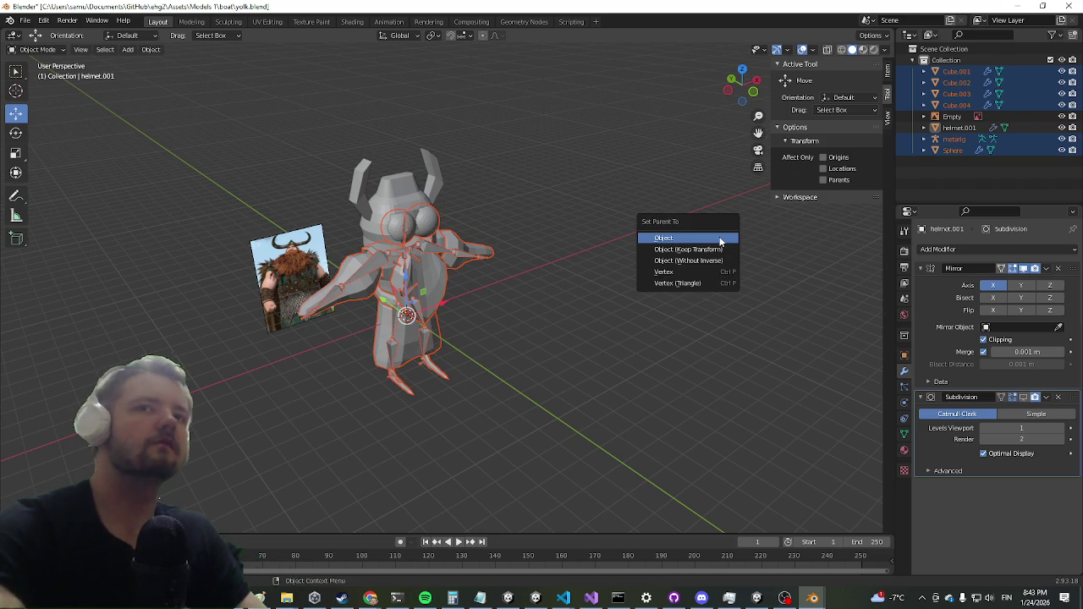
pyautogui.click(954, 150)
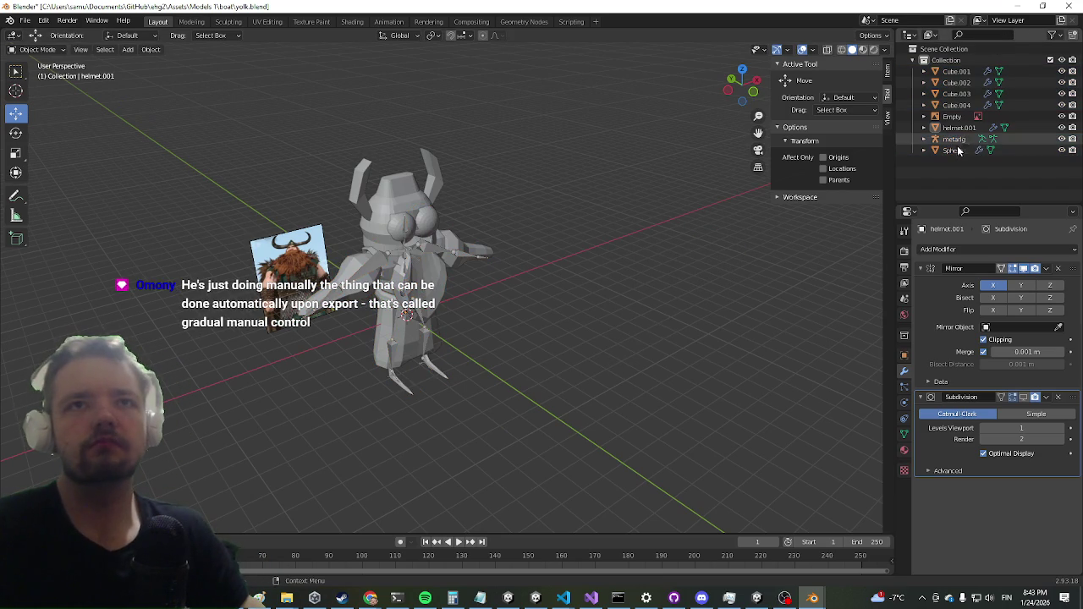
# Step: Parent Sphere and Cube.001–Cube.004 to the metarig with automatic weights, then return to Unity
pyautogui.keyDown('ctrl'); pyautogui.click(956, 105); pyautogui.keyUp('ctrl')
pyautogui.keyDown('ctrl'); pyautogui.click(956, 94); pyautogui.keyUp('ctrl')
pyautogui.keyDown('ctrl'); pyautogui.click(956, 83); pyautogui.keyUp('ctrl')
pyautogui.keyDown('ctrl'); pyautogui.click(957, 71); pyautogui.keyUp('ctrl')
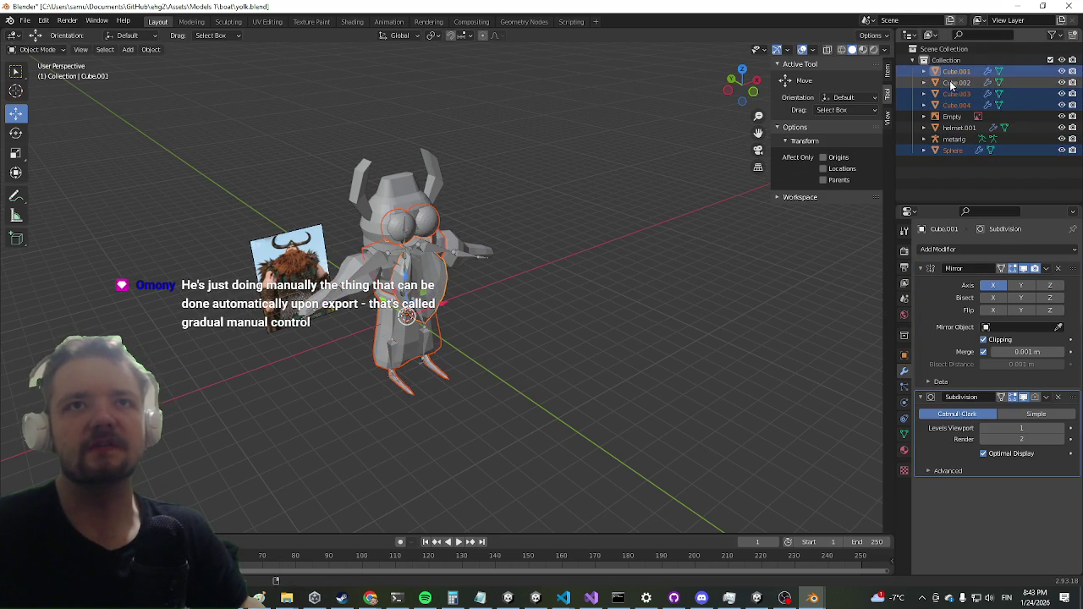
pyautogui.keyDown('ctrl'); pyautogui.click(967, 139); pyautogui.keyUp('ctrl')
pyautogui.moveTo(761, 220); pyautogui.dragTo(563, 292)
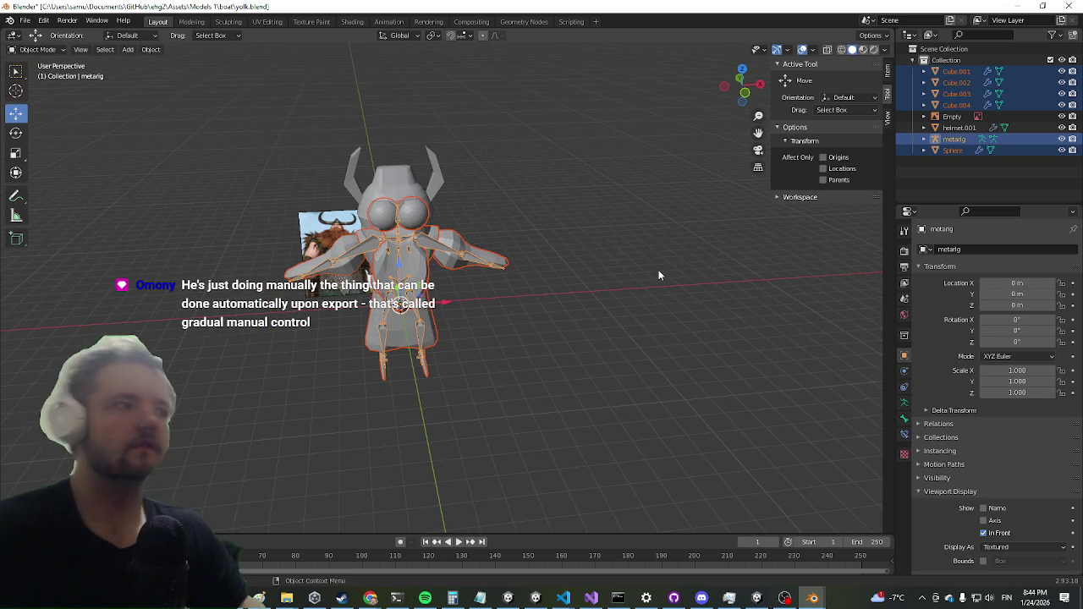
pyautogui.hotkey('ctrl', 'p')
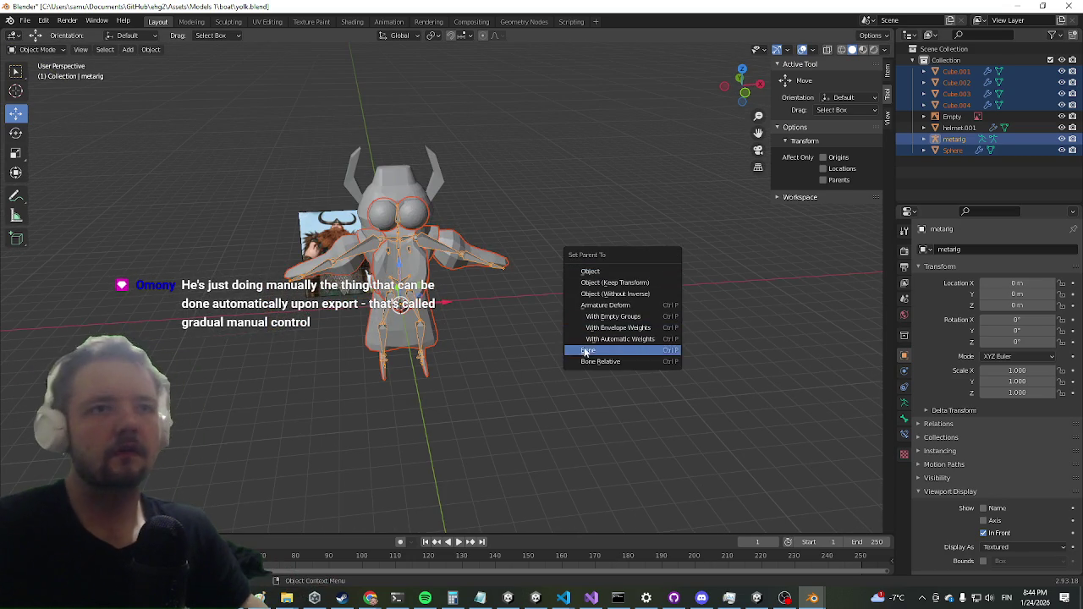
pyautogui.click(606, 338)
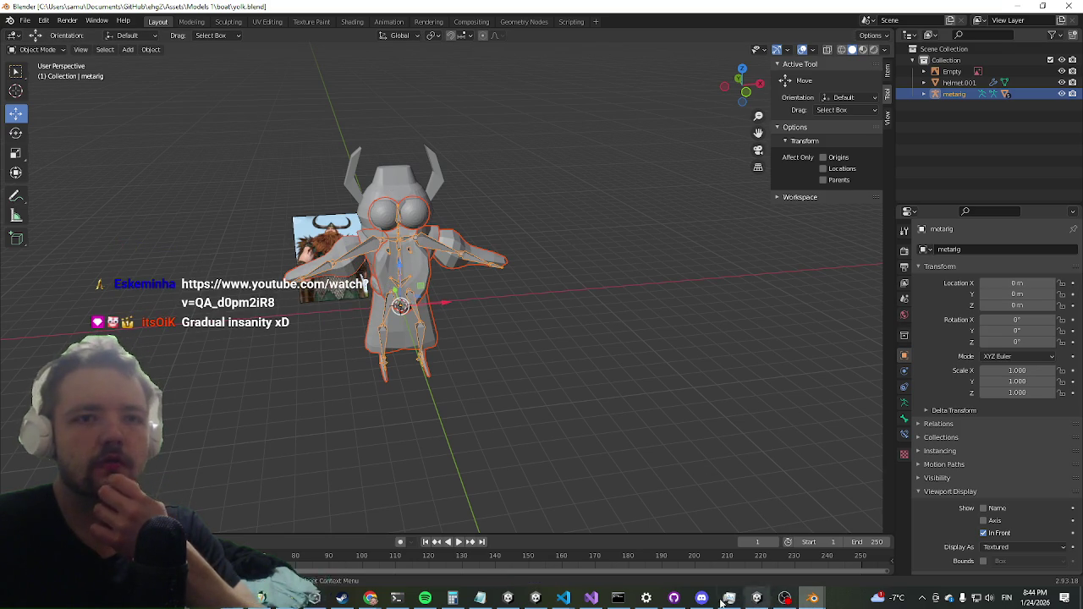
pyautogui.click(756, 598)
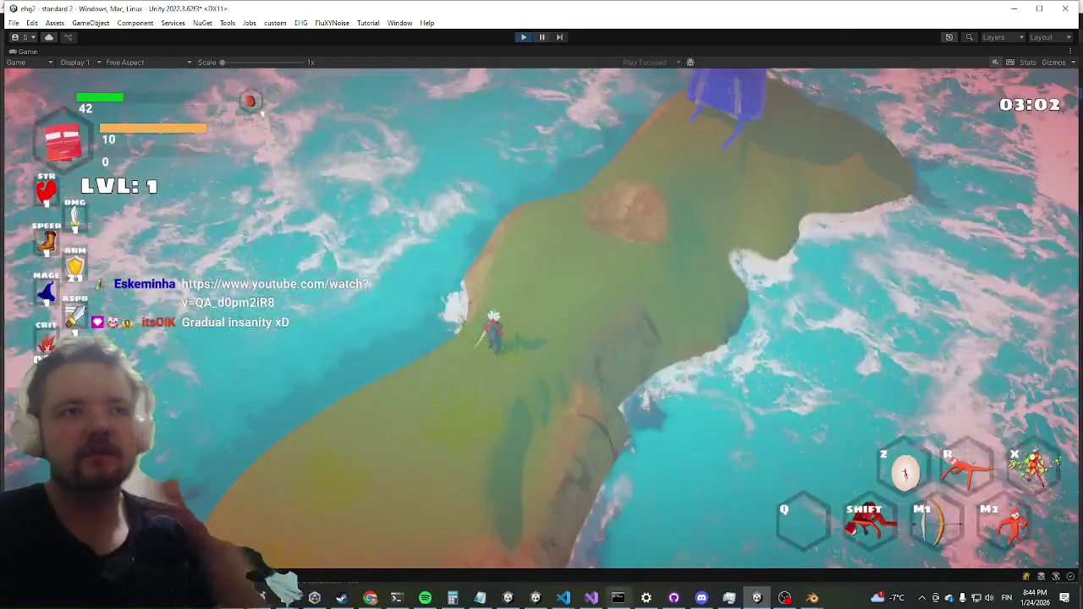
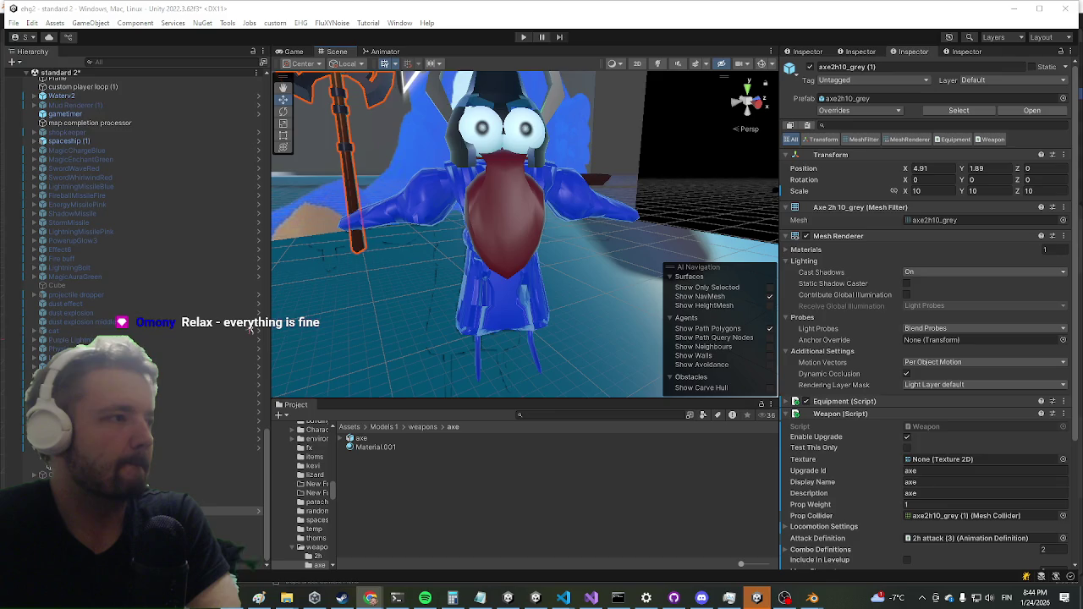
# Step: Select the yolk object and ping its yolk.blend source asset in the Models 1/boat folder
pyautogui.hotkey('alt', 'Tab')
pyautogui.hotkey('alt', 'Tab')
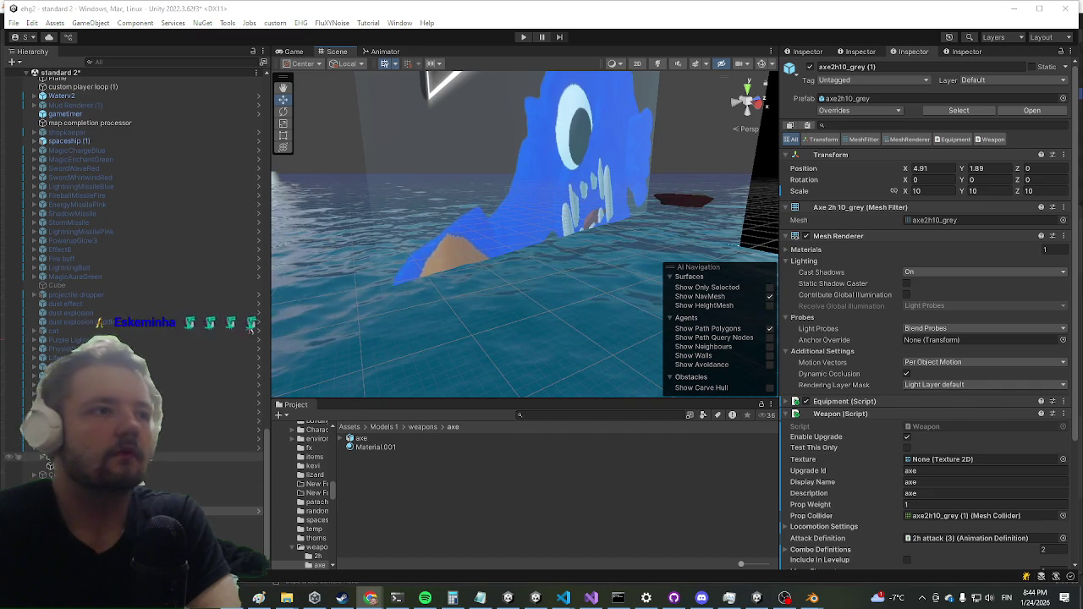
pyautogui.click(492, 236)
pyautogui.moveTo(492, 236)
pyautogui.mouseDown()
pyautogui.moveTo(519, 266)
pyautogui.moveTo(553, 259)
pyautogui.moveTo(575, 329)
pyautogui.moveTo(474, 254)
pyautogui.mouseUp()
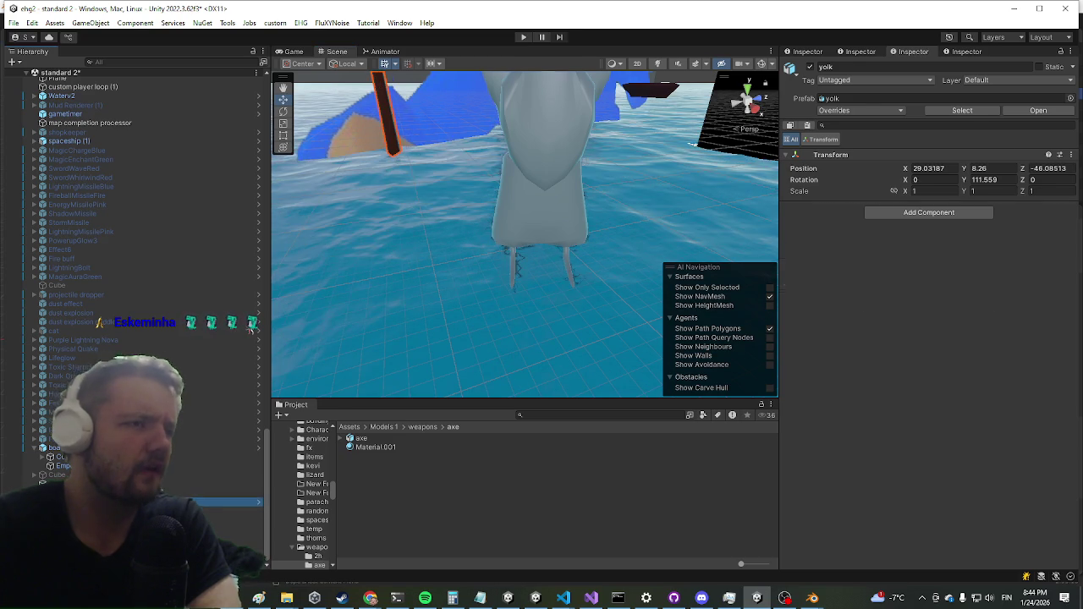
pyautogui.click(221, 502)
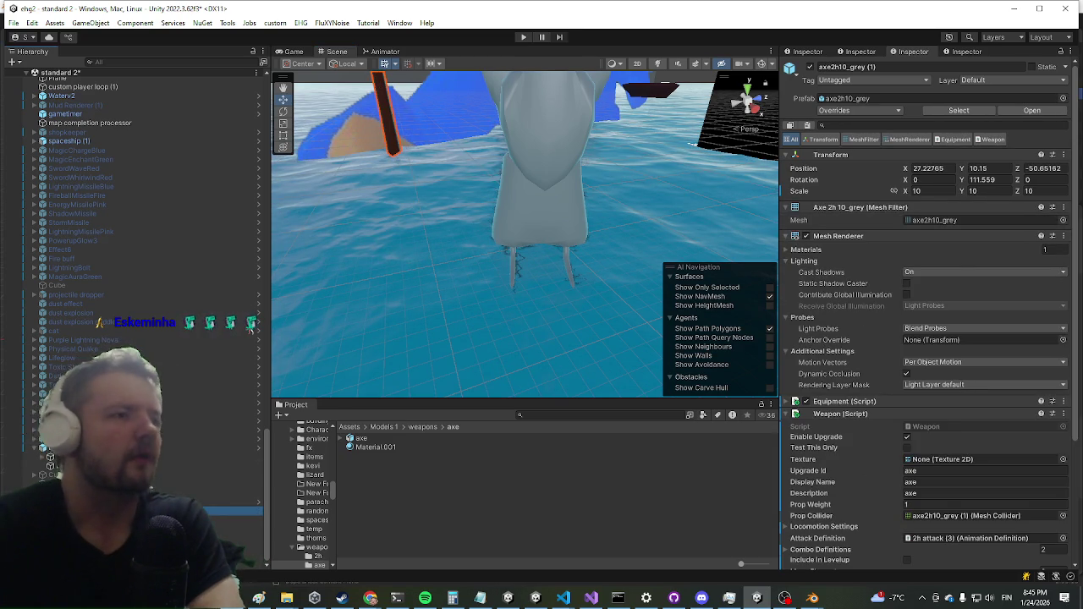
pyautogui.press('Down')
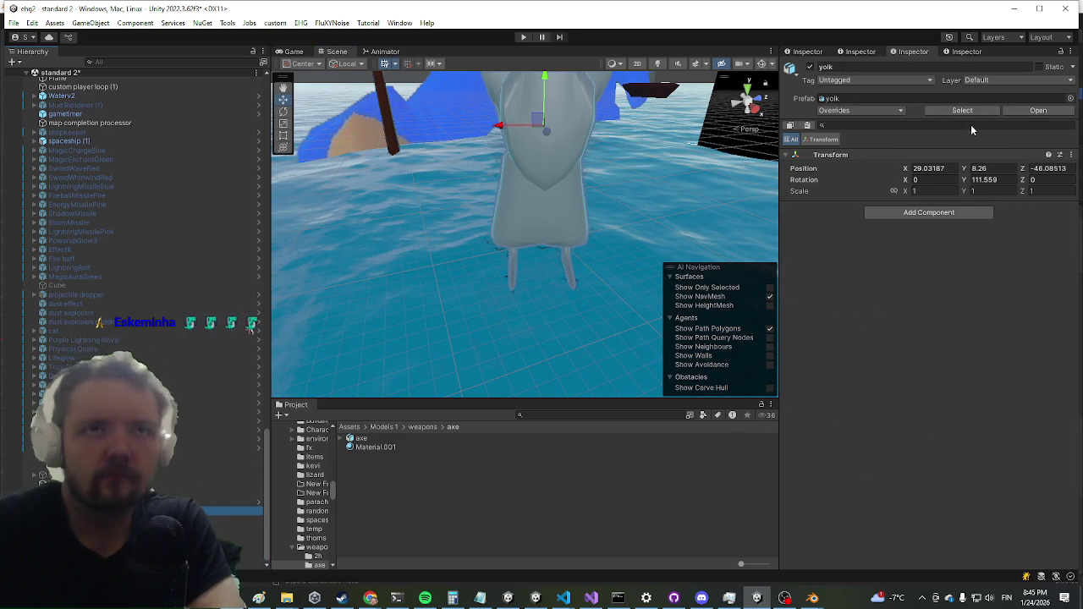
pyautogui.click(982, 114)
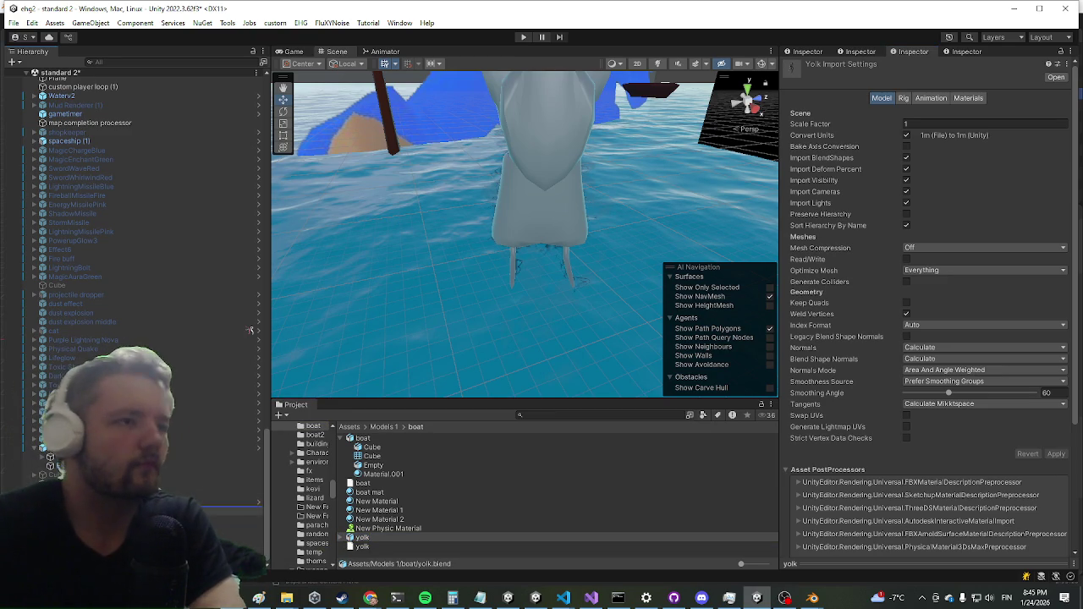
# Step: Drag a new yolk copy, yolk (1), into the scene and move it beside the original
pyautogui.moveTo(362, 537); pyautogui.dragTo(229, 509)
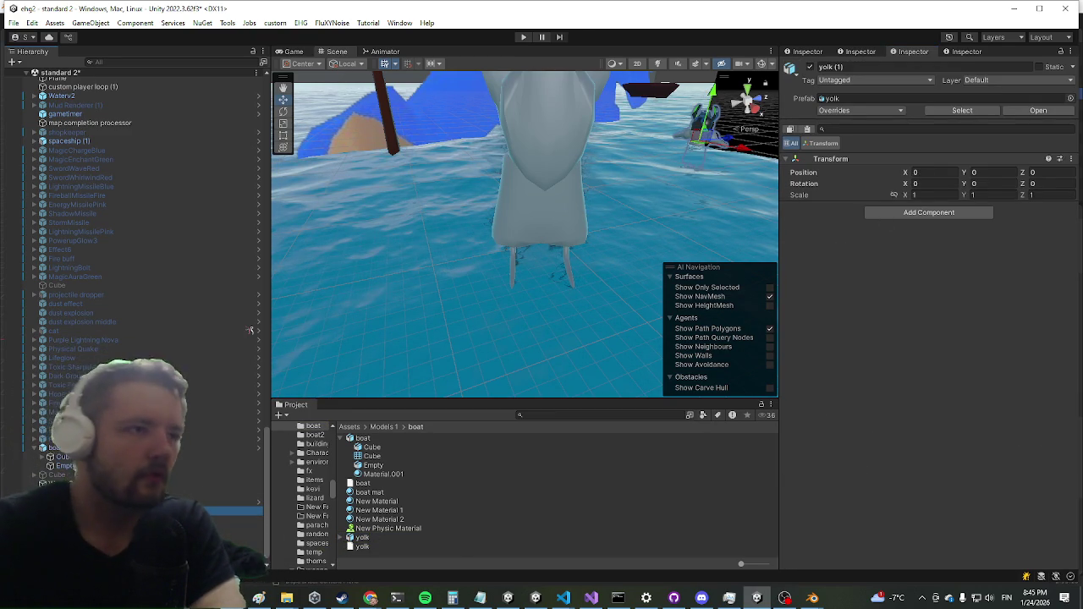
pyautogui.press('f')
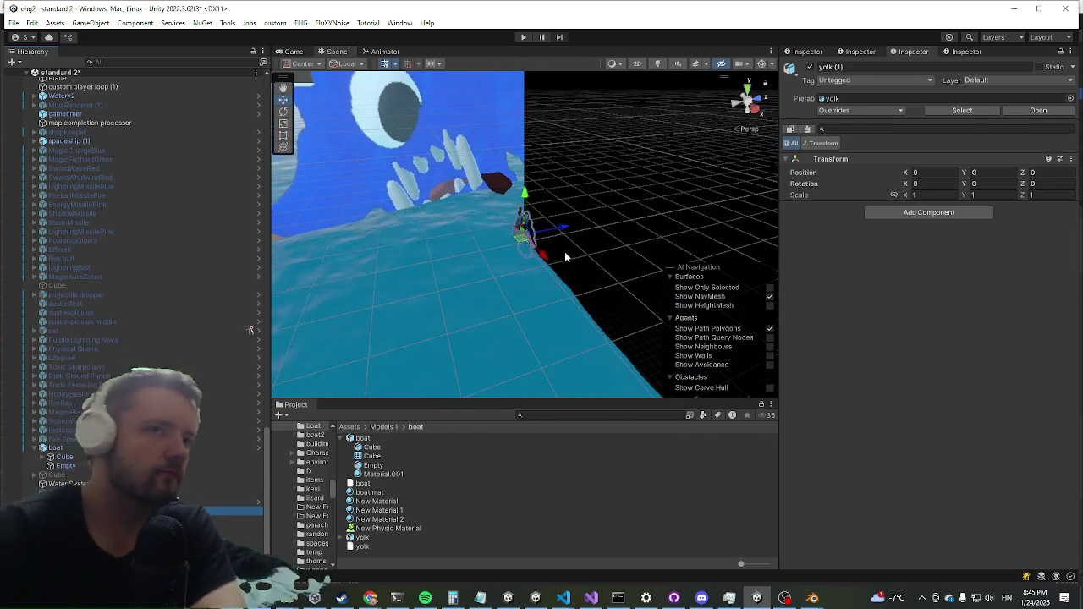
pyautogui.moveTo(523, 228)
pyautogui.mouseDown()
pyautogui.moveTo(571, 292)
pyautogui.moveTo(587, 292)
pyautogui.moveTo(364, 343)
pyautogui.mouseUp()
pyautogui.press('f')
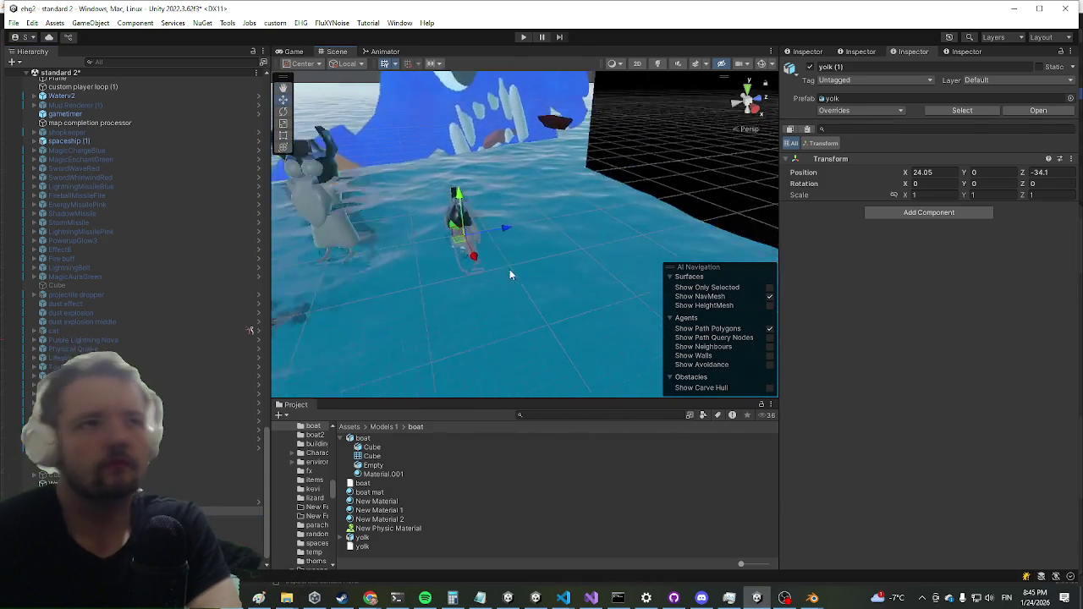
pyautogui.moveTo(471, 251)
pyautogui.mouseDown()
pyautogui.moveTo(486, 265)
pyautogui.moveTo(474, 142)
pyautogui.mouseUp()
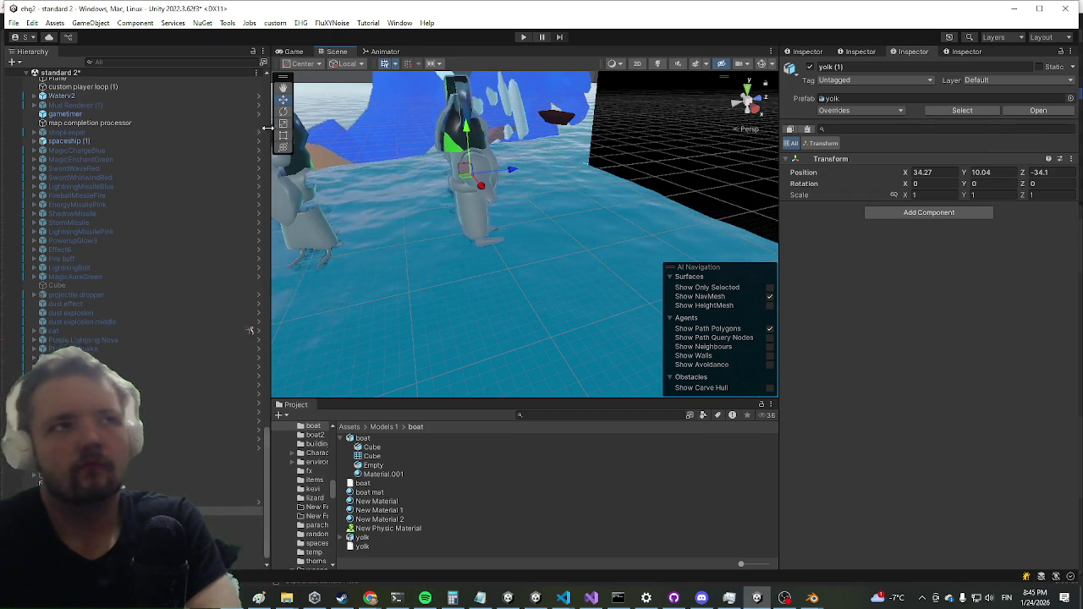
# Step: Rotate yolk (1) about 110.6° on Y and shift it slightly left
pyautogui.press('e')
pyautogui.moveTo(461, 186)
pyautogui.mouseDown()
pyautogui.moveTo(389, 232)
pyautogui.moveTo(455, 222)
pyautogui.moveTo(416, 230)
pyautogui.mouseUp()
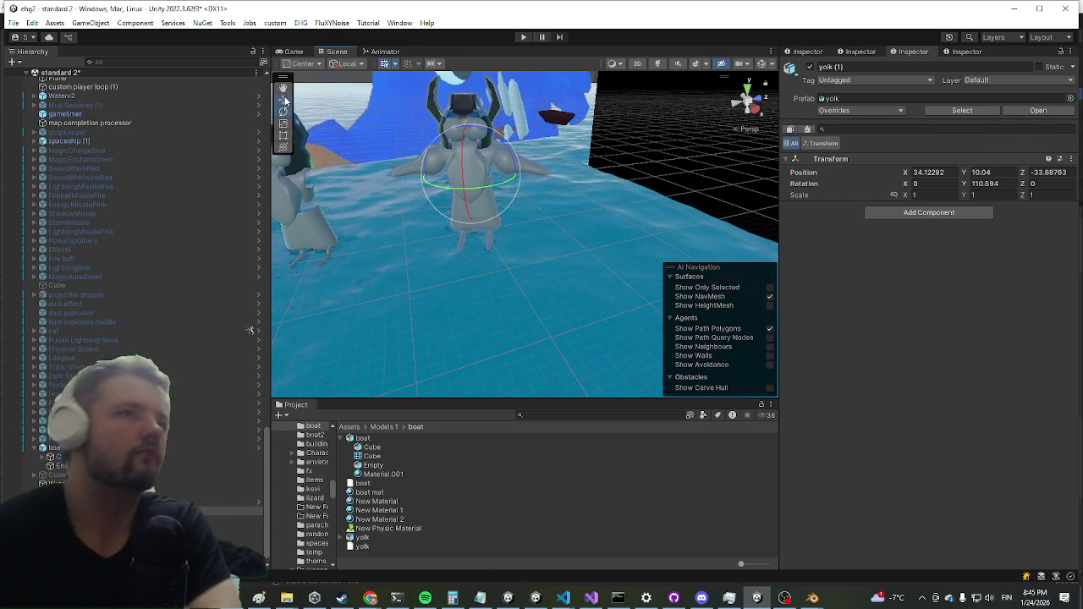
pyautogui.click(285, 100)
pyautogui.moveTo(455, 188)
pyautogui.mouseDown()
pyautogui.moveTo(405, 185)
pyautogui.moveTo(384, 230)
pyautogui.moveTo(409, 256)
pyautogui.moveTo(480, 271)
pyautogui.moveTo(388, 229)
pyautogui.mouseUp()
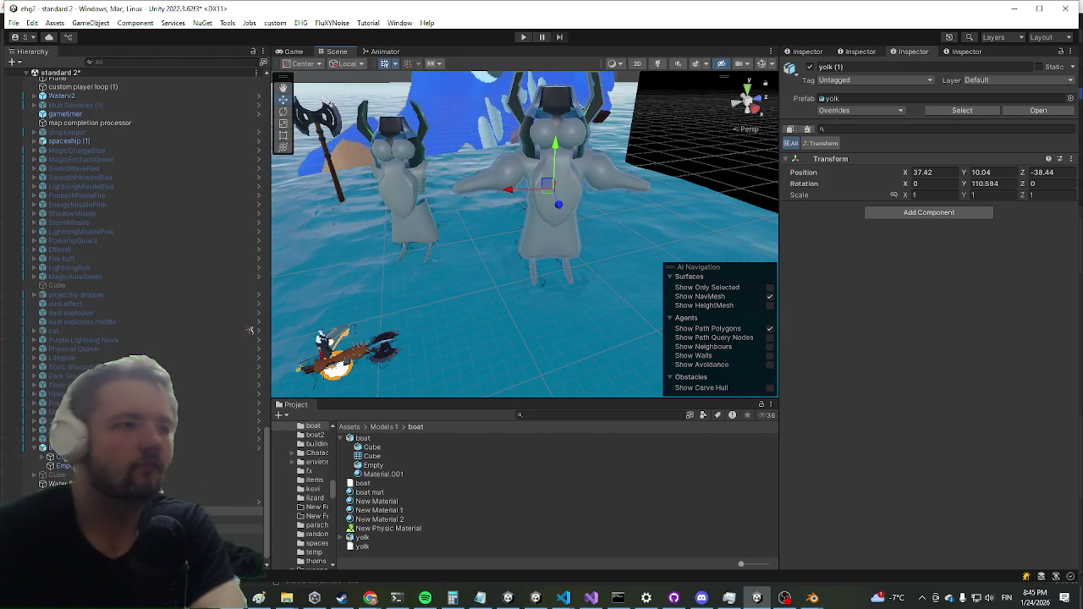
pyautogui.scroll(-2, 250, 330)
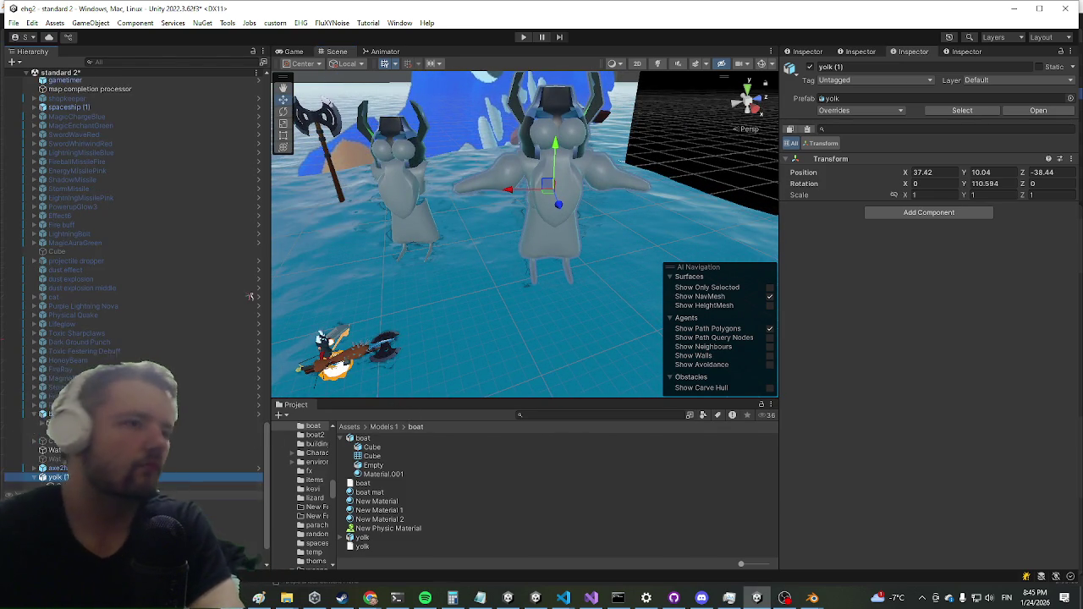
# Step: Make yolk (1)'s torso mesh red with New Material 1
pyautogui.moveTo(525, 212)
pyautogui.mouseDown()
pyautogui.moveTo(563, 230)
pyautogui.moveTo(508, 245)
pyautogui.mouseUp()
pyautogui.moveTo(383, 503); pyautogui.dragTo(855, 543)
pyautogui.moveTo(508, 254); pyautogui.dragTo(475, 282)
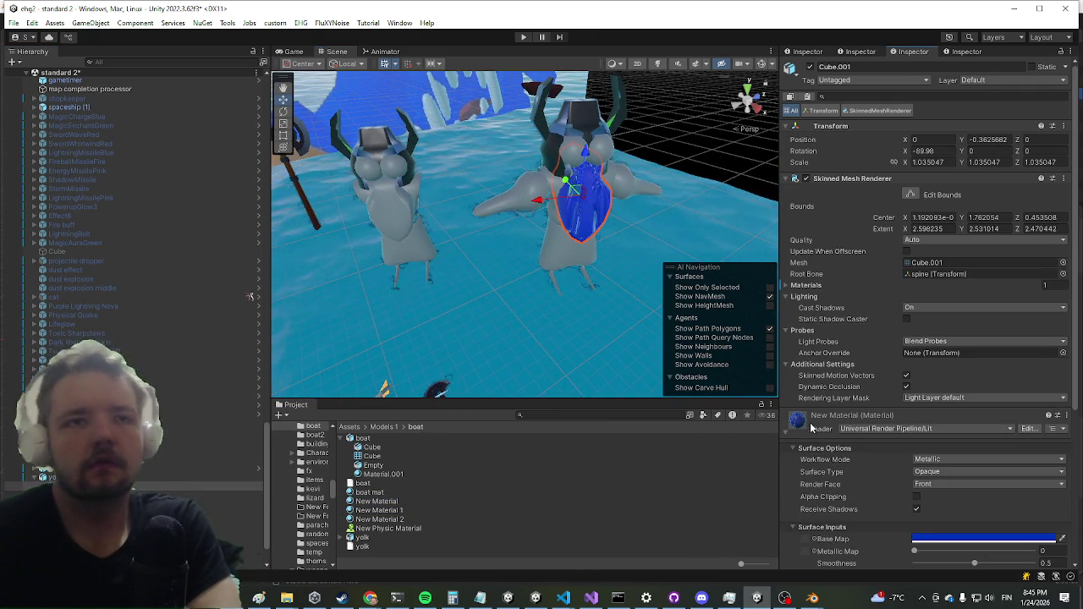
pyautogui.moveTo(393, 508)
pyautogui.mouseDown()
pyautogui.moveTo(878, 515)
pyautogui.moveTo(573, 268)
pyautogui.moveTo(604, 244)
pyautogui.moveTo(575, 250)
pyautogui.mouseUp()
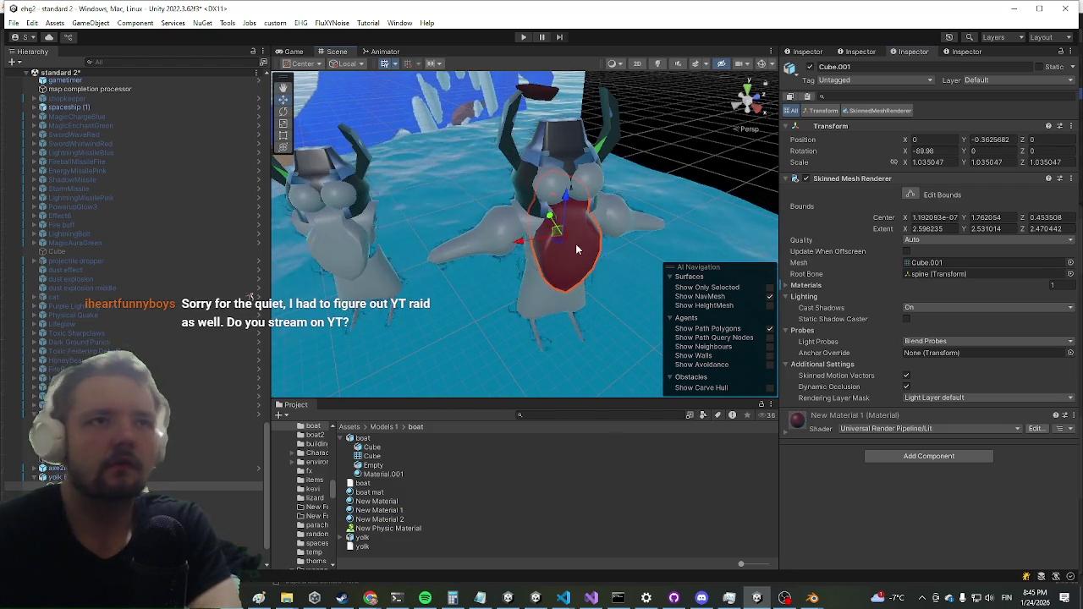
# Step: Colour the arms and the body mesh Cube.004 blue with New Material
pyautogui.click(481, 236)
pyautogui.click(480, 234)
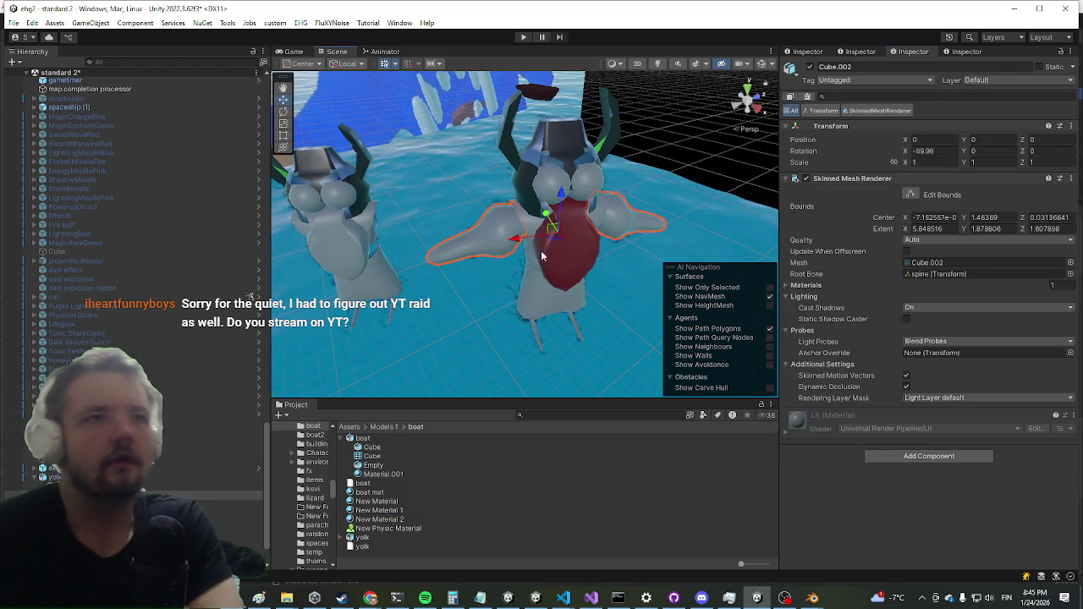
pyautogui.moveTo(377, 501)
pyautogui.mouseDown()
pyautogui.moveTo(918, 533)
pyautogui.moveTo(571, 236)
pyautogui.moveTo(597, 245)
pyautogui.mouseUp()
pyautogui.press('f')
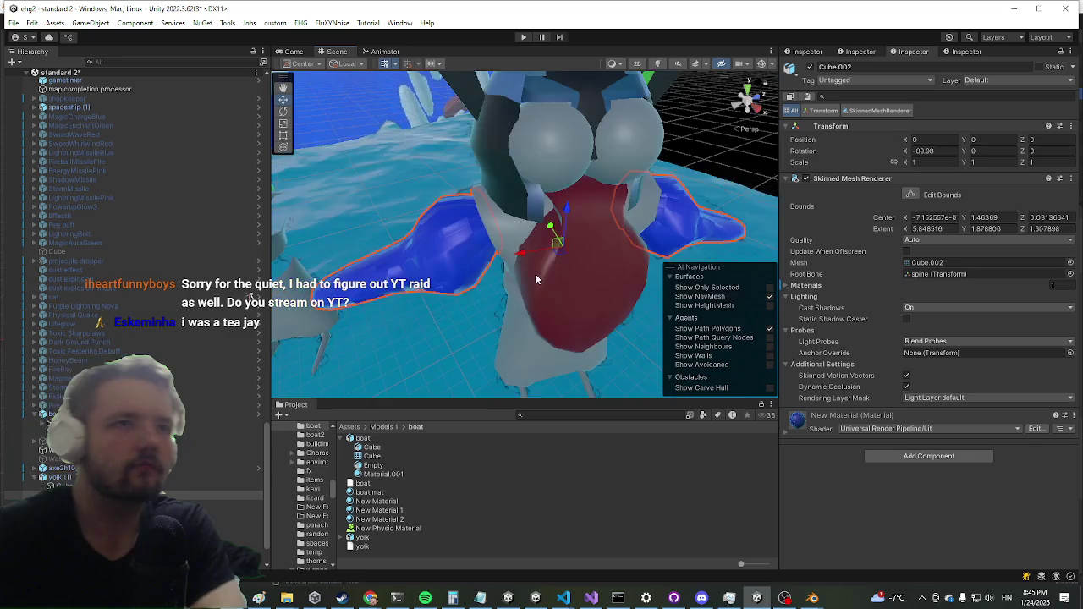
pyautogui.click(503, 253)
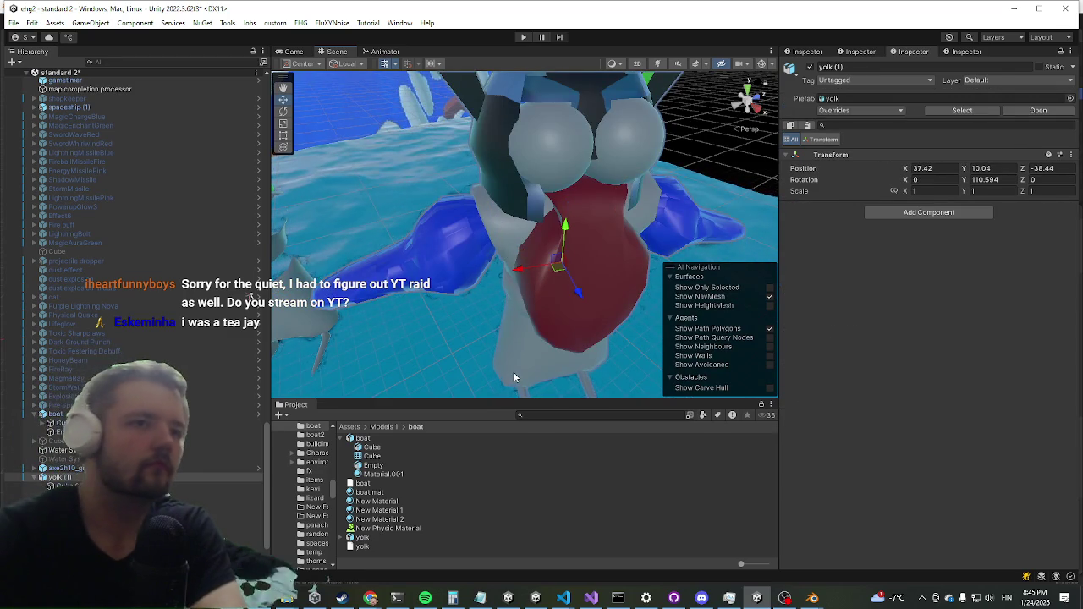
pyautogui.click(514, 374)
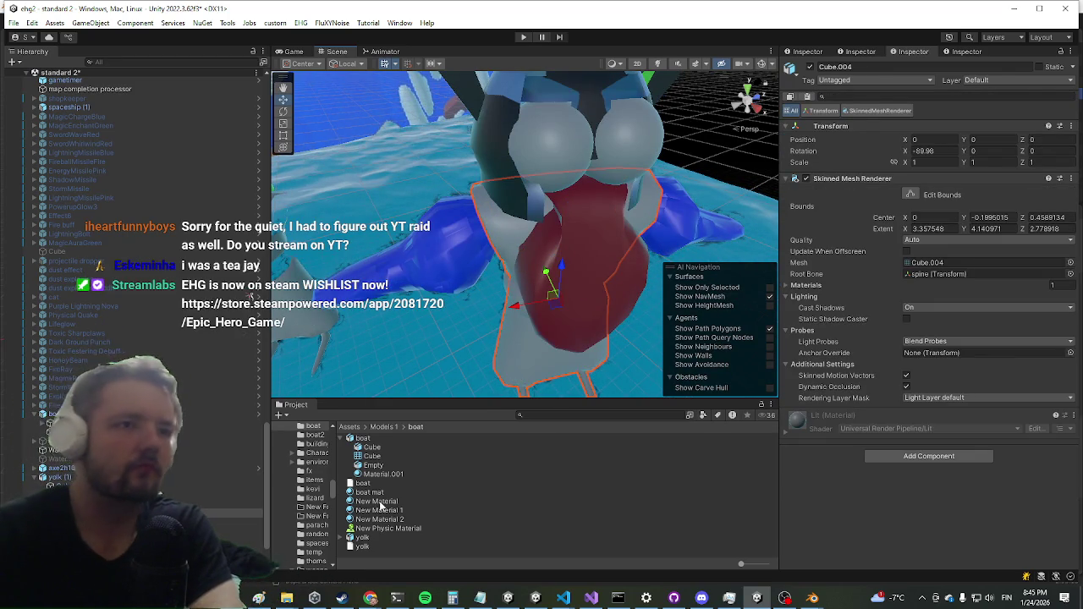
pyautogui.moveTo(853, 521)
pyautogui.mouseDown()
pyautogui.moveTo(775, 526)
pyautogui.moveTo(787, 508)
pyautogui.moveTo(879, 518)
pyautogui.mouseUp()
# Step: Make the Cube.003 mesh red with New Material 1
pyautogui.moveTo(549, 355)
pyautogui.mouseDown()
pyautogui.moveTo(506, 370)
pyautogui.moveTo(503, 315)
pyautogui.moveTo(440, 389)
pyautogui.mouseUp()
pyautogui.scroll(3, 503, 315)
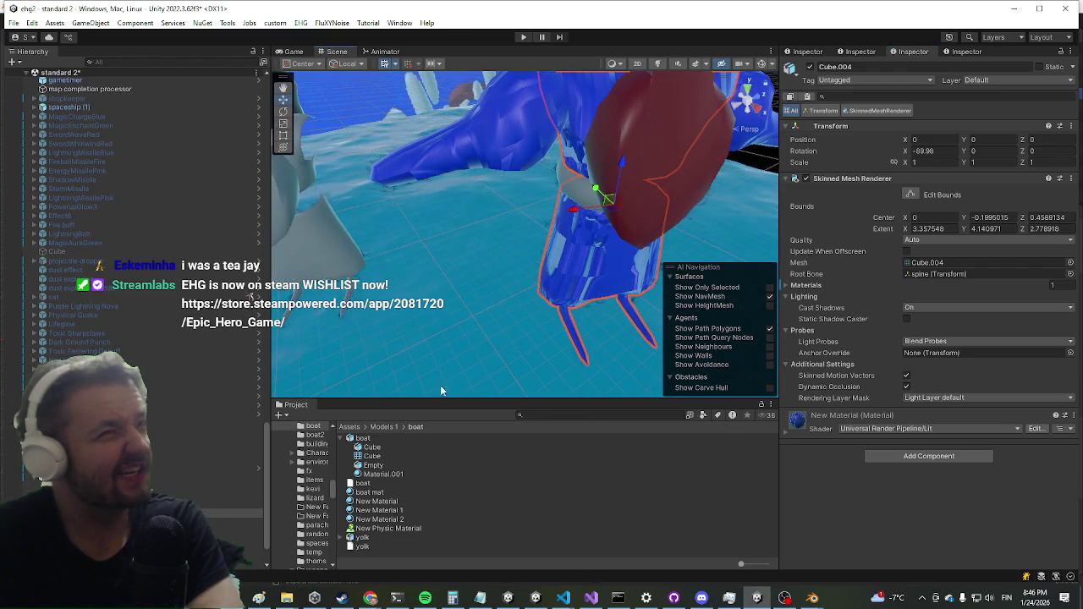
pyautogui.click(562, 183)
pyautogui.click(565, 181)
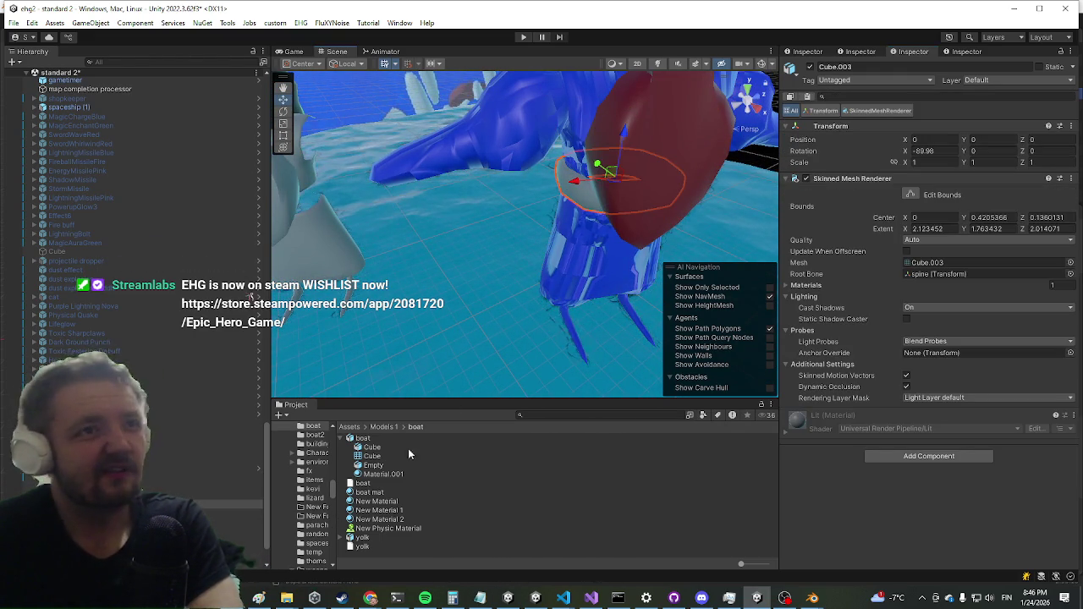
pyautogui.moveTo(380, 520); pyautogui.dragTo(840, 534)
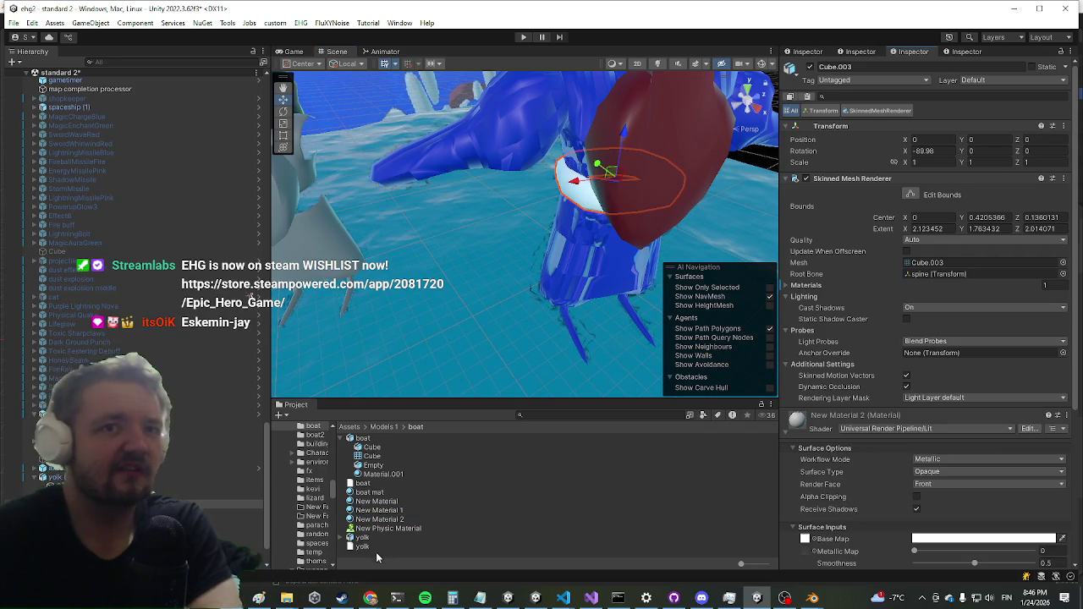
pyautogui.moveTo(402, 512); pyautogui.dragTo(797, 522)
pyautogui.click(813, 415)
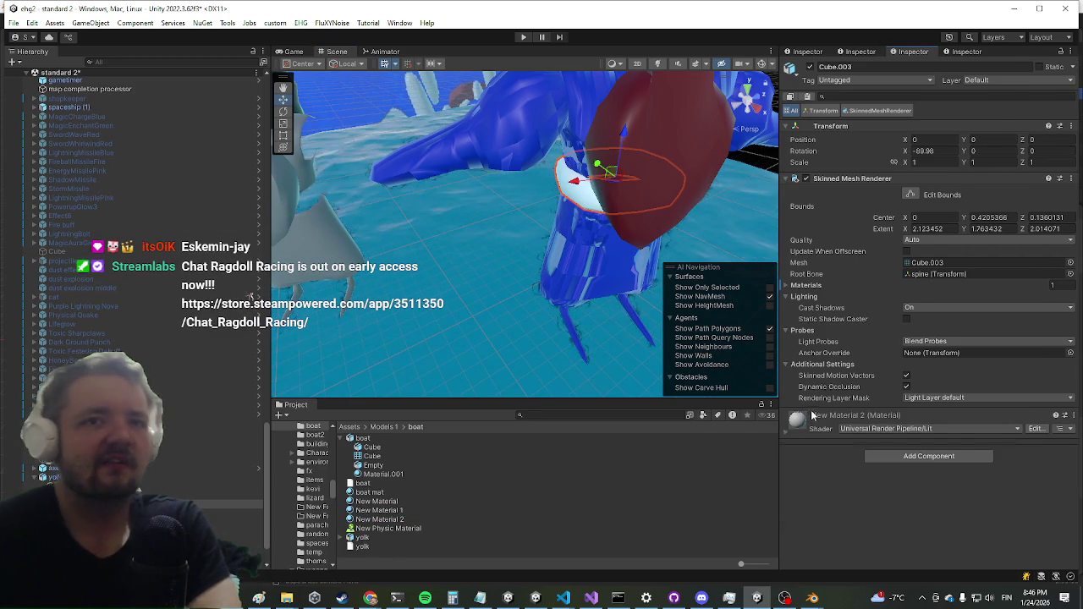
pyautogui.moveTo(385, 515)
pyautogui.mouseDown()
pyautogui.moveTo(756, 511)
pyautogui.moveTo(634, 370)
pyautogui.mouseUp()
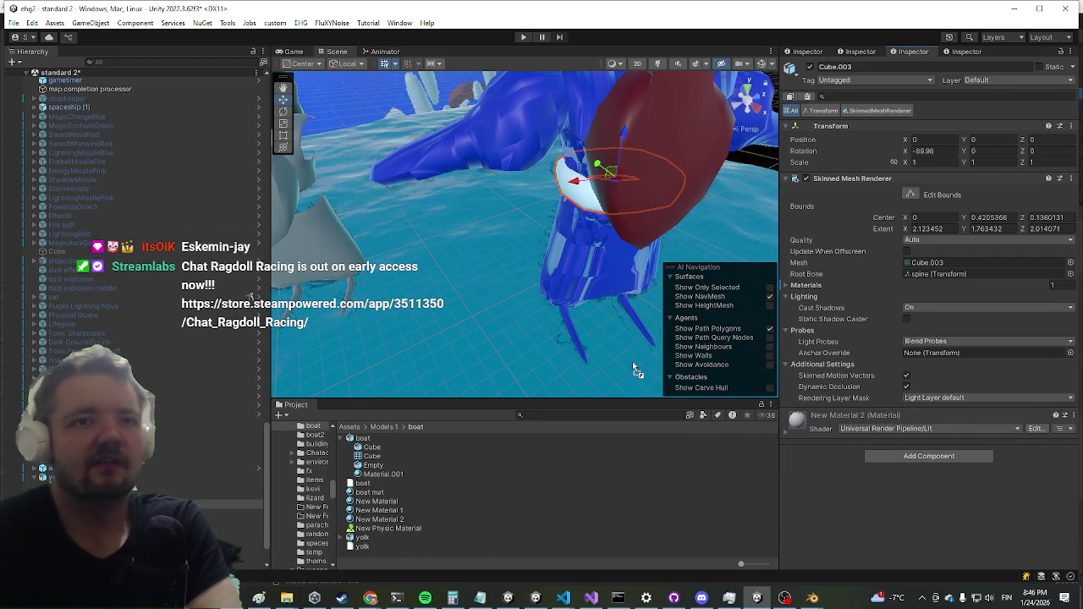
# Step: Make yolk (1)'s eye spheres white with New Material 2
pyautogui.moveTo(529, 310); pyautogui.dragTo(598, 328)
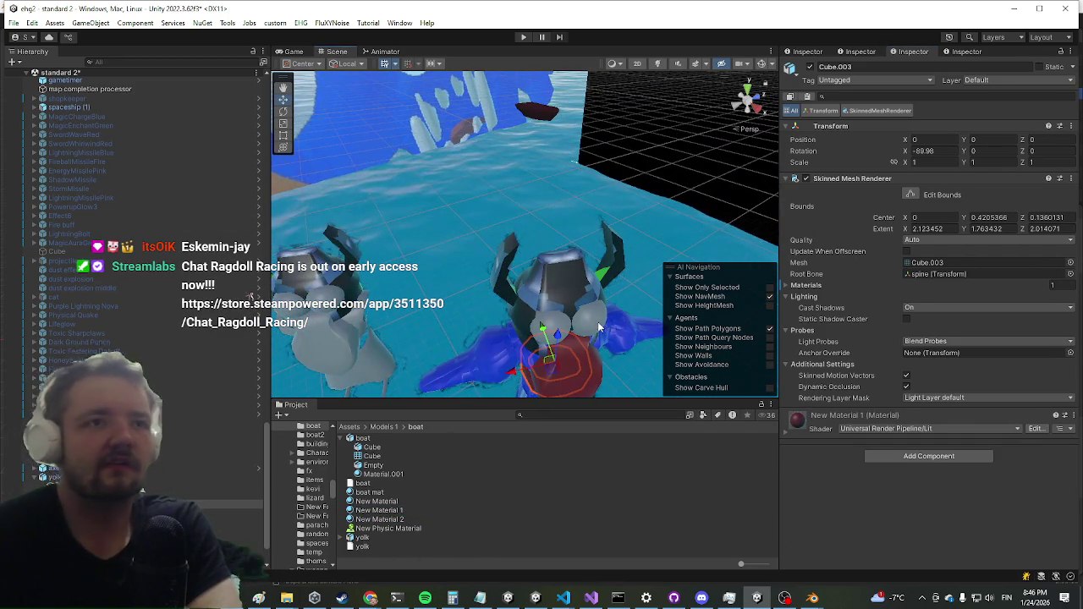
pyautogui.click(591, 325)
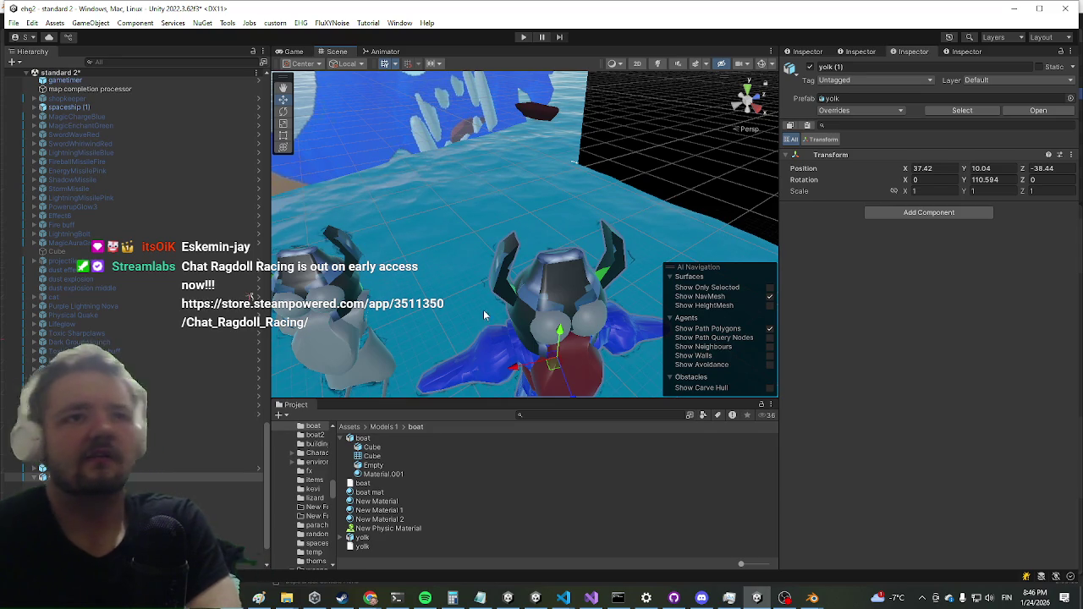
pyautogui.click(484, 315)
pyautogui.press('f')
pyautogui.moveTo(369, 523); pyautogui.dragTo(811, 525)
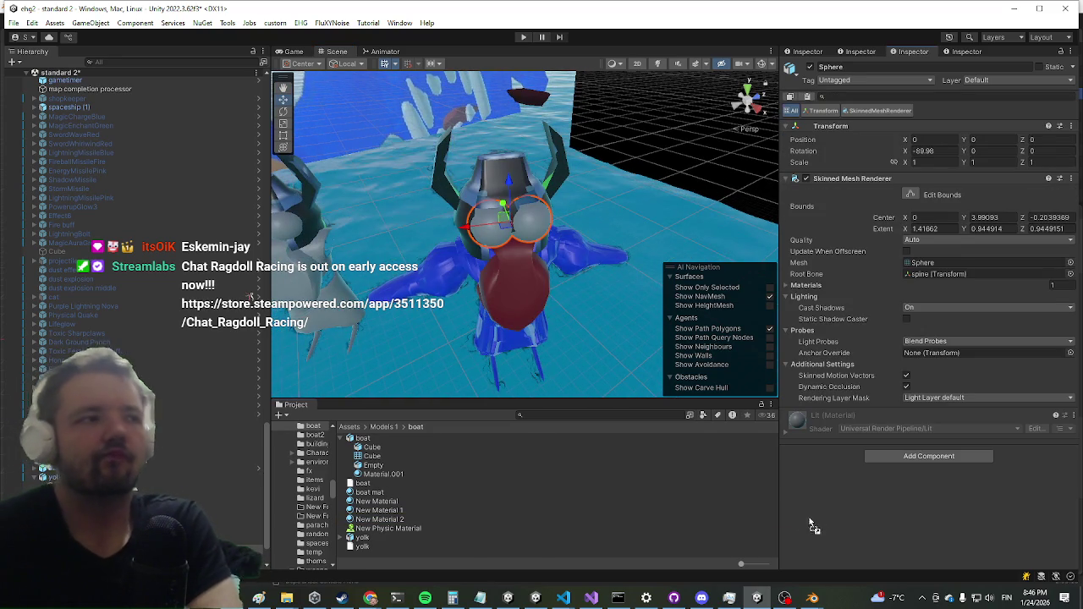
pyautogui.moveTo(525, 516); pyautogui.dragTo(508, 219)
pyautogui.moveTo(595, 298)
pyautogui.mouseDown()
pyautogui.moveTo(613, 290)
pyautogui.moveTo(550, 271)
pyautogui.mouseUp()
pyautogui.click(379, 511)
pyautogui.moveTo(500, 354)
pyautogui.mouseDown()
pyautogui.moveTo(534, 317)
pyautogui.moveTo(536, 297)
pyautogui.mouseUp()
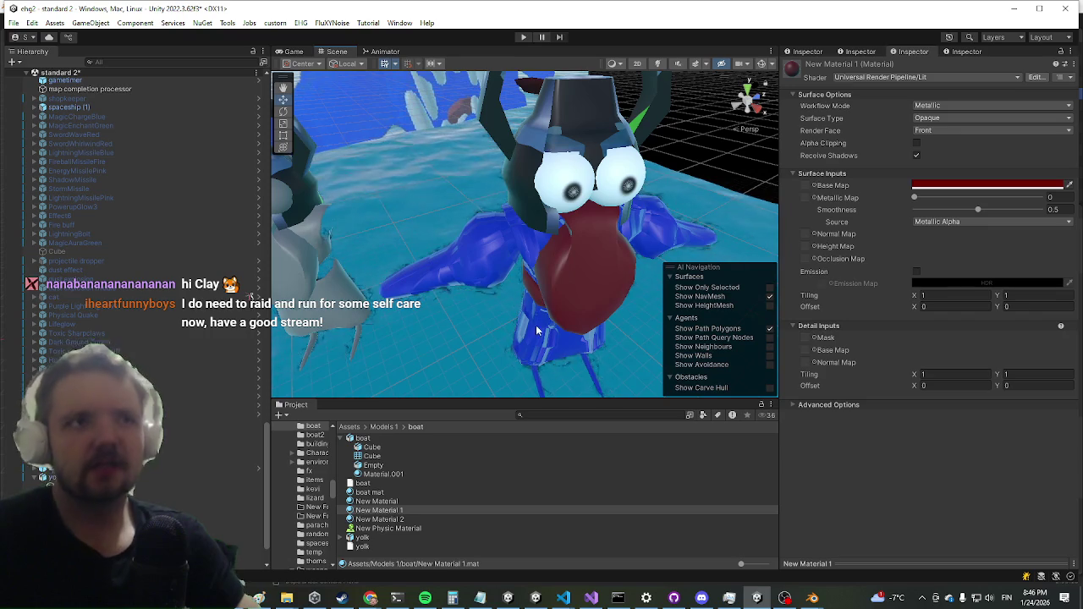
# Step: Put New Material 2 on yolk (1)'s body mesh Cube.004
pyautogui.click(548, 347)
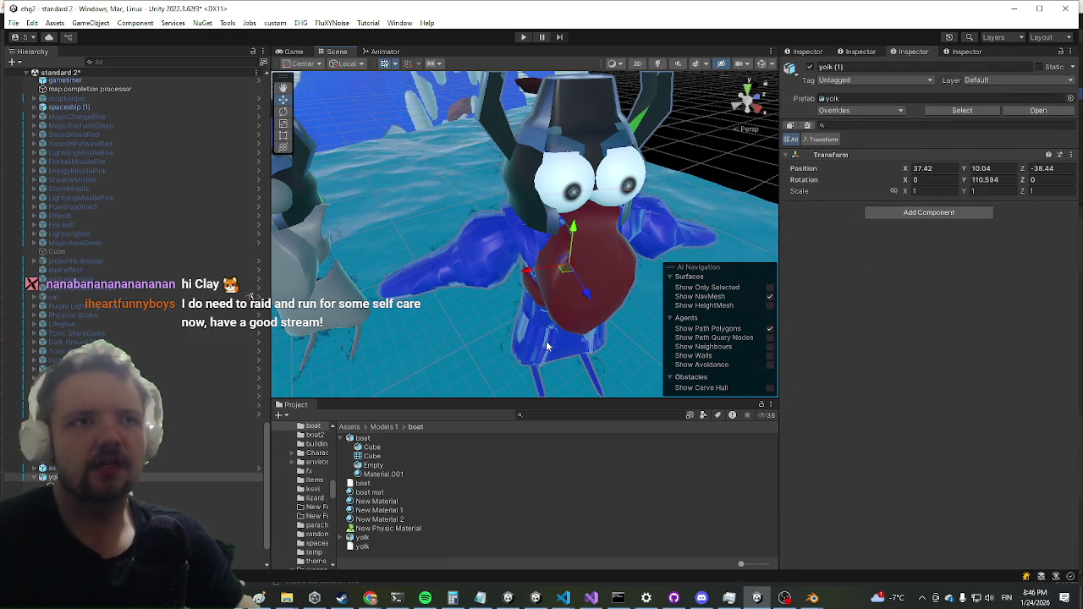
pyautogui.click(547, 347)
pyautogui.moveTo(377, 519)
pyautogui.mouseDown()
pyautogui.moveTo(846, 493)
pyautogui.moveTo(571, 339)
pyautogui.mouseUp()
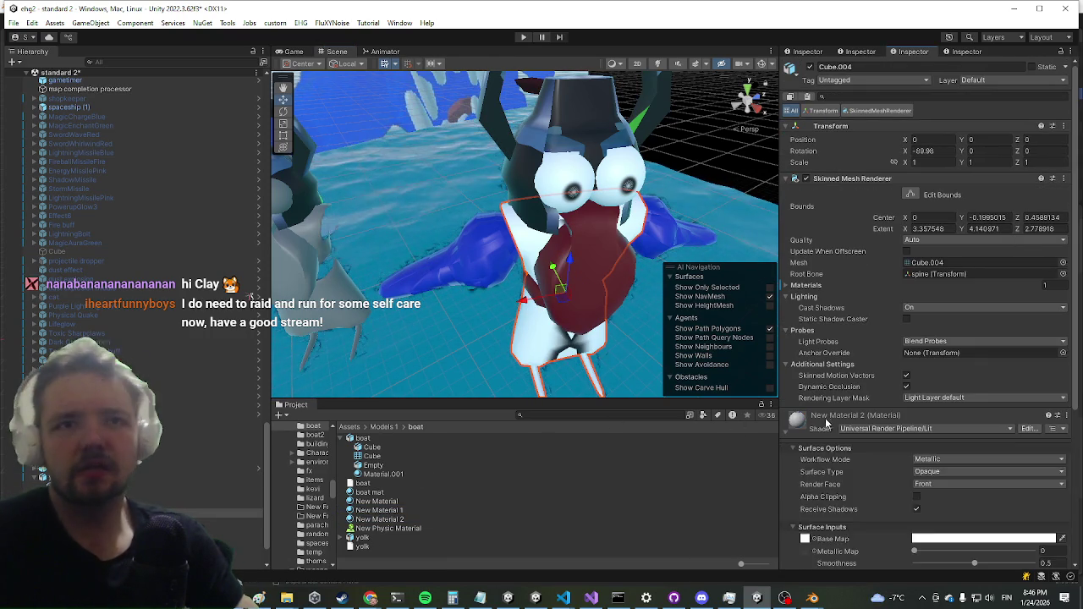
pyautogui.scroll(-3, 838, 395)
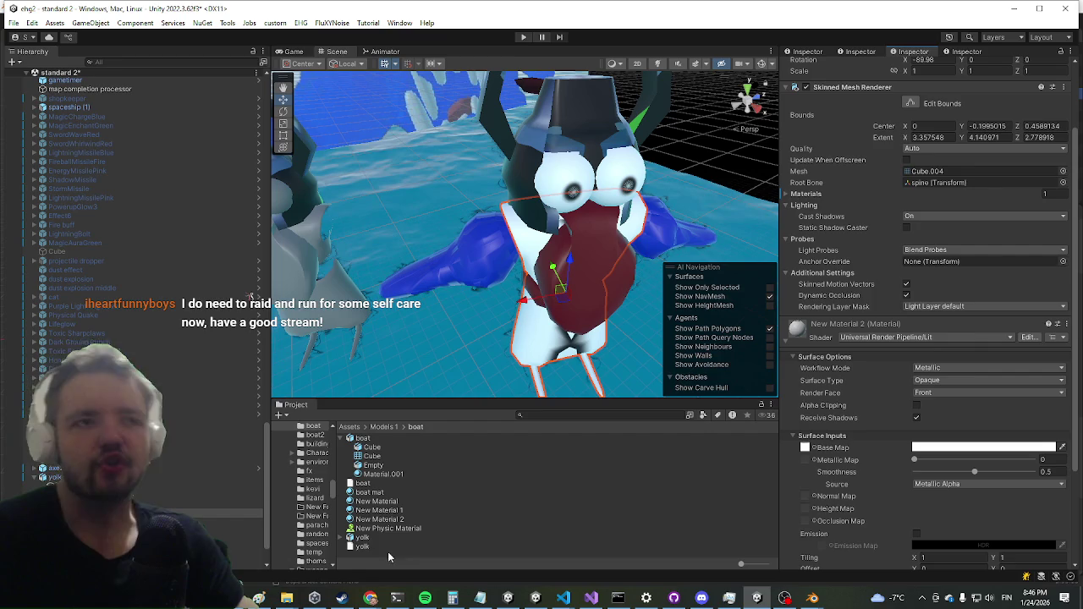
# Step: Duplicate New Material 1 into New Material 3 and reselect the body mesh Cube.004
pyautogui.click(403, 519)
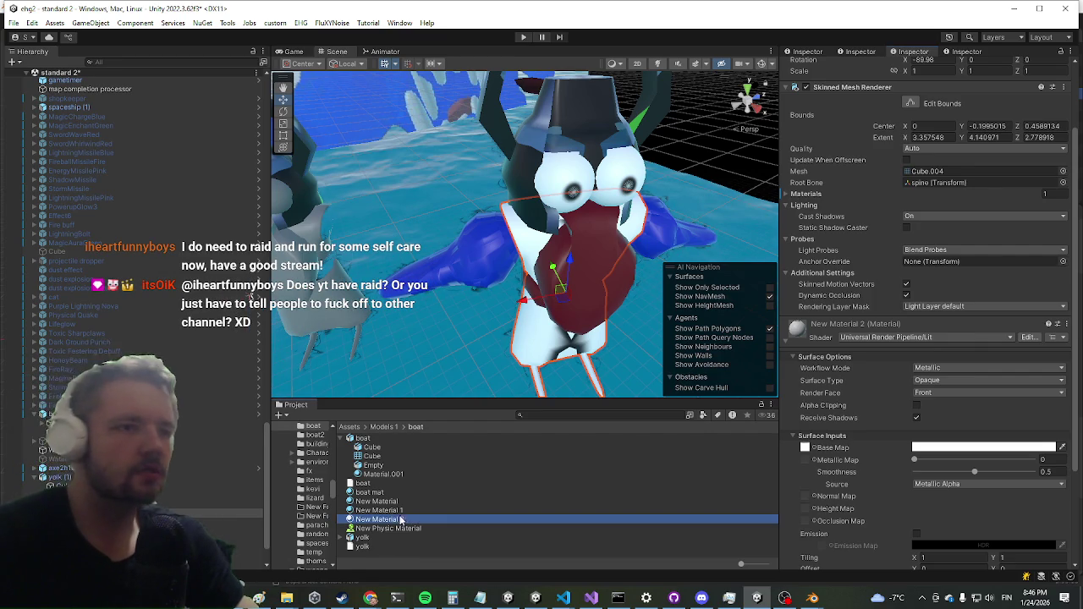
pyautogui.click(404, 510)
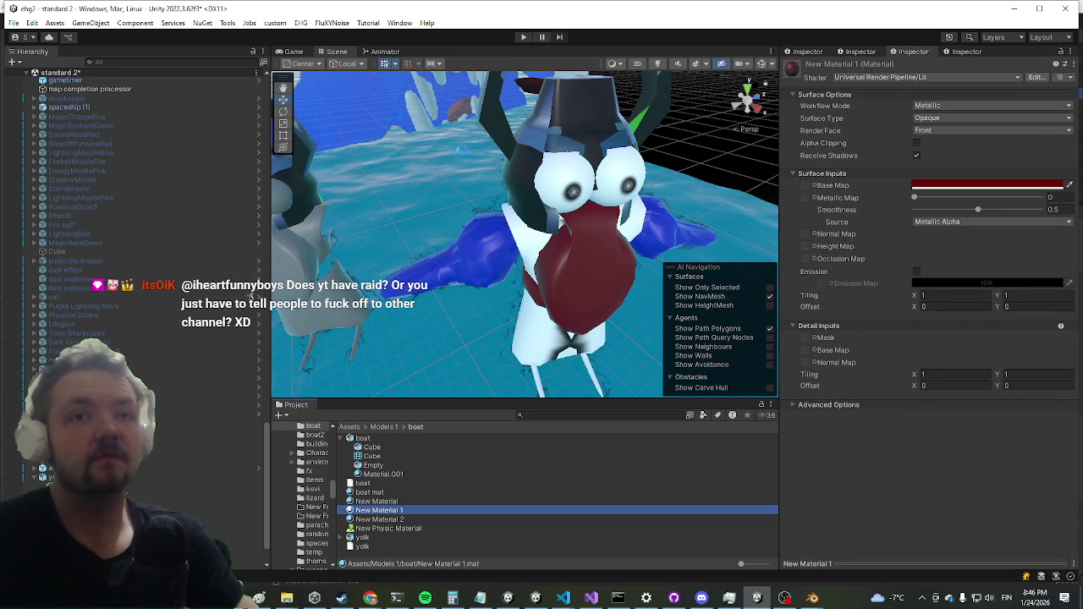
pyautogui.hotkey('ctrl', 'd')
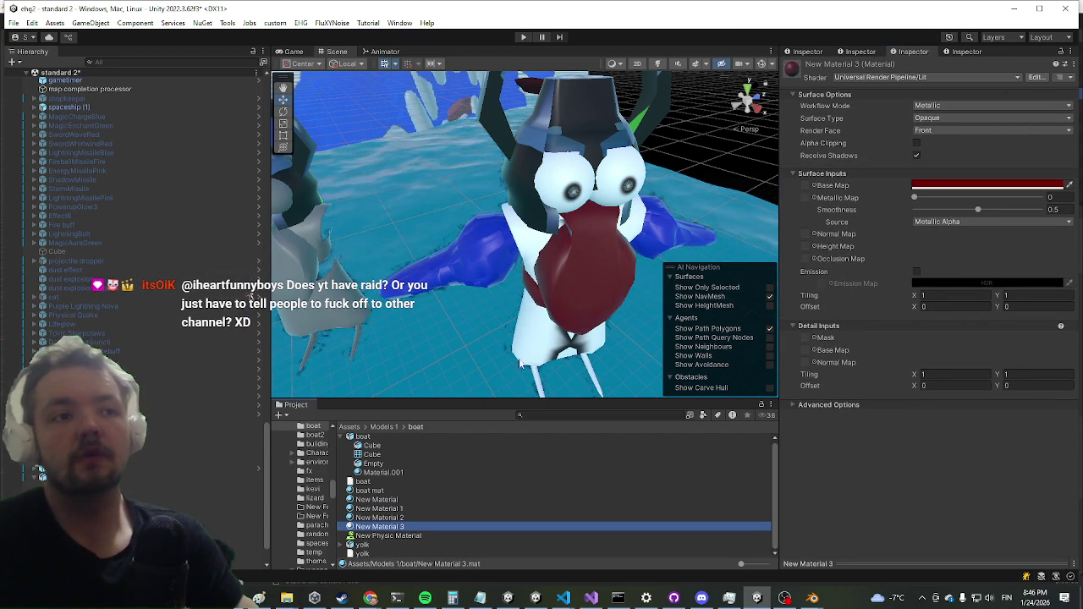
pyautogui.click(557, 352)
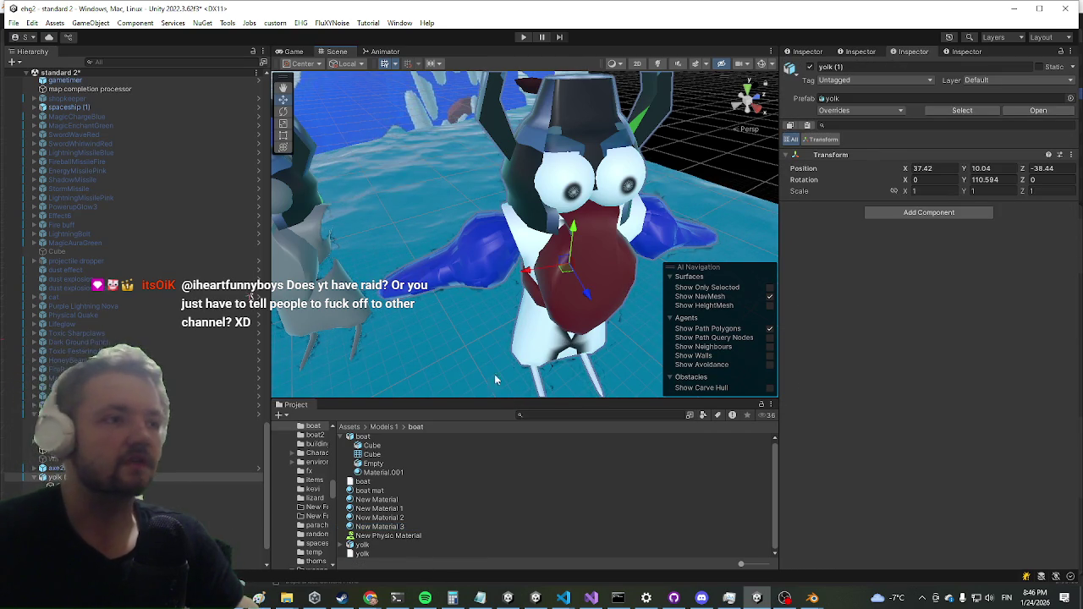
pyautogui.click(520, 377)
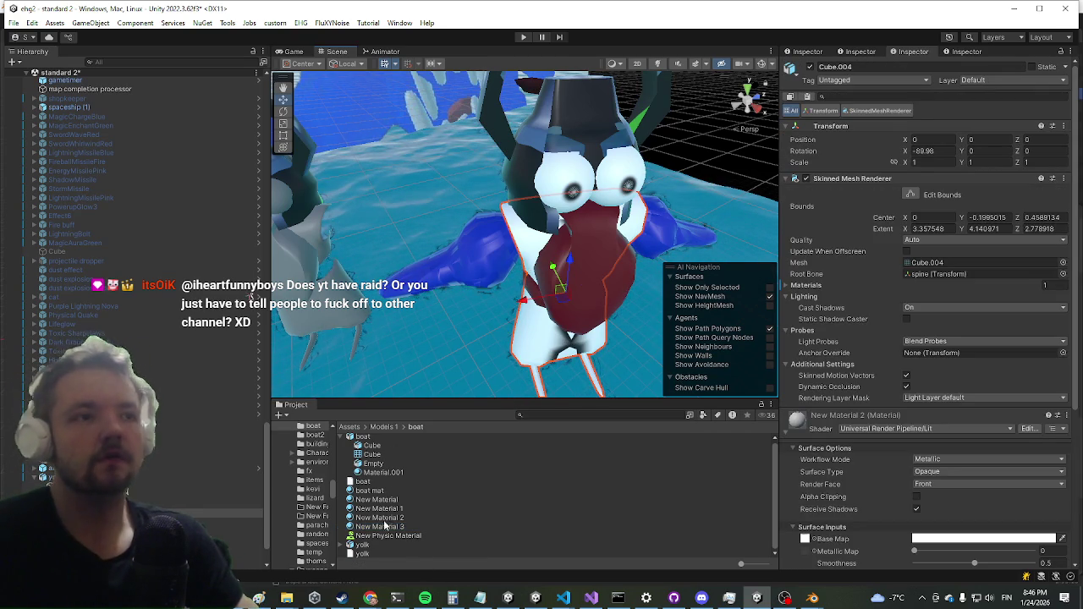
pyautogui.click(811, 416)
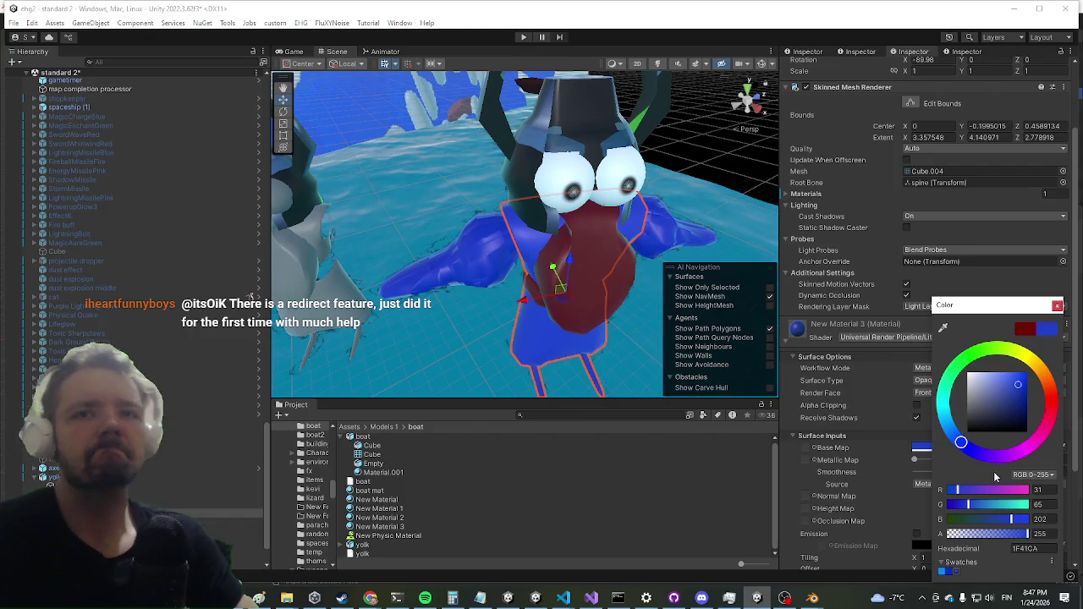
# Step: Change New Material 3's base colour hue from blue to green, 1FCA36, using HSV values
pyautogui.click(1043, 476)
pyautogui.click(1024, 510)
pyautogui.moveTo(999, 491); pyautogui.dragTo(978, 493)
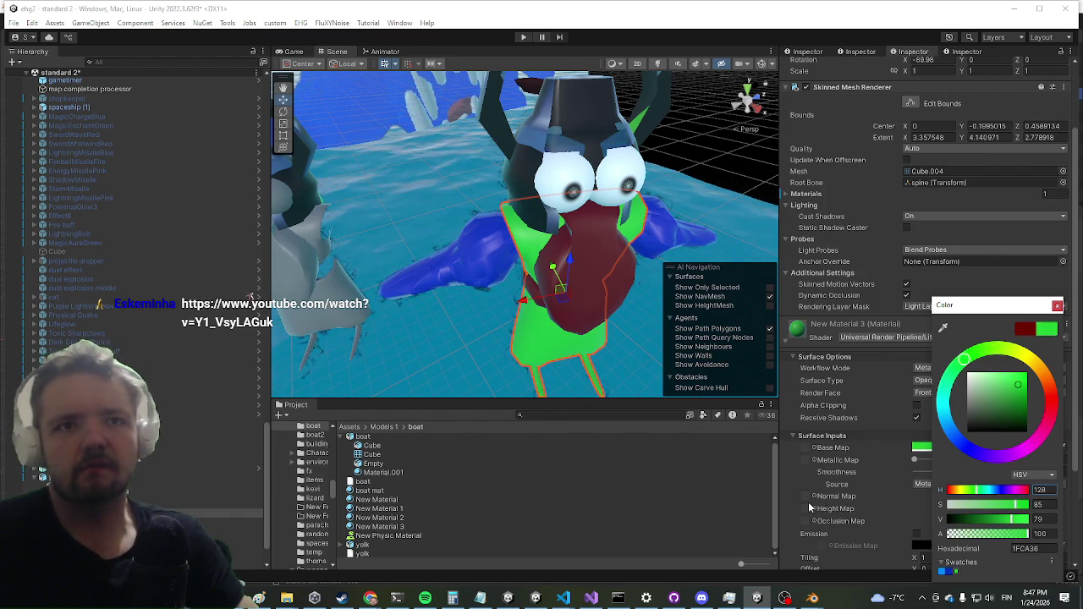
pyautogui.click(815, 498)
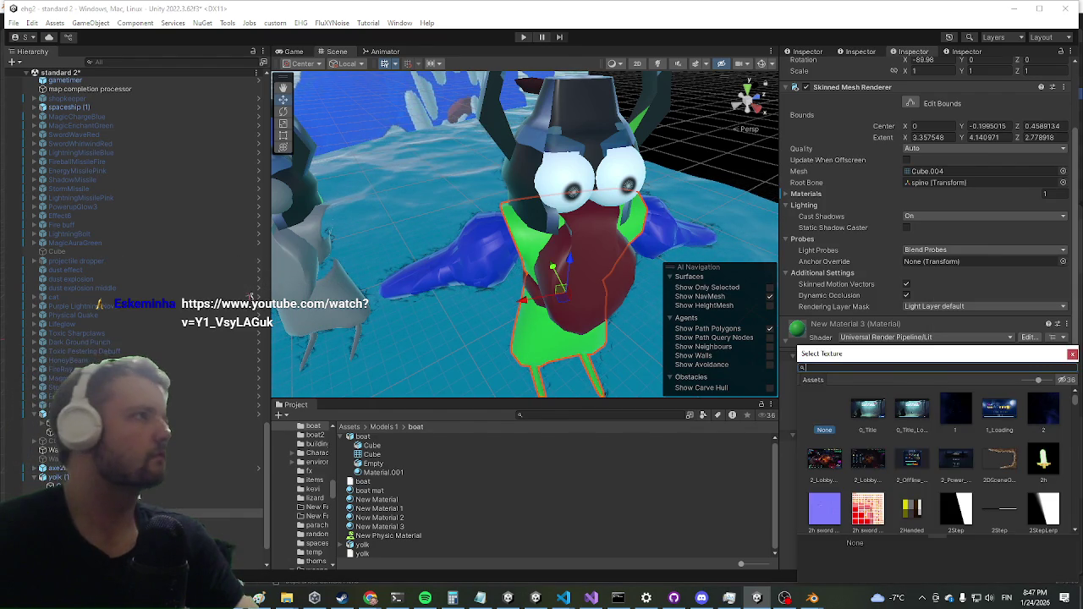
# Step: Assign the BasicAxe1_3_Normal texture as New Material 3's normal map
pyautogui.press('Escape')
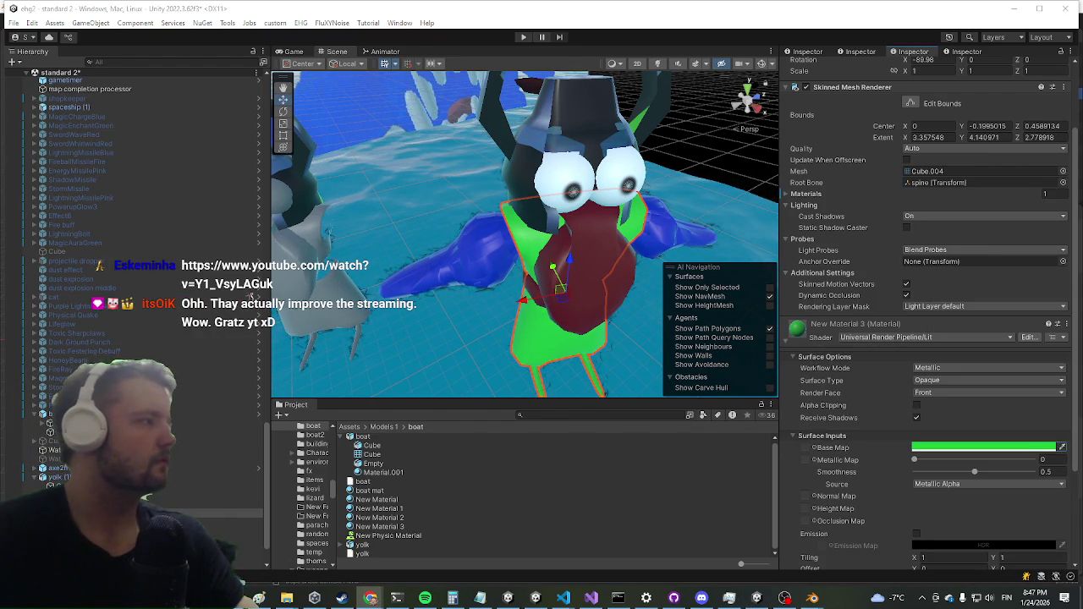
pyautogui.click(816, 498)
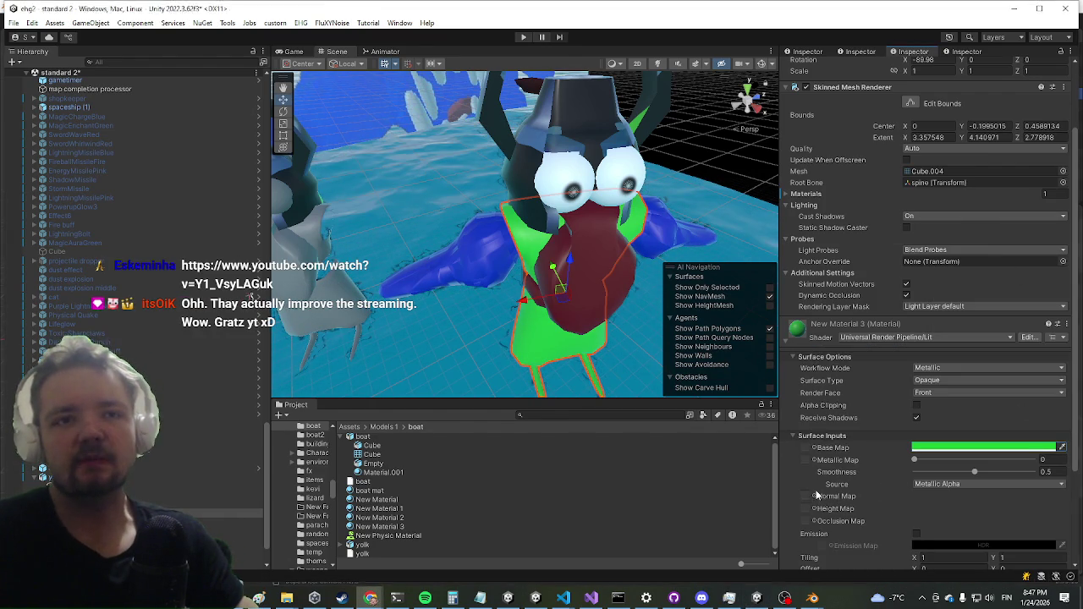
pyautogui.press('Escape')
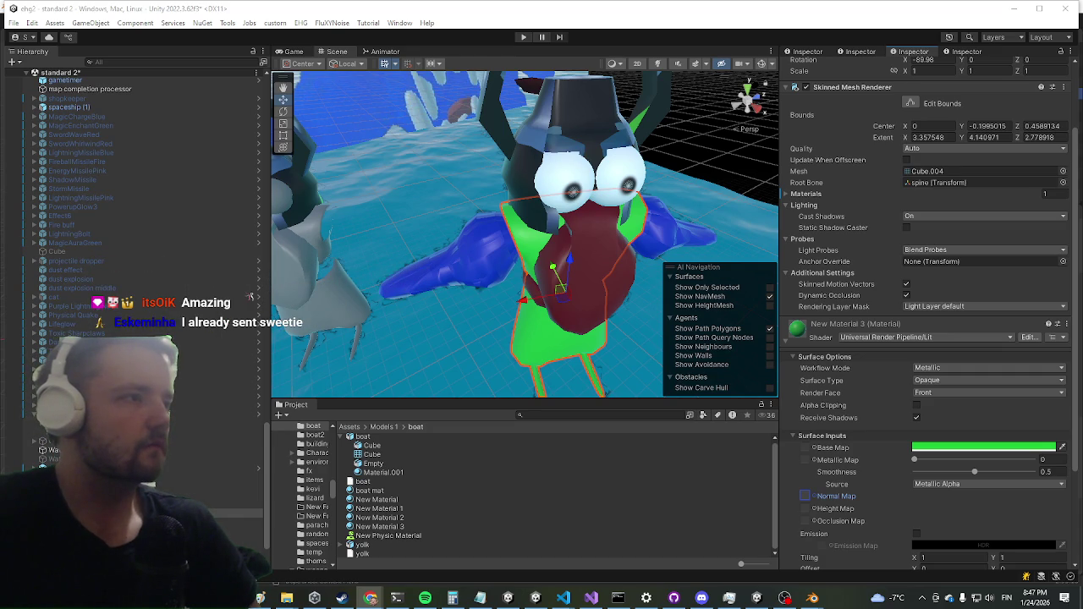
pyautogui.click(815, 499)
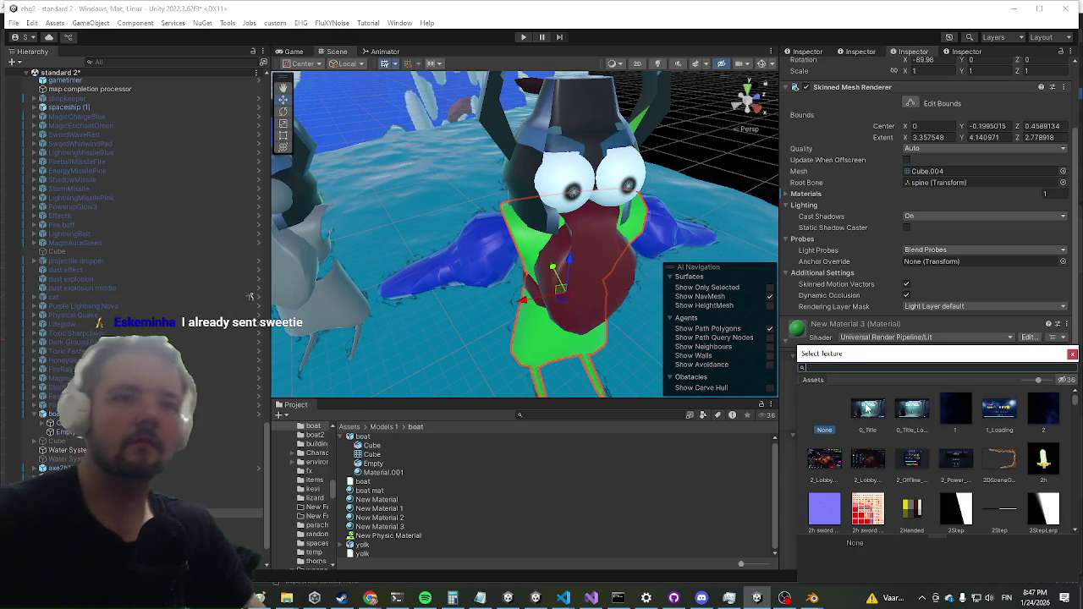
pyautogui.write('normal')
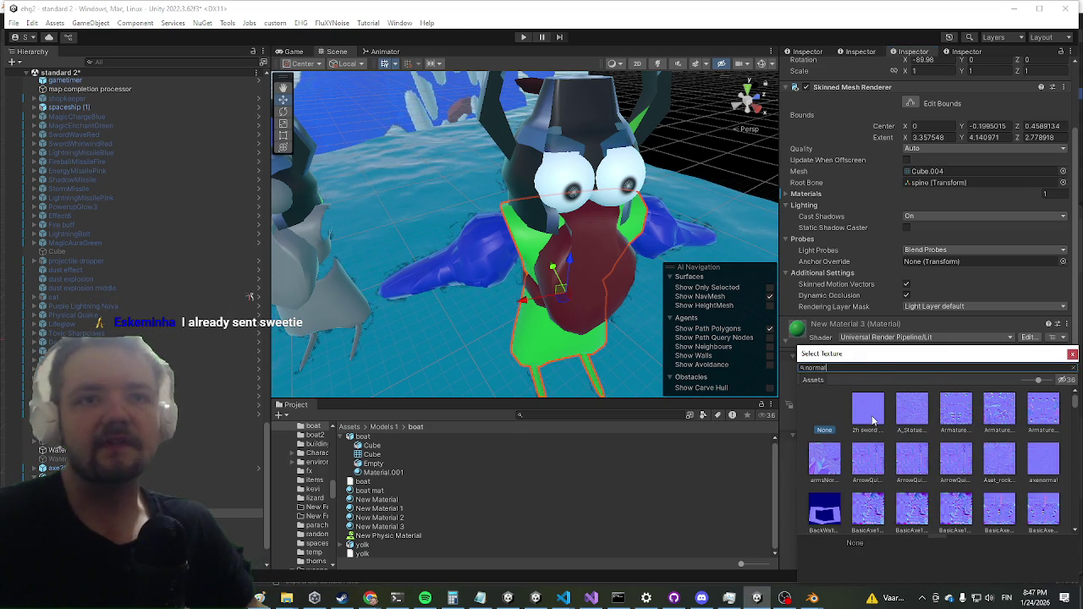
pyautogui.click(958, 526)
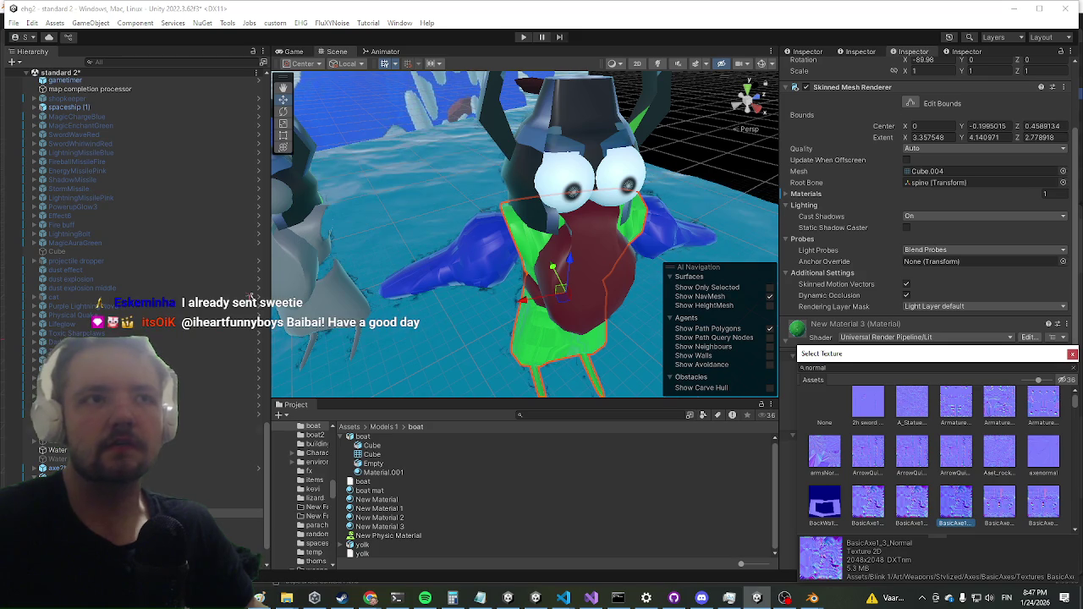
pyautogui.doubleClick(974, 511)
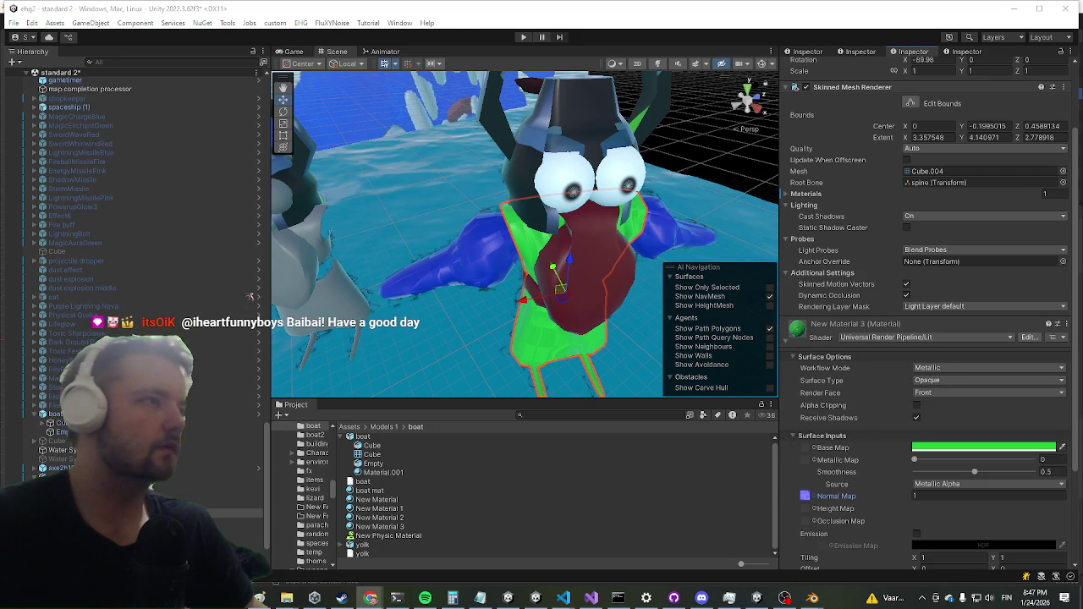
pyautogui.hotkey('ctrl', 'p')
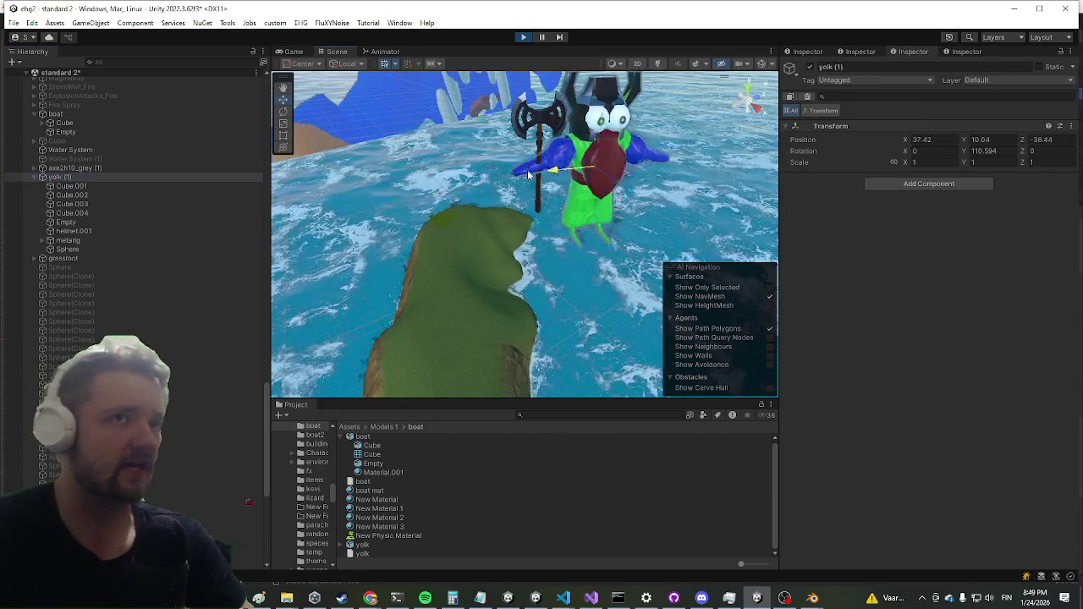
# Step: During play, copy yolk (1)'s runtime Transform values, then stop play mode
pyautogui.click(415, 194)
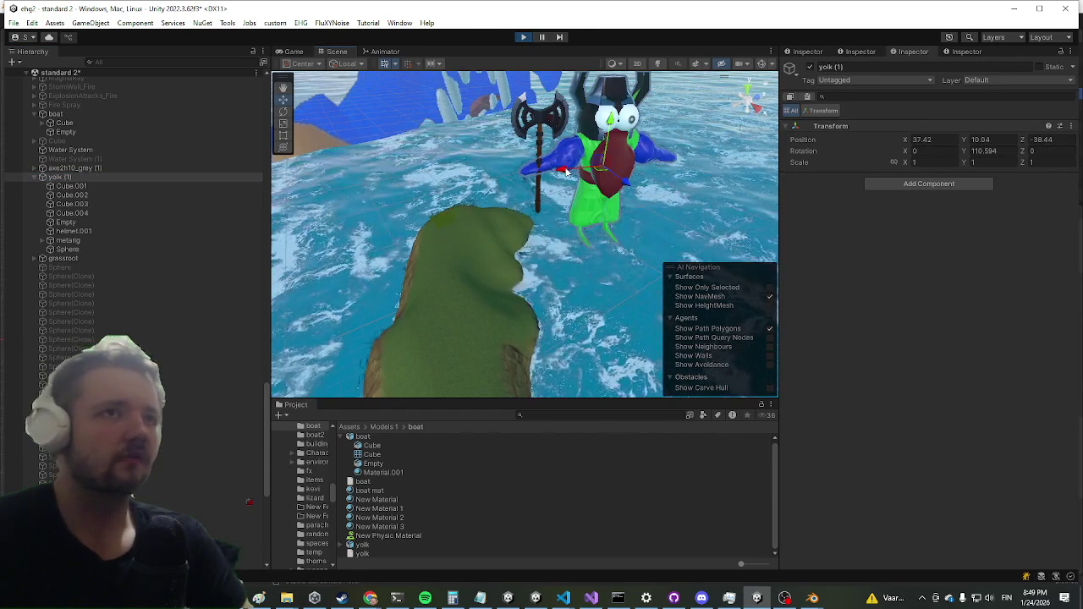
pyautogui.press('f')
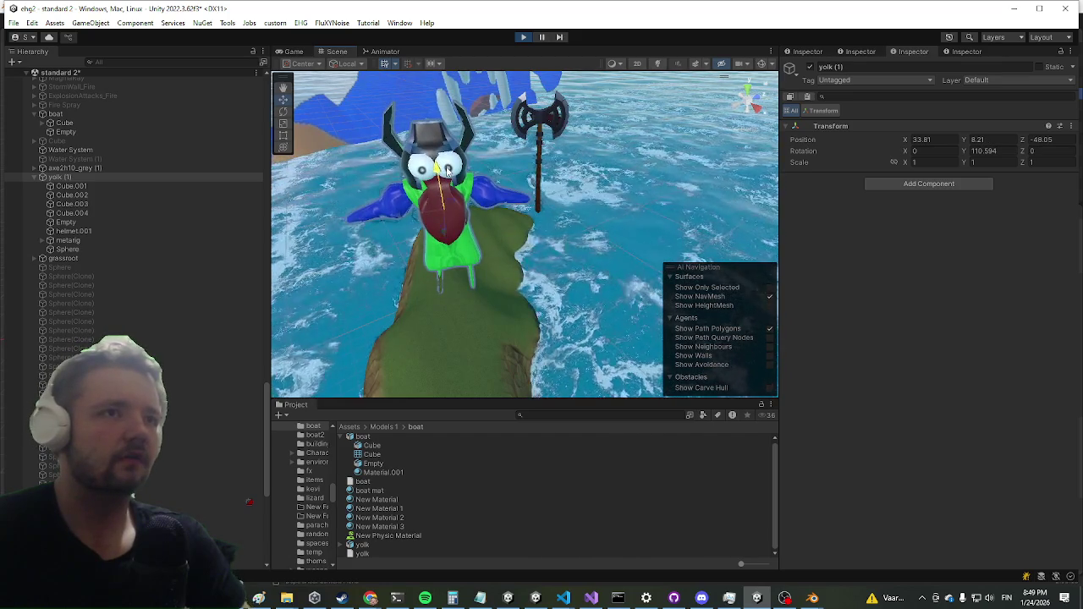
pyautogui.rightClick(801, 140)
pyautogui.click(847, 174)
pyautogui.click(524, 37)
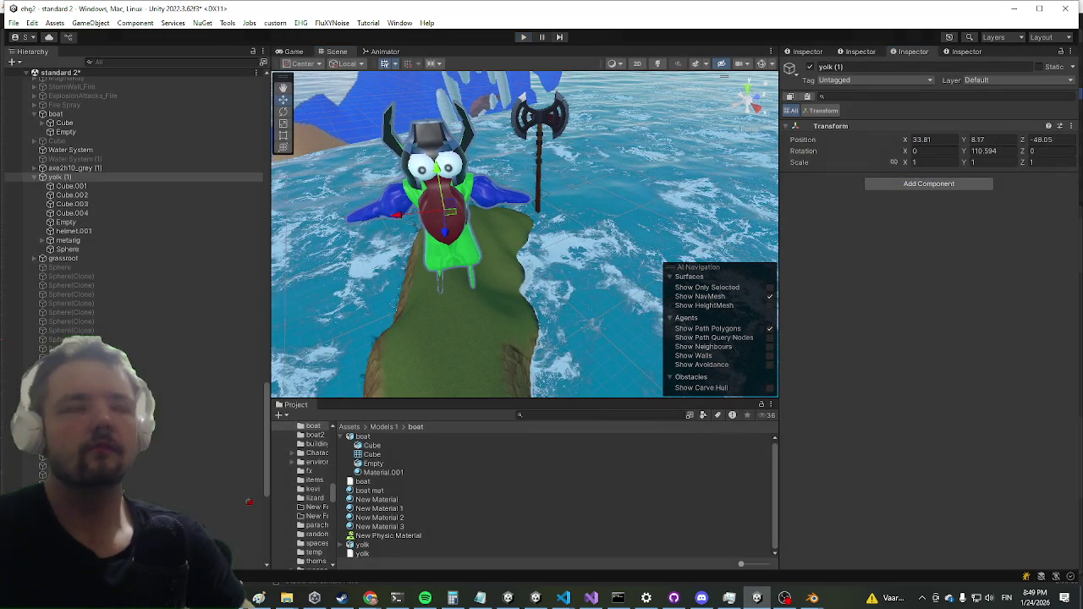
pyautogui.hotkey('alt', 'Tab')
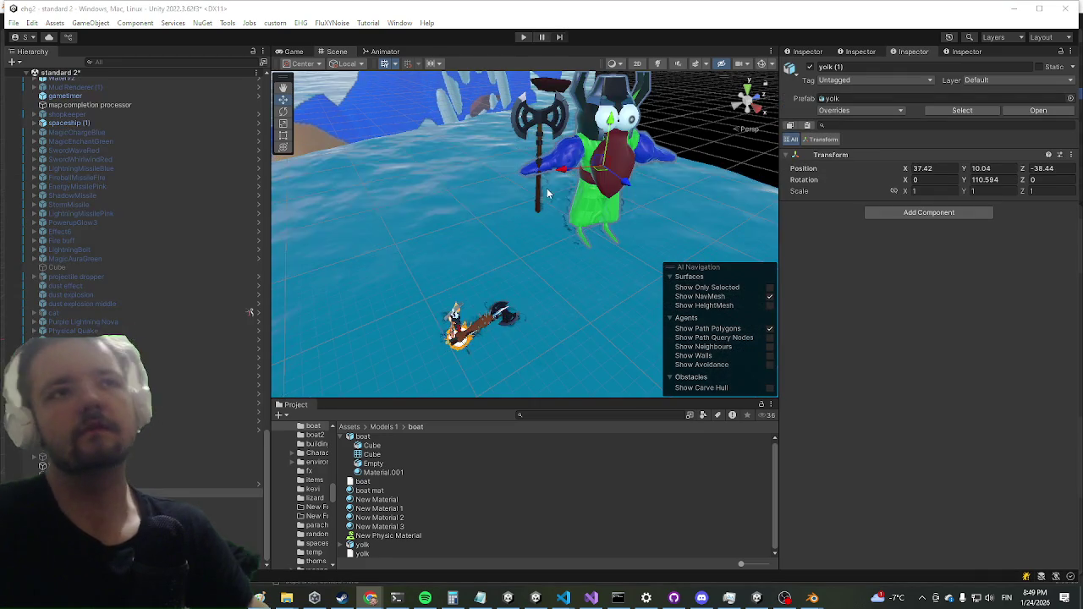
# Step: Paste the copied Transform values onto yolk (1), placing it at 29.03, 8.26, -48.09
pyautogui.rightClick(853, 154)
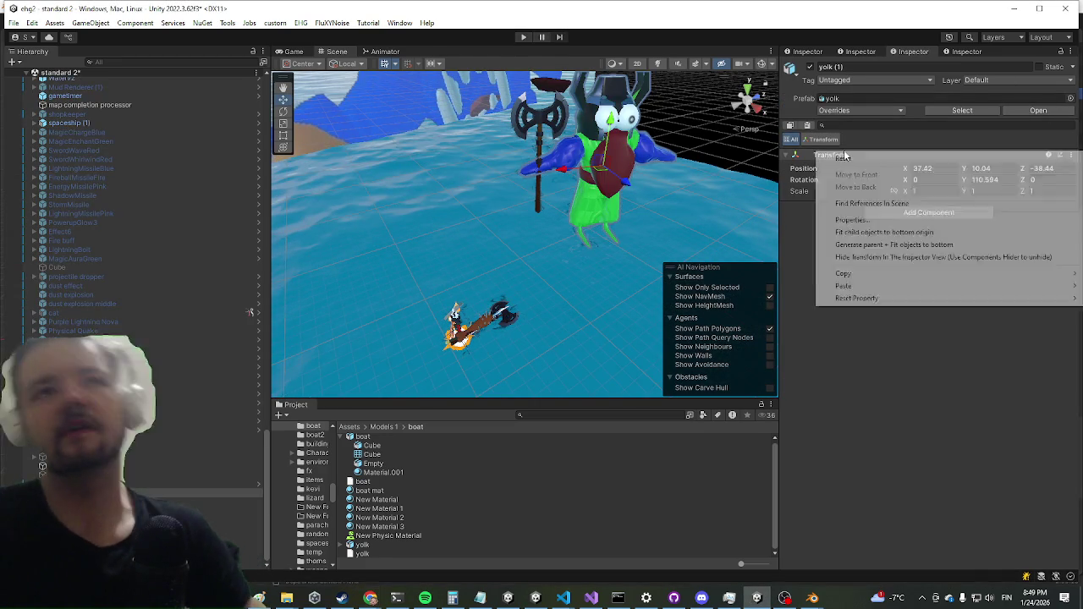
pyautogui.moveTo(857, 289)
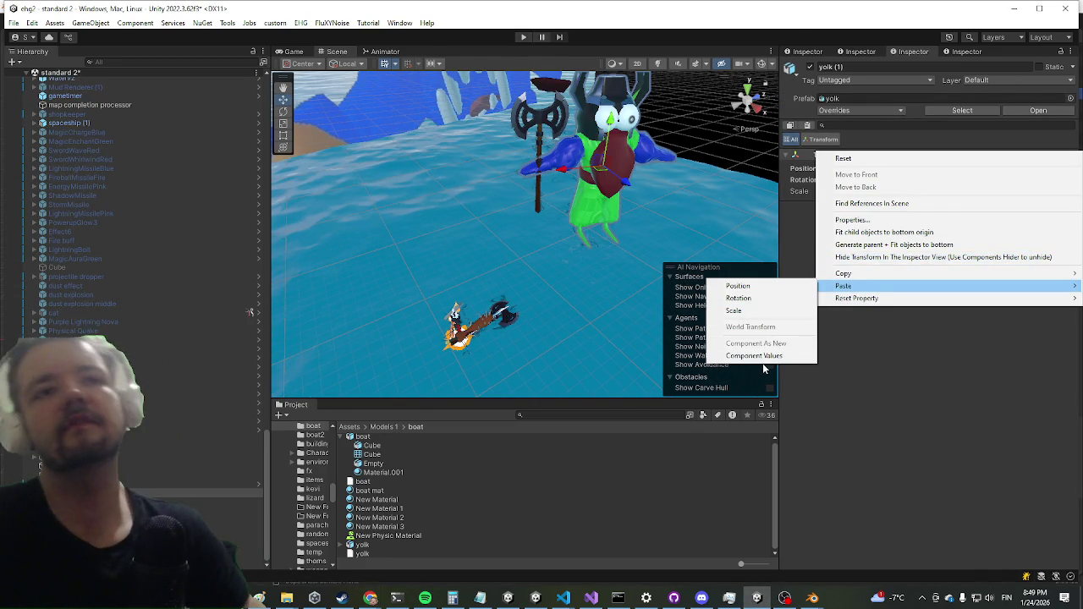
pyautogui.click(766, 357)
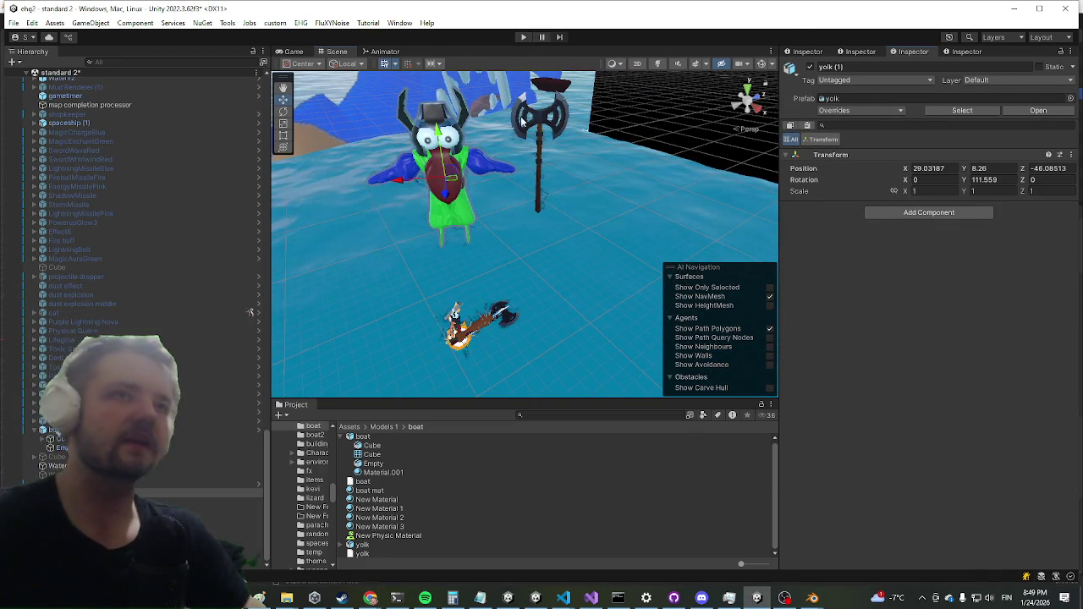
# Step: Move the axe axe2h10_grey (1) next to the bird and reselect yolk (1)
pyautogui.click(522, 123)
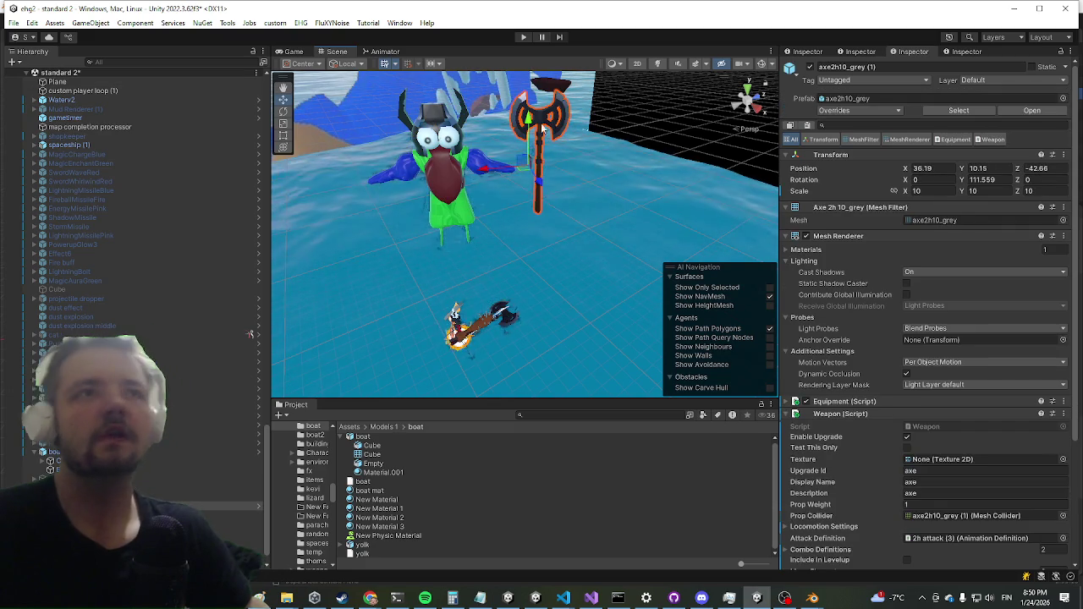
pyautogui.moveTo(529, 163); pyautogui.dragTo(257, 178)
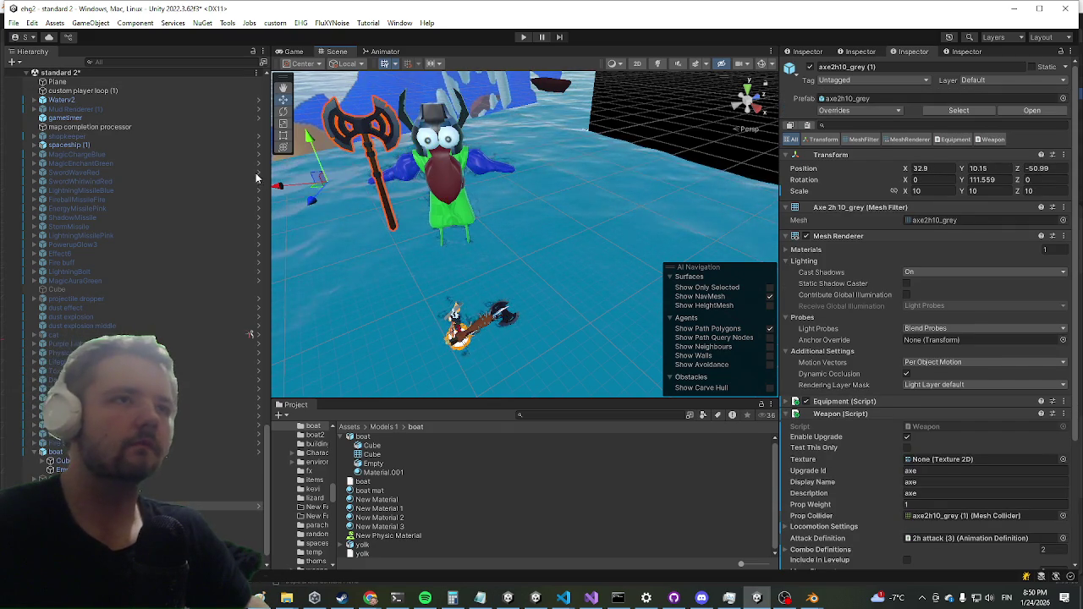
pyautogui.moveTo(377, 161)
pyautogui.mouseDown()
pyautogui.moveTo(422, 222)
pyautogui.moveTo(581, 304)
pyautogui.moveTo(562, 262)
pyautogui.moveTo(405, 203)
pyautogui.mouseUp()
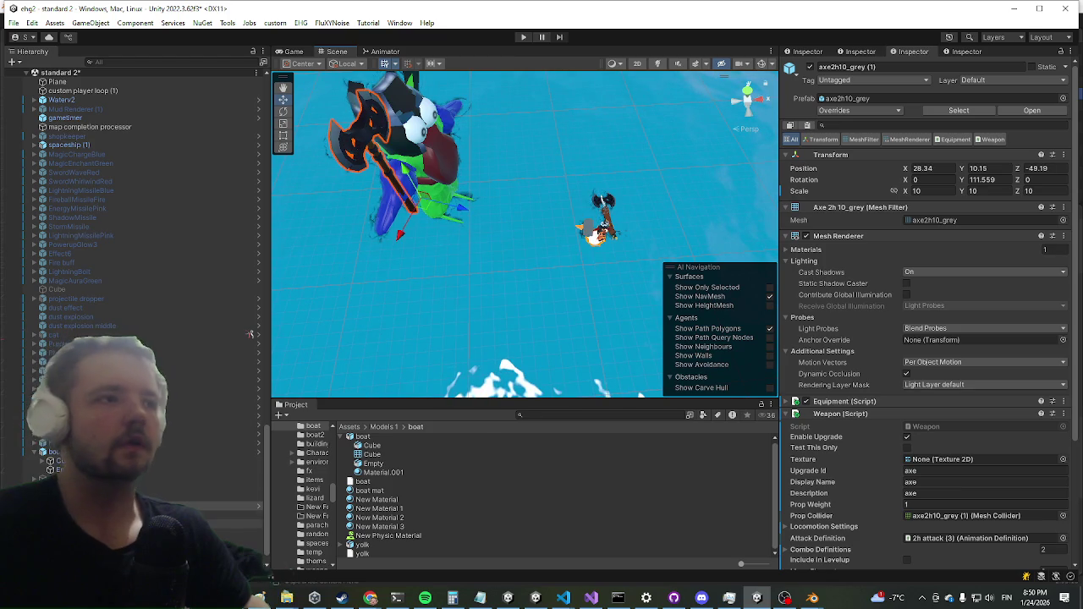
pyautogui.click(228, 514)
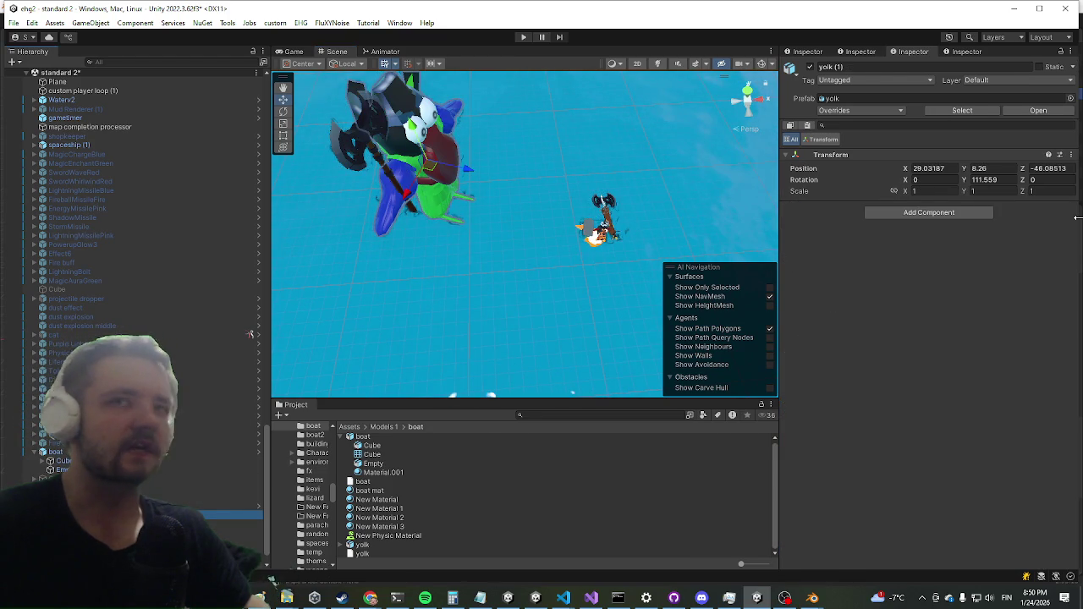
# Step: Set the yolk model's rig to Humanoid with Create From This Model and apply it
pyautogui.click(959, 112)
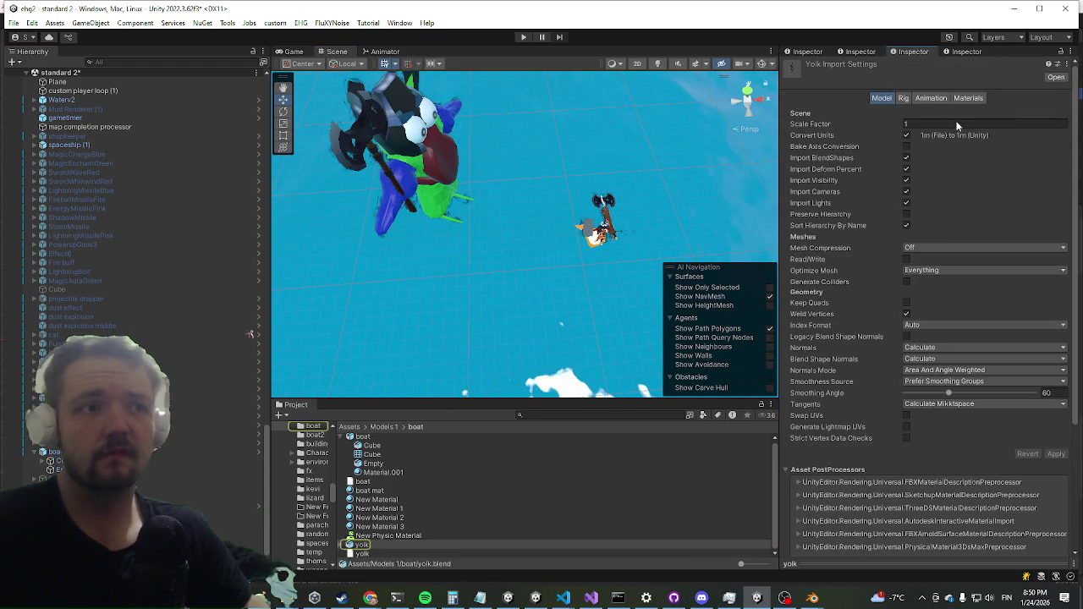
pyautogui.click(905, 99)
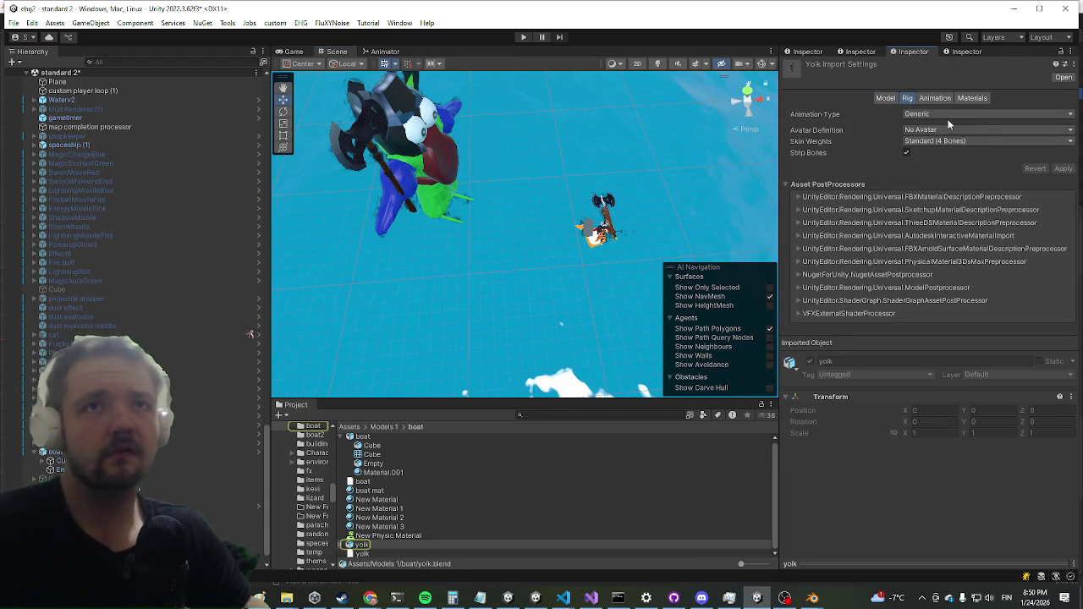
pyautogui.click(950, 116)
pyautogui.click(935, 165)
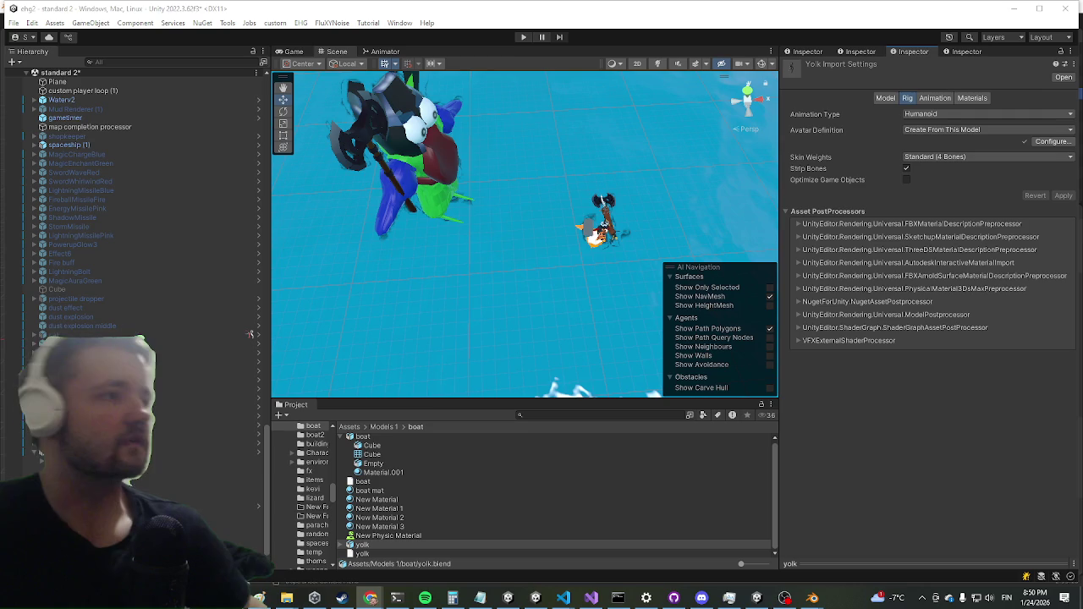
pyautogui.doubleClick(50, 461)
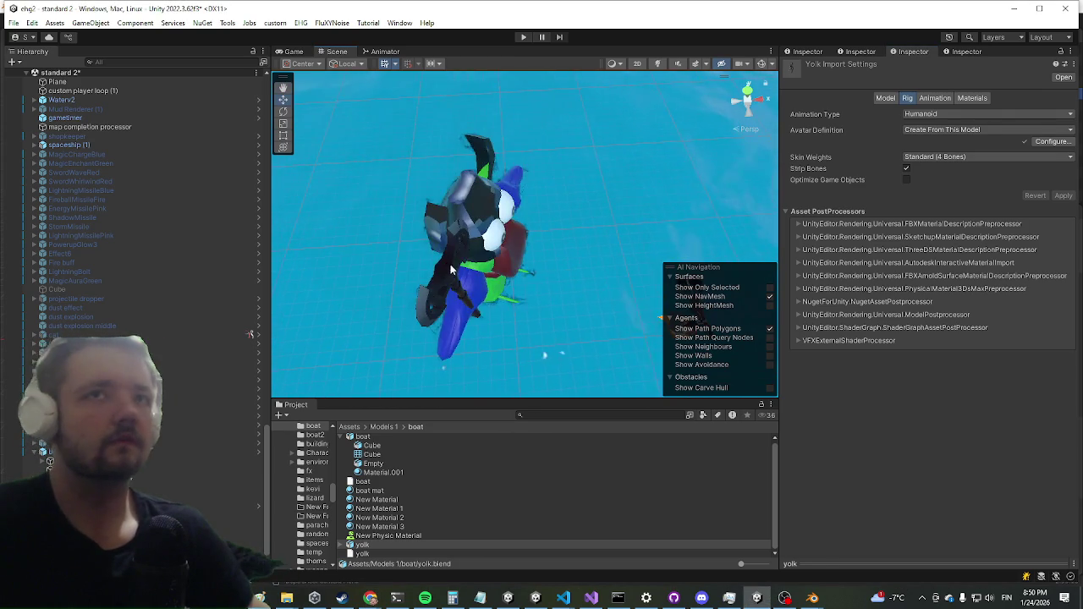
pyautogui.click(49, 463)
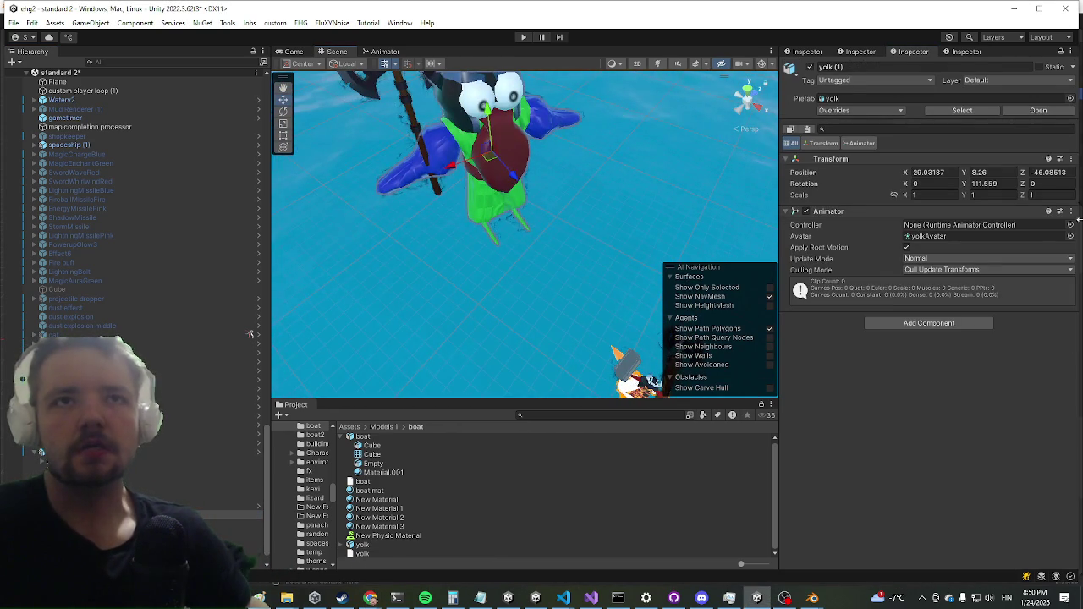
# Step: Assign the testanim controller to yolk (1)'s Animator and start play mode
pyautogui.click(1071, 226)
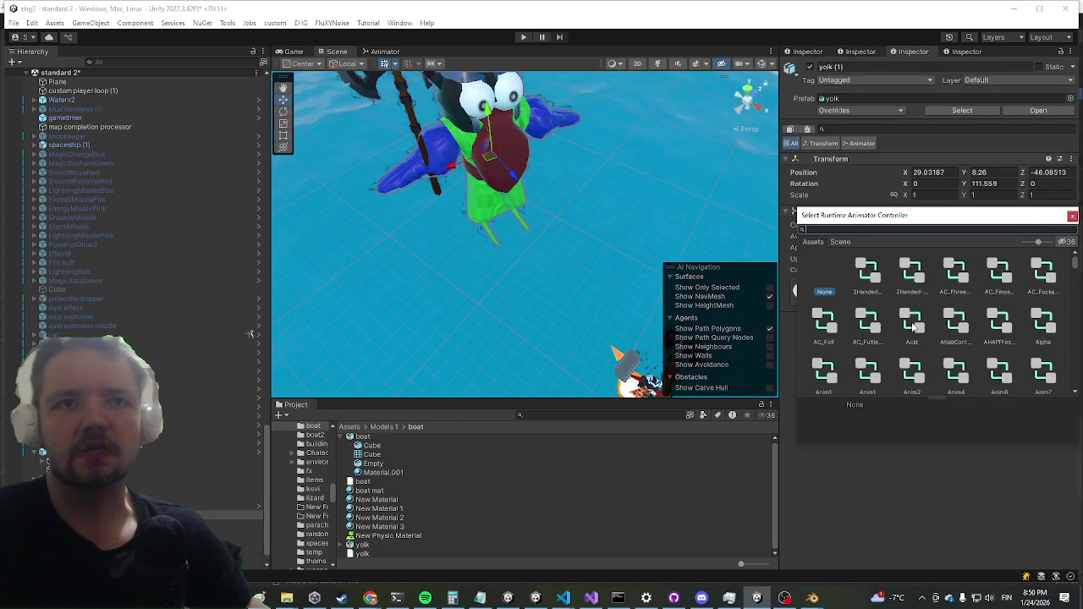
pyautogui.scroll(-1, 913, 331)
pyautogui.scroll(-5, 922, 308)
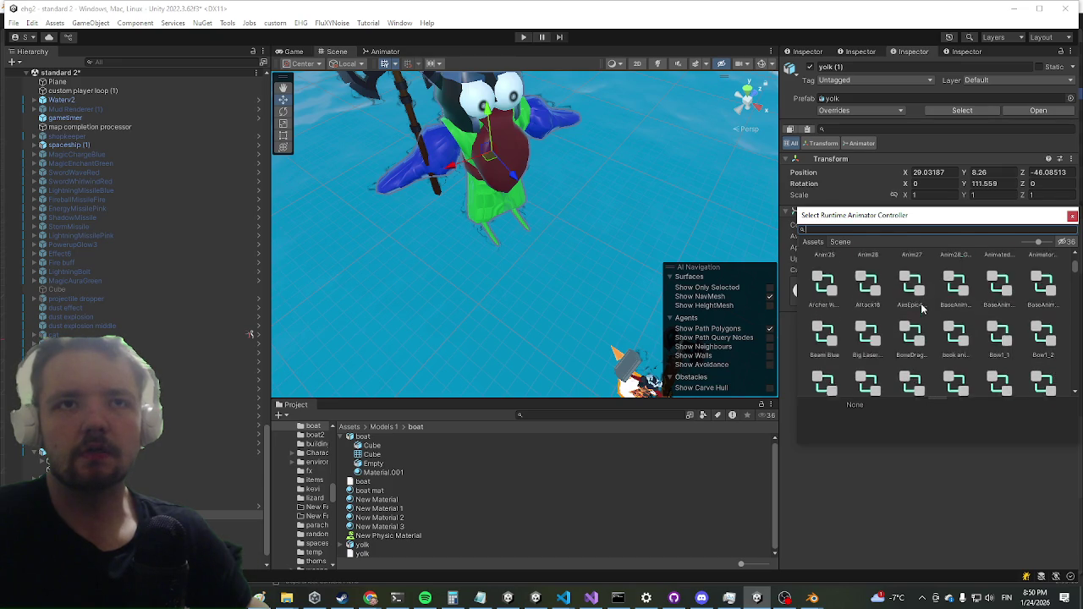
pyautogui.scroll(-3, 922, 308)
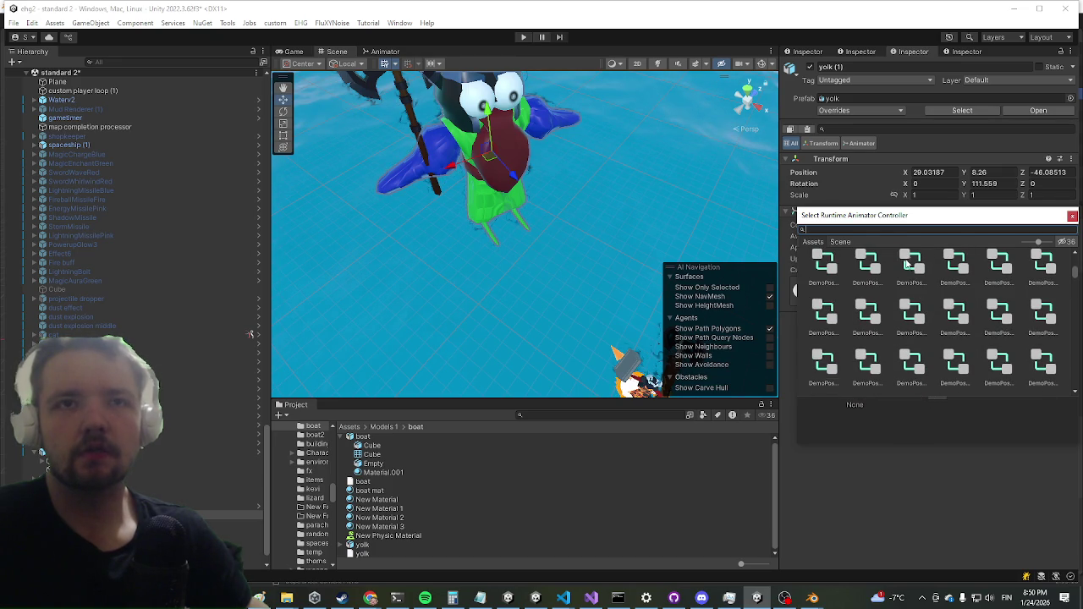
pyautogui.write('test')
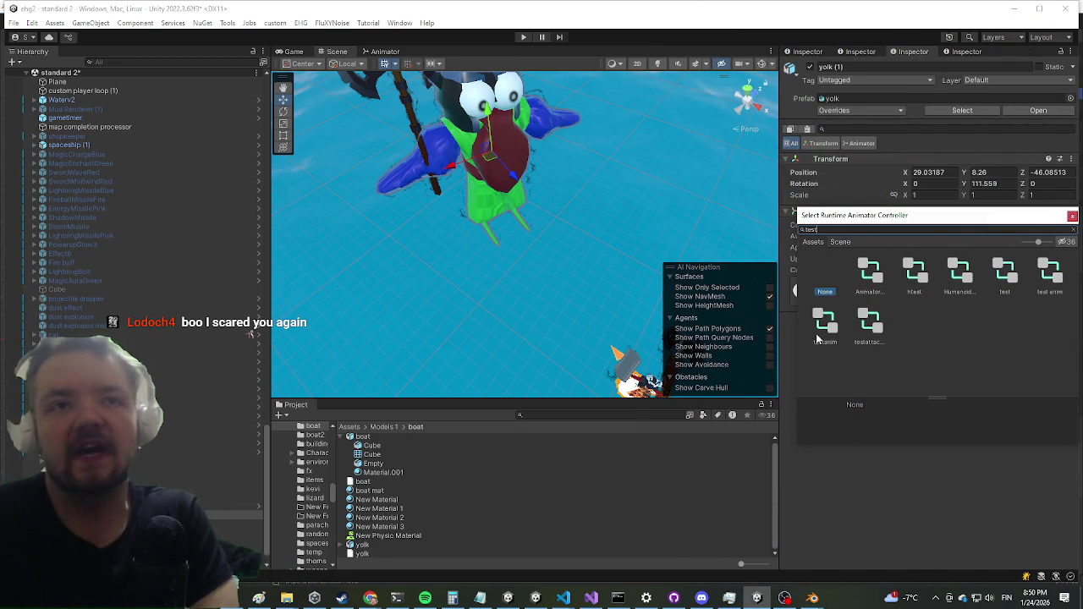
pyautogui.doubleClick(826, 326)
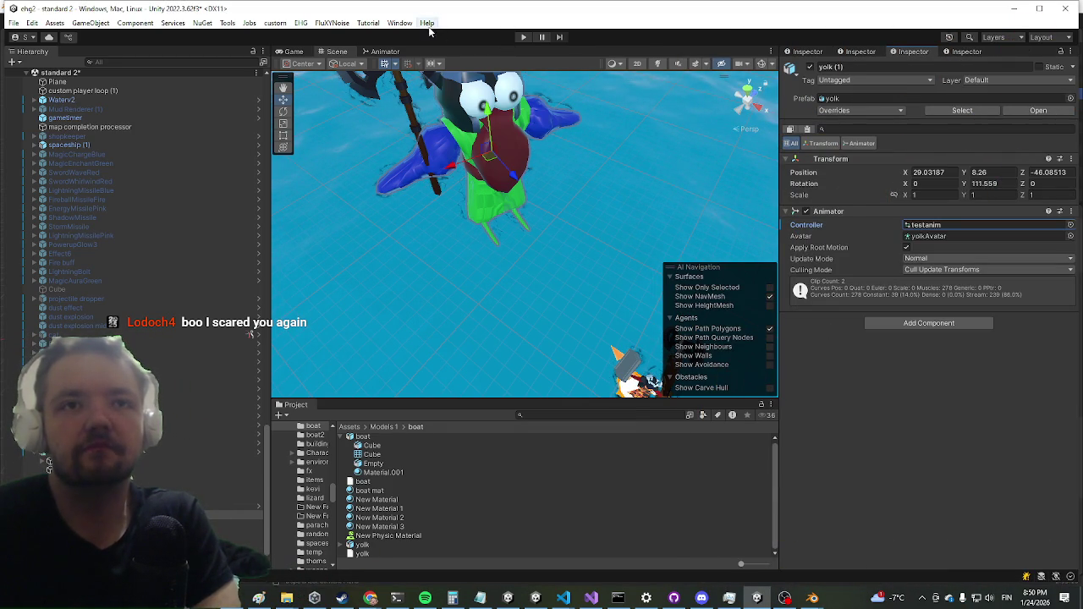
pyautogui.click(523, 37)
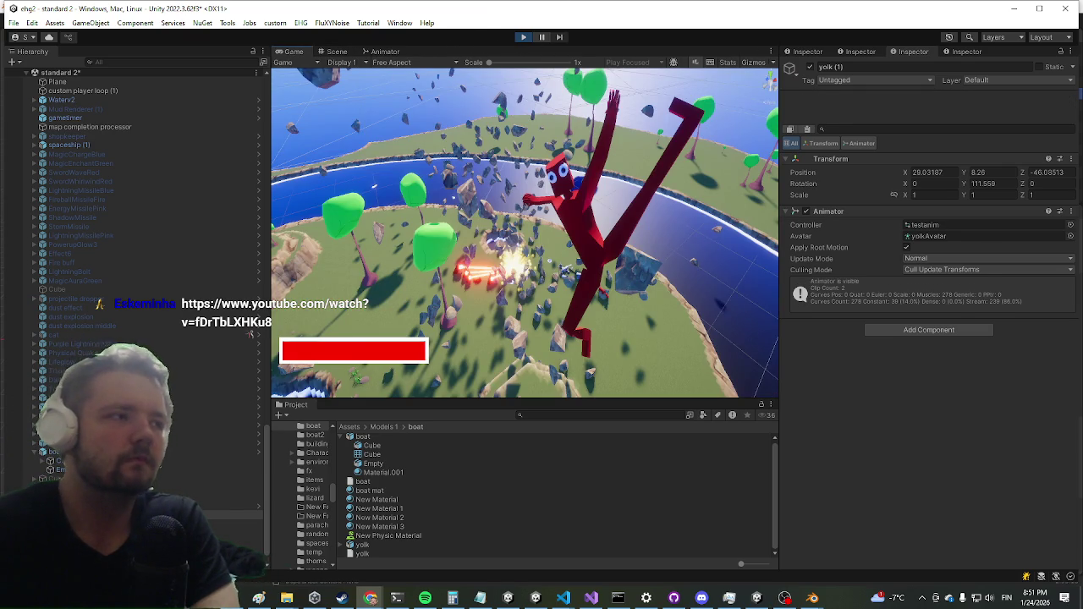
# Step: Return to the Unity editor and stop Play mode after the animation test
pyautogui.click(380, 99)
pyautogui.hotkey('ctrl', 'p')
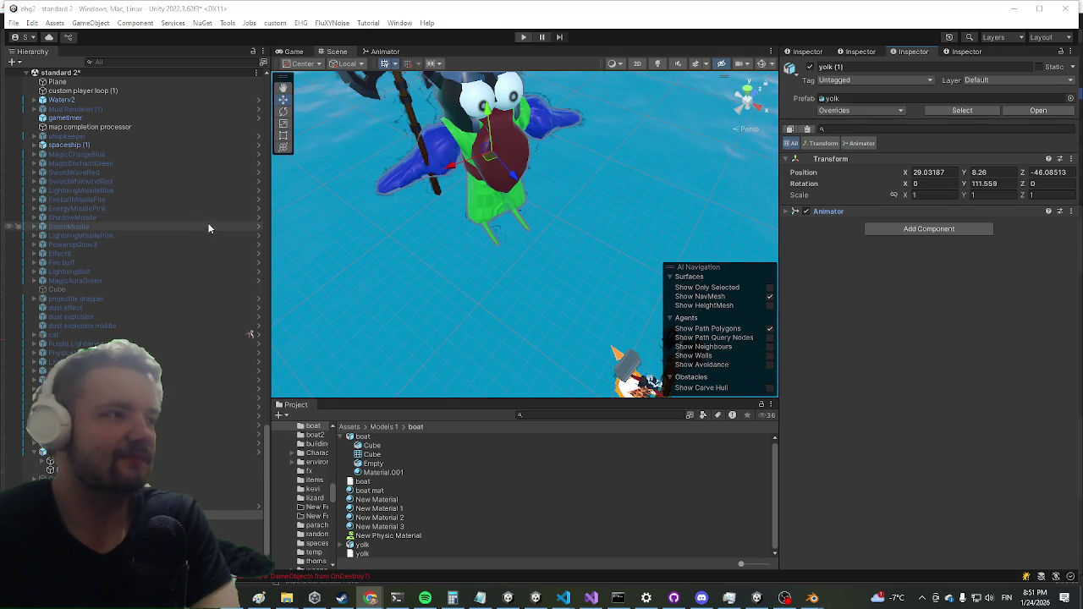
# Step: Turn off Apply Root Motion on yolk (1)'s Animator and rerun the game in the Game view
pyautogui.click(879, 210)
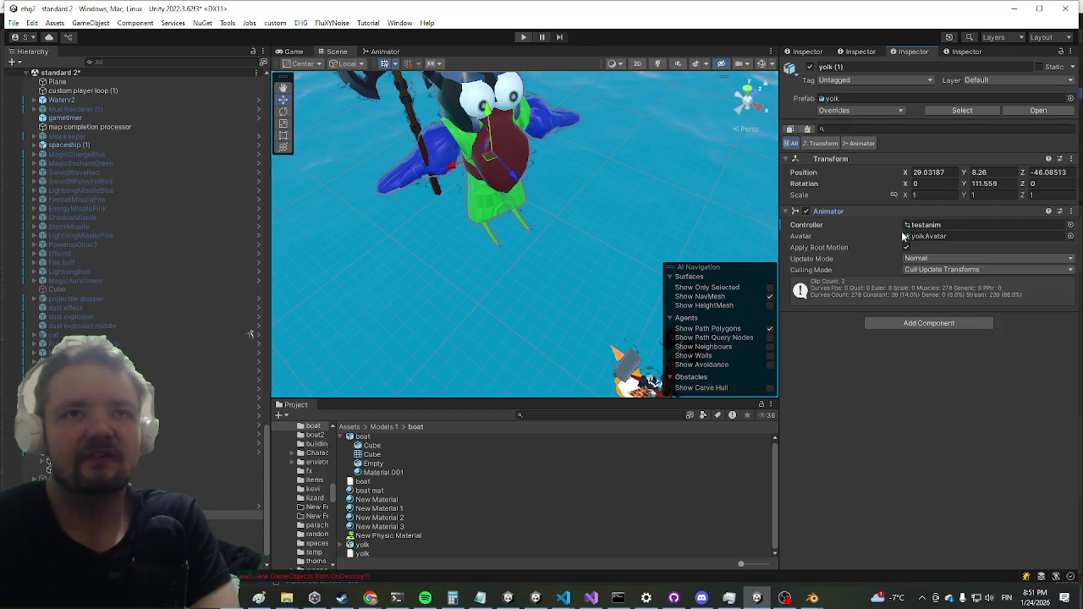
pyautogui.click(907, 248)
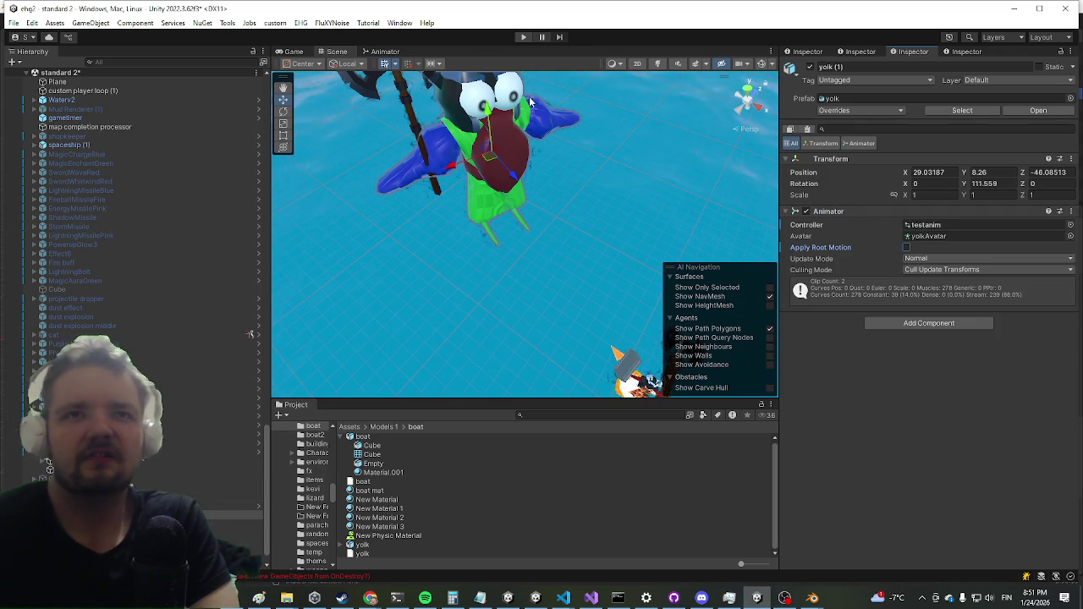
pyautogui.click(521, 38)
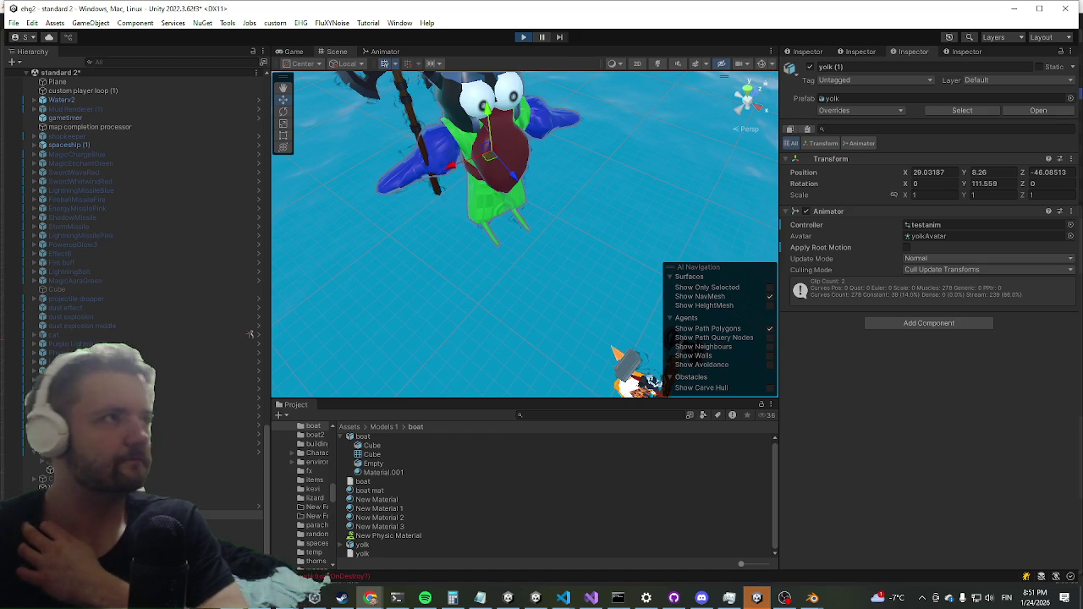
pyautogui.hotkey('ctrl', '2')
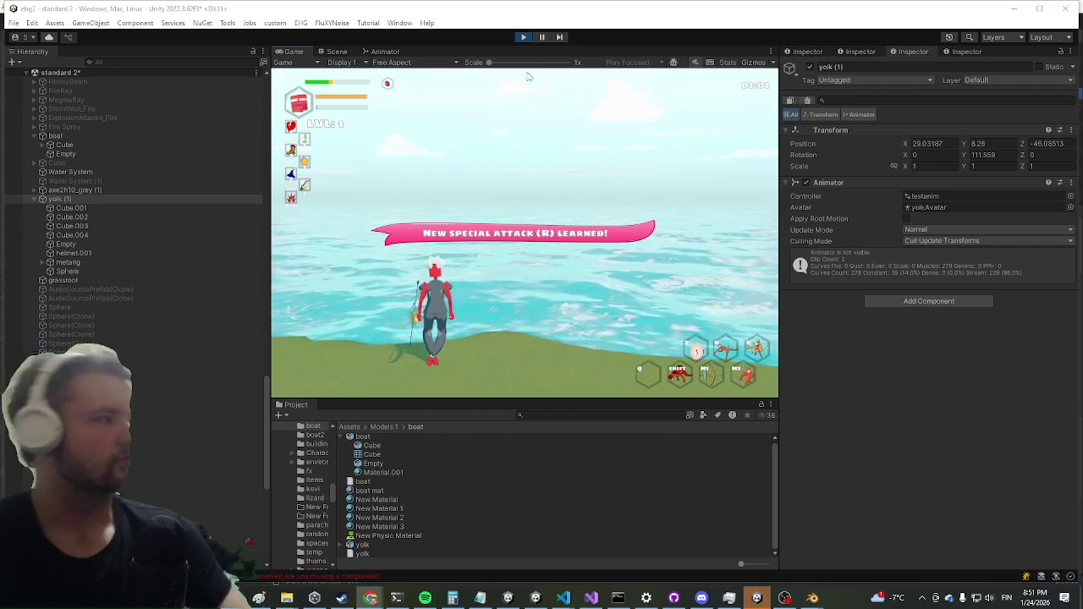
# Step: Maximise the Game view to watch the second test, then dismiss the Start menu
pyautogui.hotkey('shift', 'space')
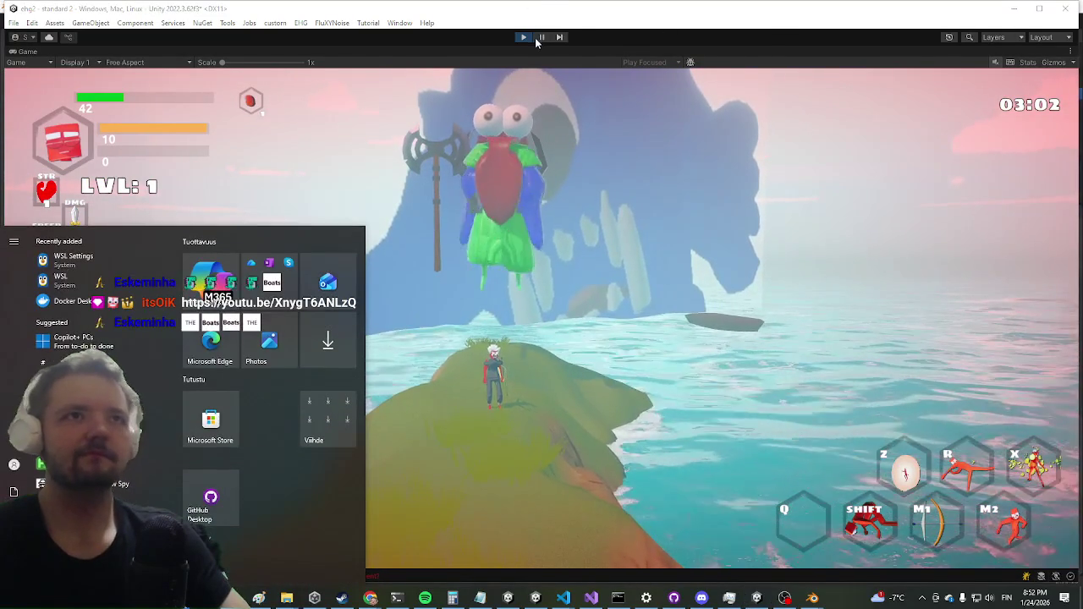
pyautogui.press('Escape')
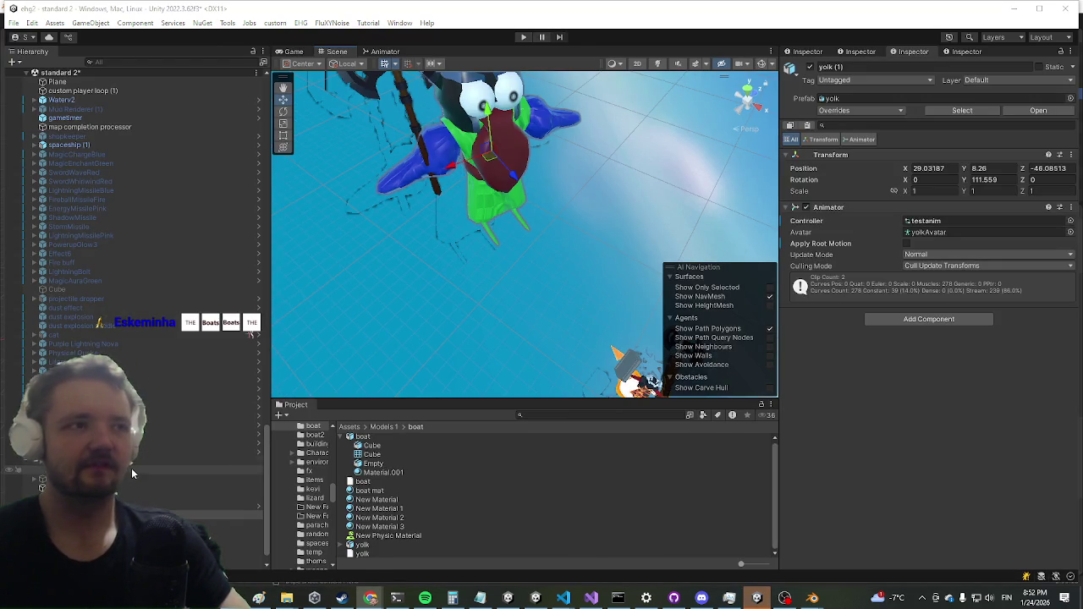
pyautogui.scroll(-1, 251, 312)
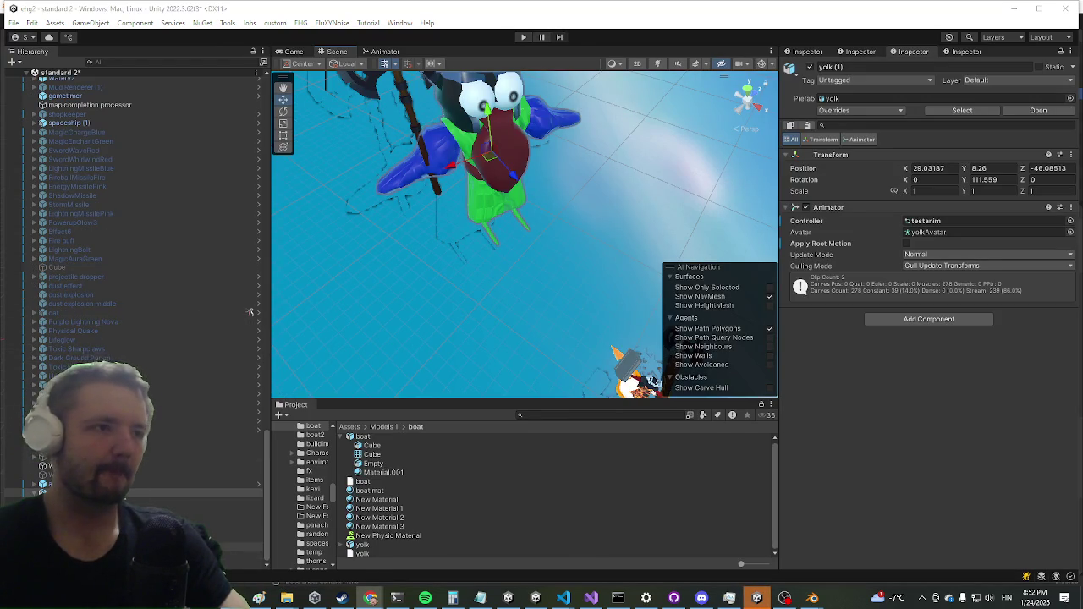
# Step: Add an Auto Parent component to helmet.001
pyautogui.click(479, 95)
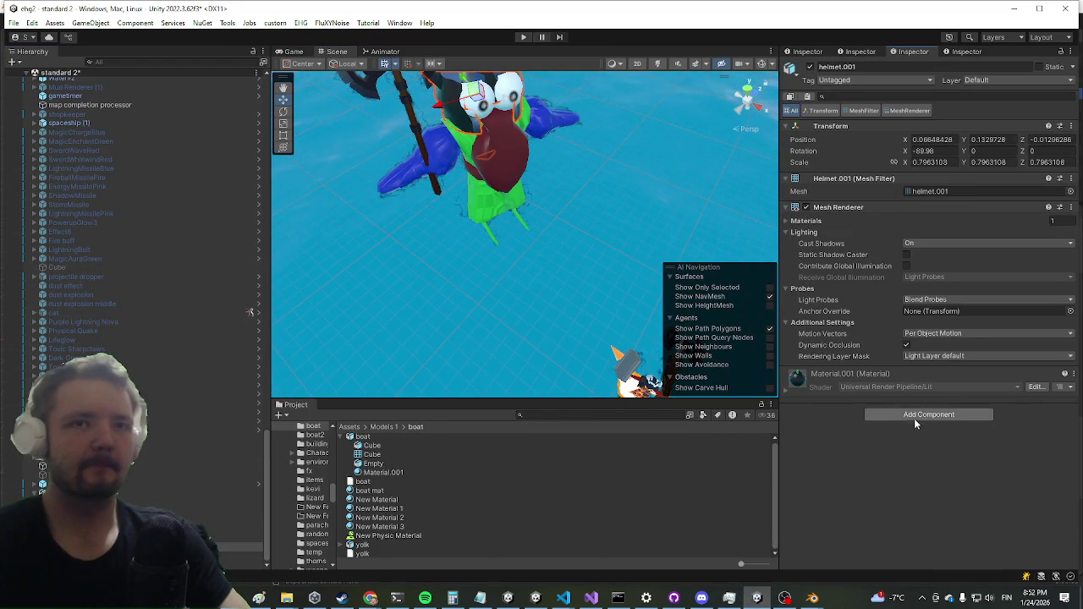
pyautogui.click(915, 415)
pyautogui.write('constan')
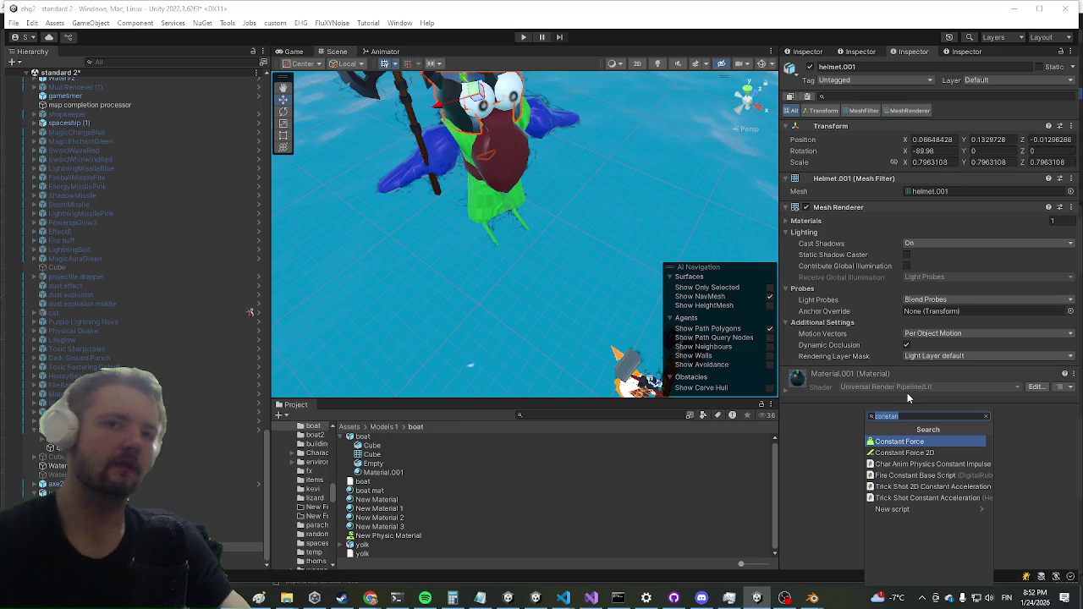
pyautogui.write('autopar')
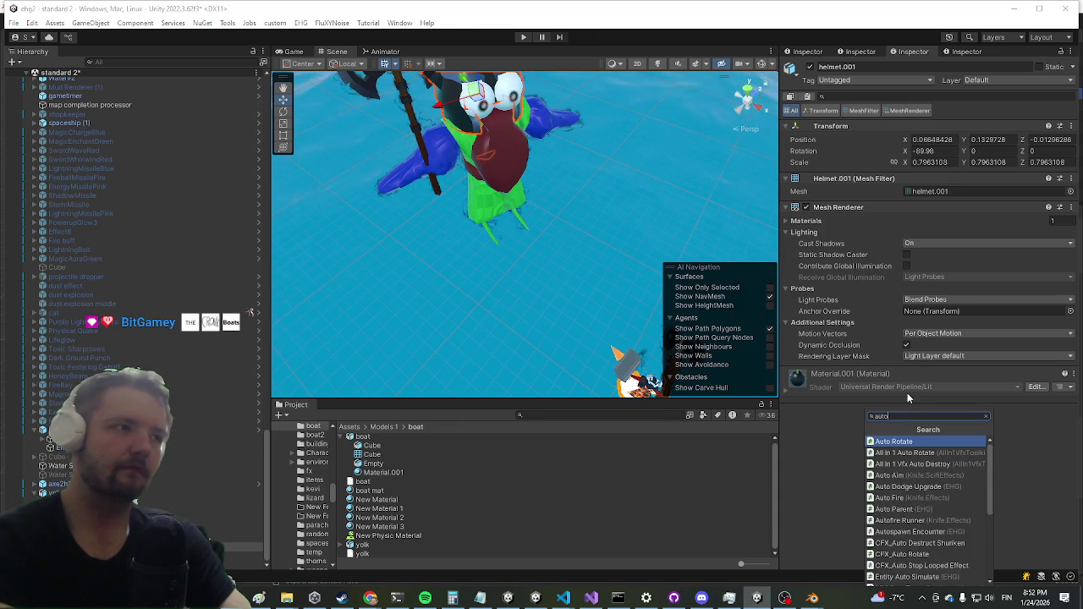
pyautogui.press('Return')
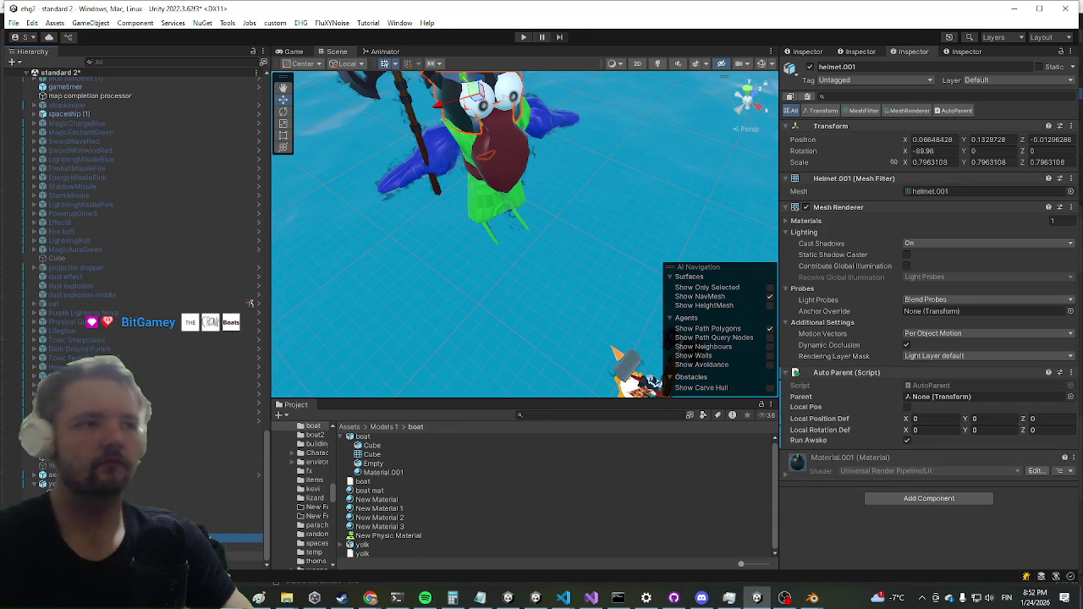
# Step: Set helmet.001's Auto Parent target to spine.006 and start the game
pyautogui.press('Left')
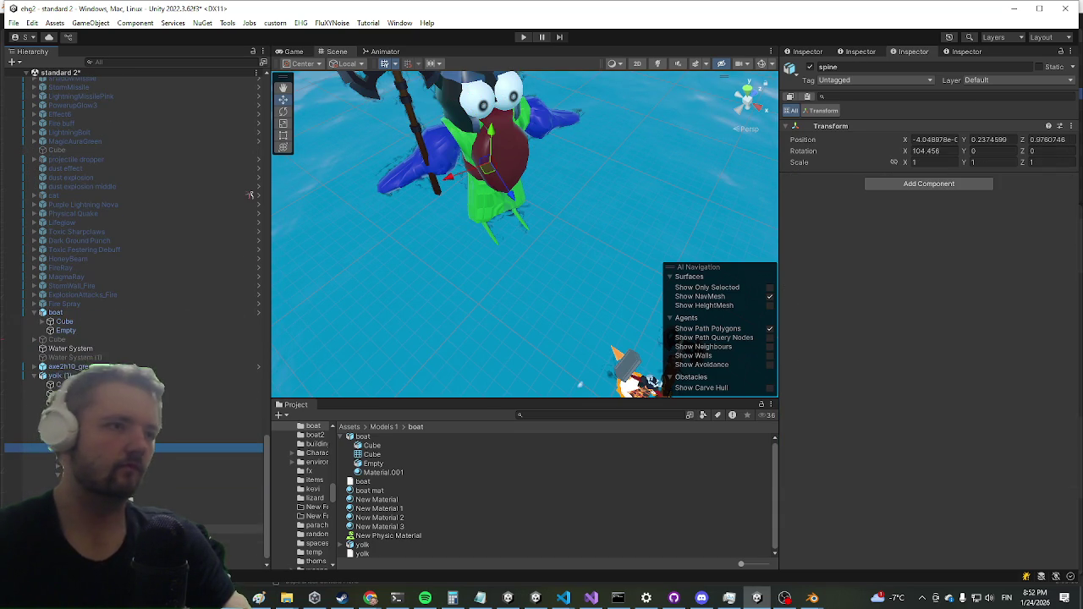
pyautogui.press('Down')
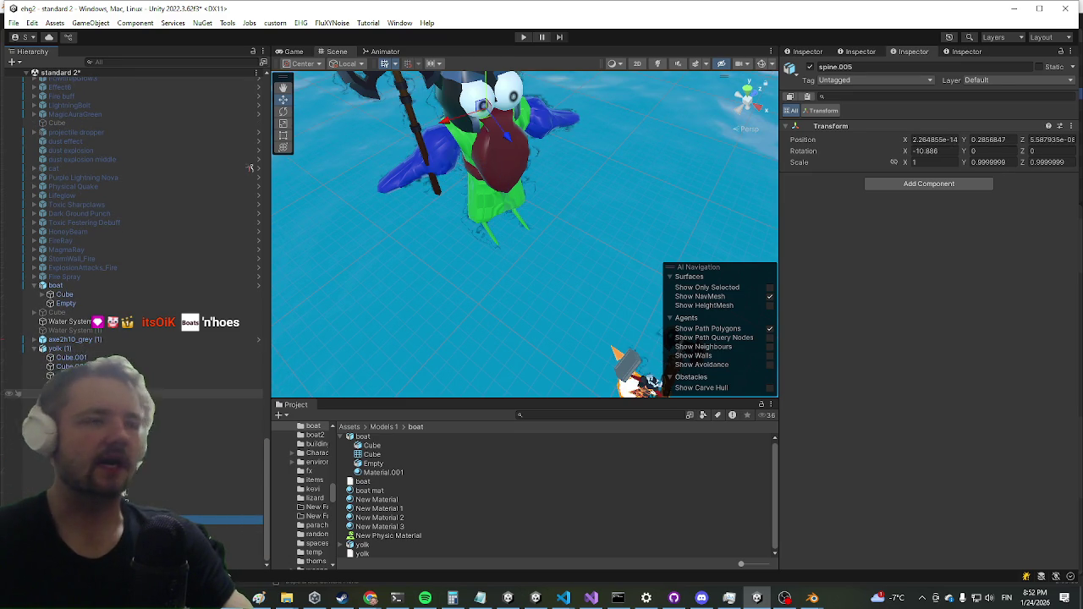
pyautogui.press('Down')
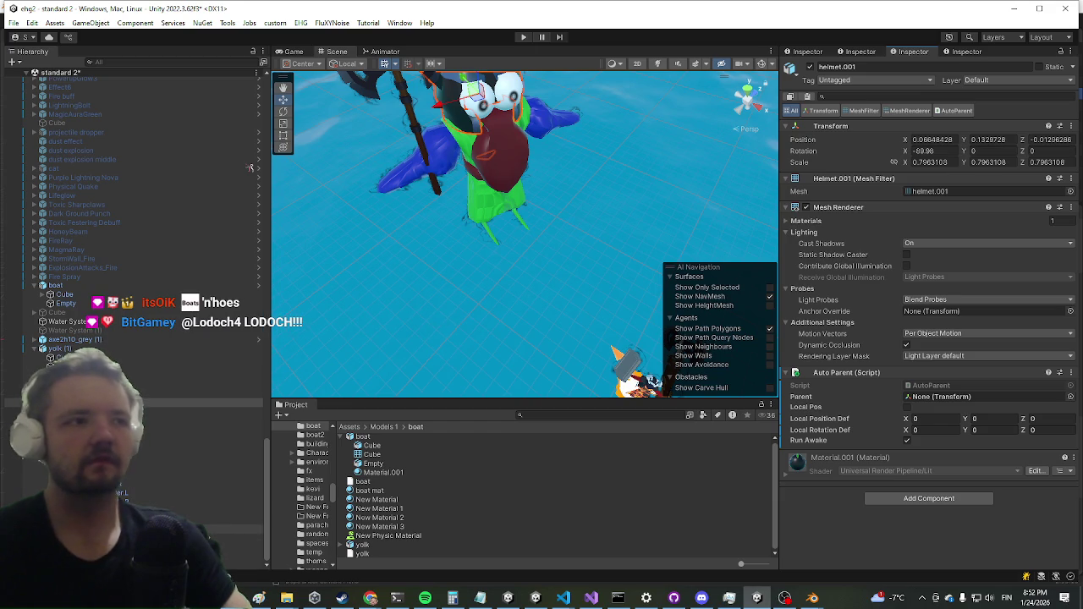
pyautogui.moveTo(935, 407); pyautogui.dragTo(938, 398)
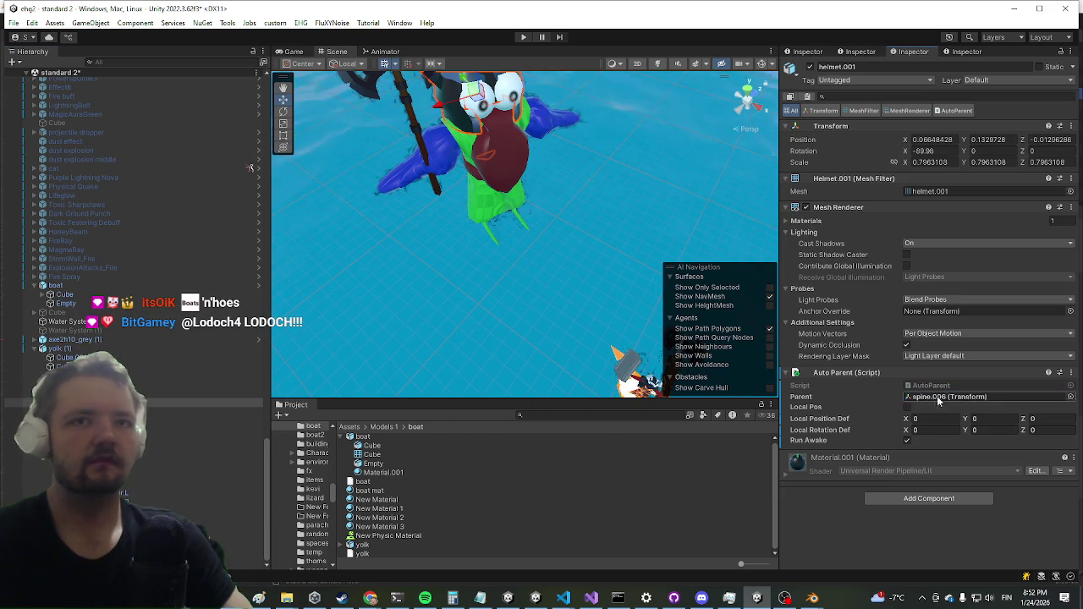
pyautogui.click(525, 38)
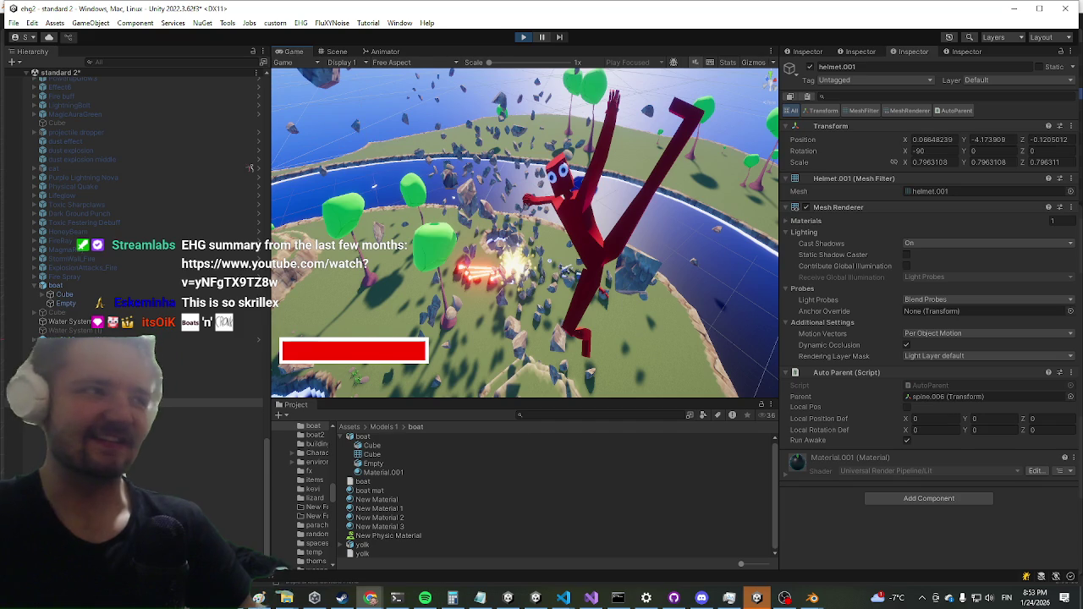
# Step: Maximise the Game view while the helmet parenting test runs
pyautogui.scroll(-2, 250, 123)
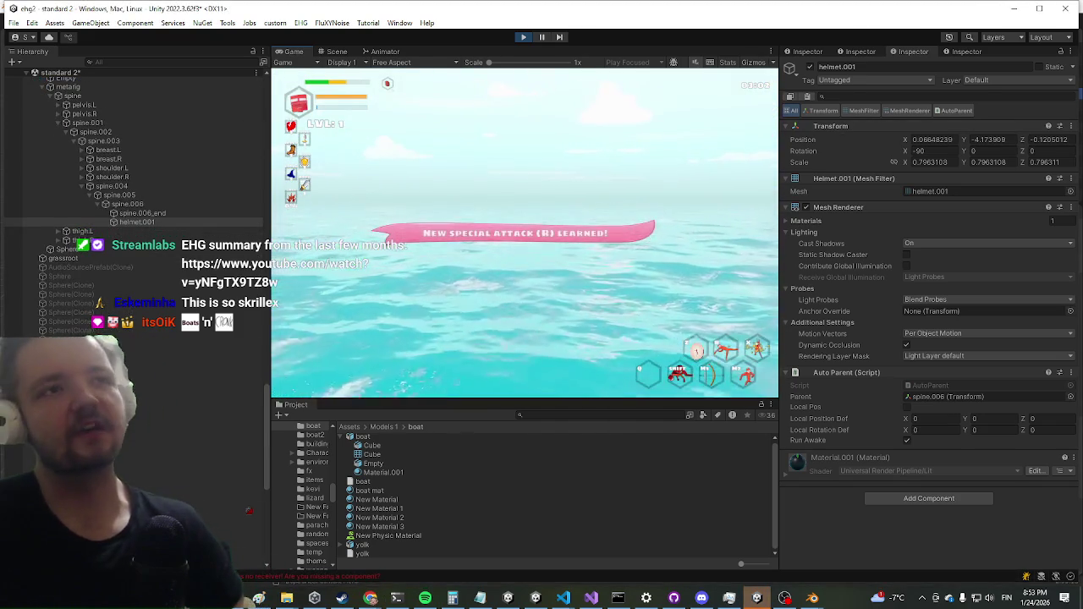
pyautogui.hotkey('shift', 'space')
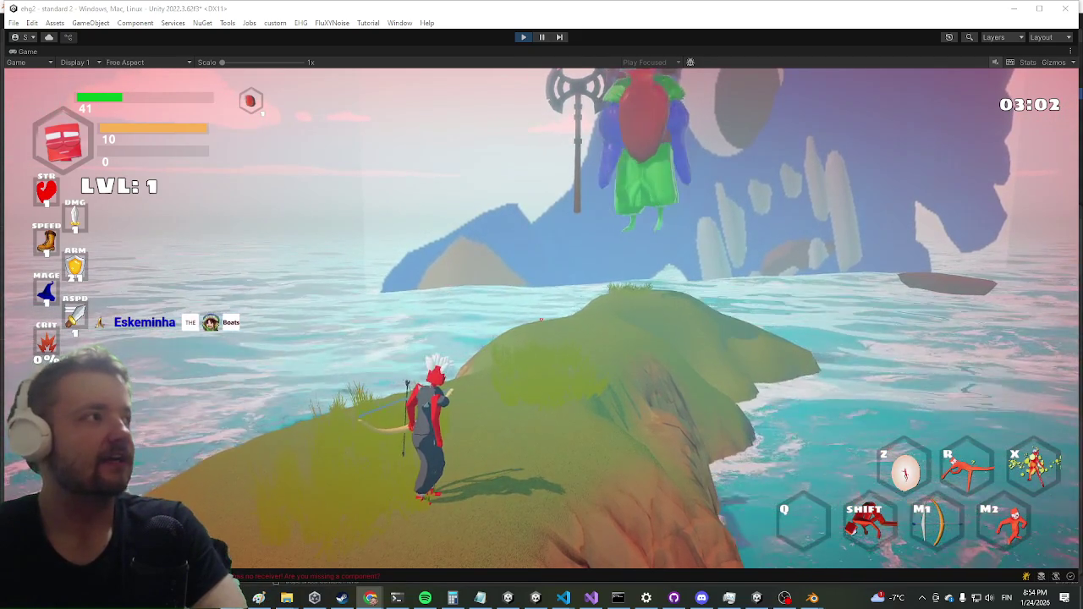
pyautogui.hotkey('alt', 'Tab')
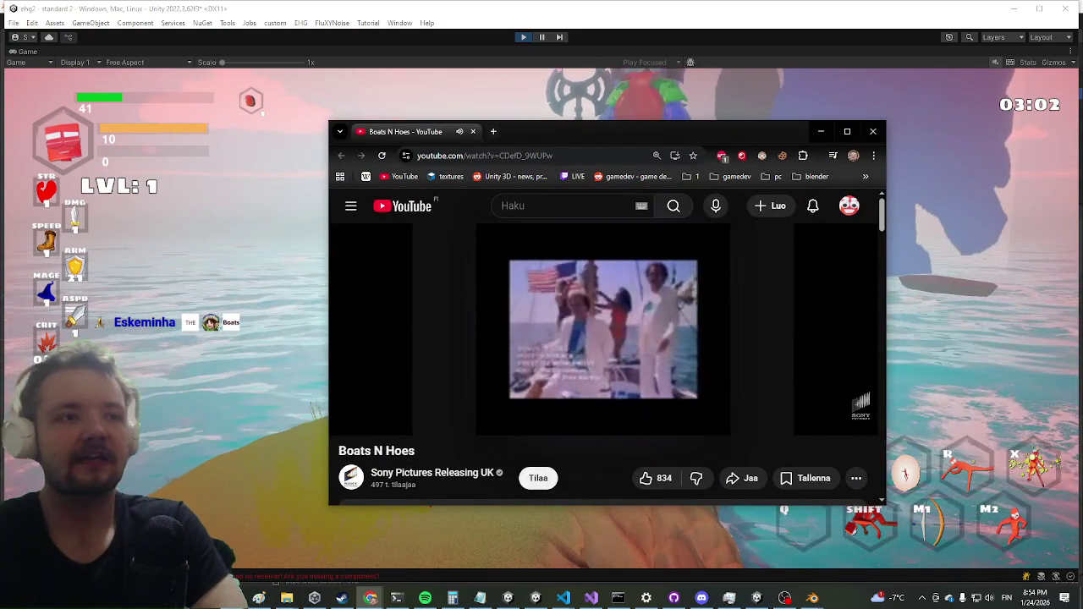
# Step: Nudge the YouTube video window slightly down and left, then return to the running game
pyautogui.hotkey('alt', 'Tab')
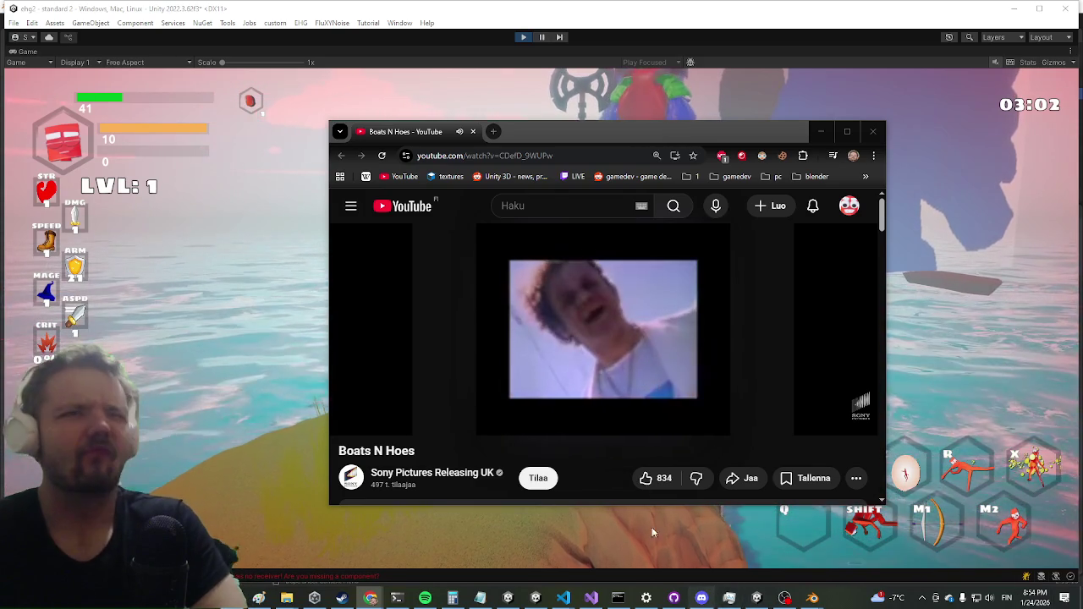
pyautogui.moveTo(357, 347)
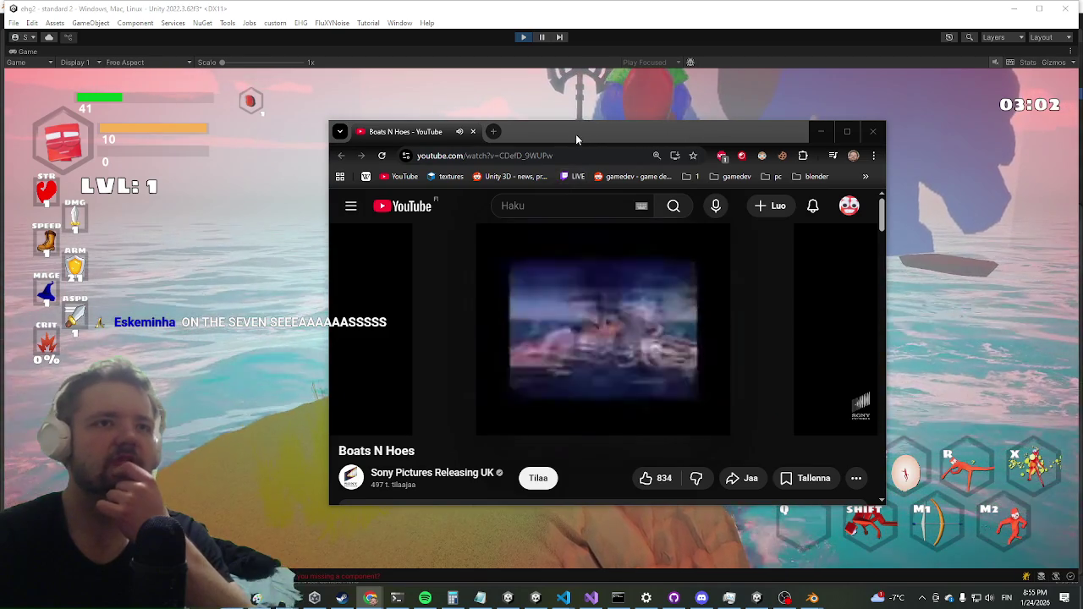
pyautogui.moveTo(578, 142); pyautogui.dragTo(525, 148)
pyautogui.click(777, 138)
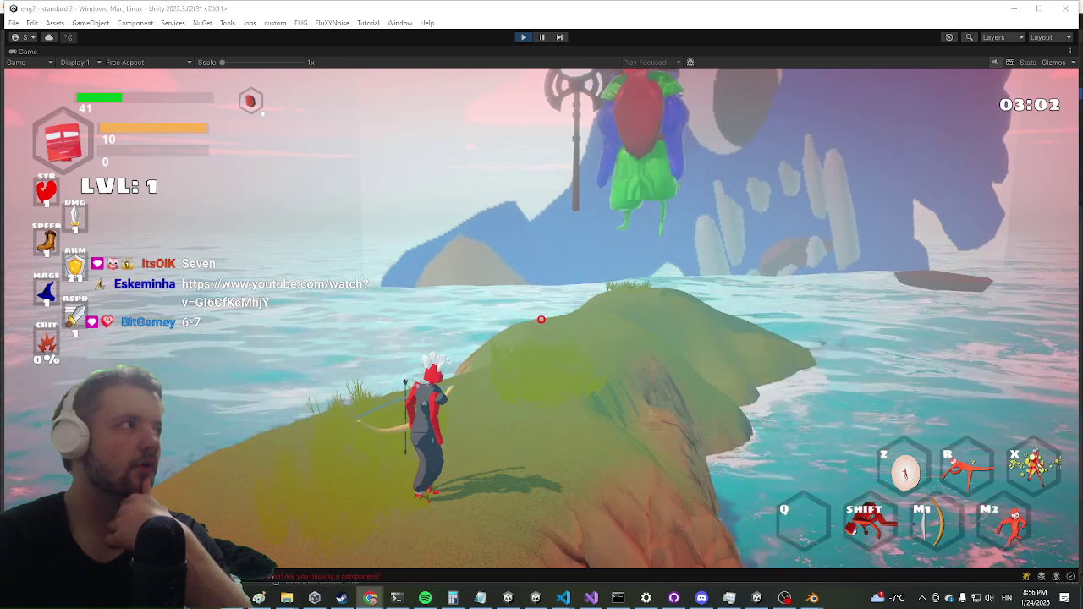
# Step: Playtest the level, stop the game, and bring the code editor forward
pyautogui.hotkey('alt', 'Tab')
pyautogui.hotkey('alt', 'Tab')
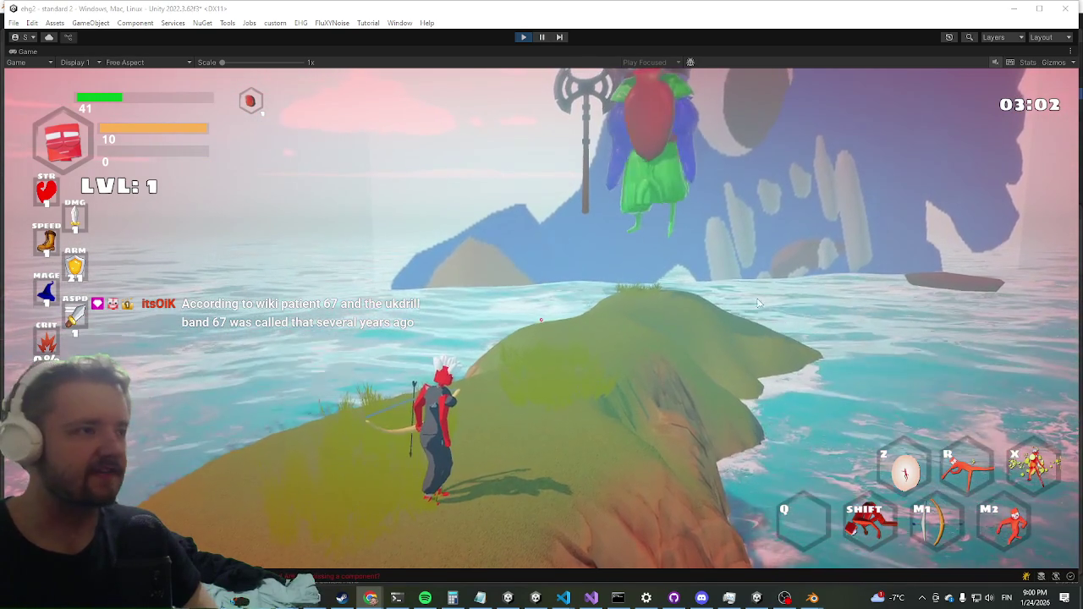
pyautogui.click(523, 37)
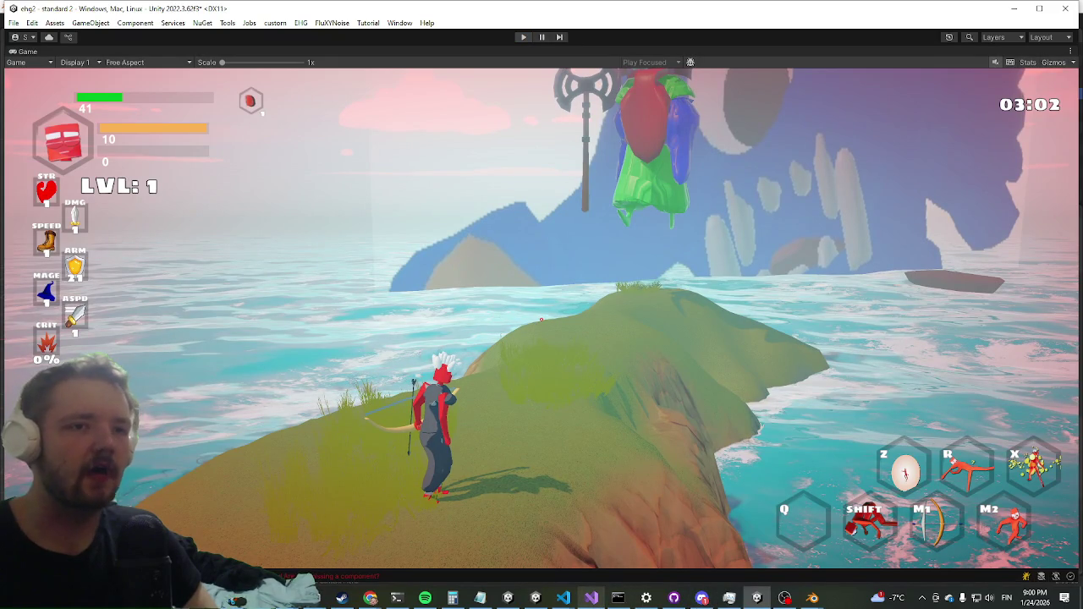
pyautogui.moveTo(592, 598)
pyautogui.click(590, 542)
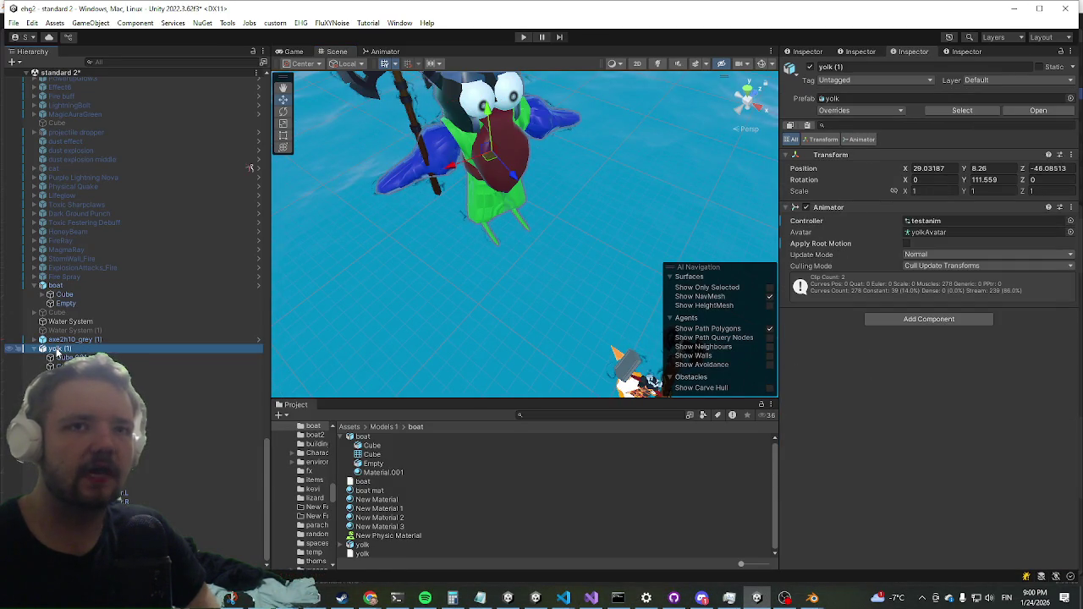
# Step: Orbit and zoom the Scene view to look down on yolk (1)
pyautogui.moveTo(433, 210); pyautogui.dragTo(460, 191)
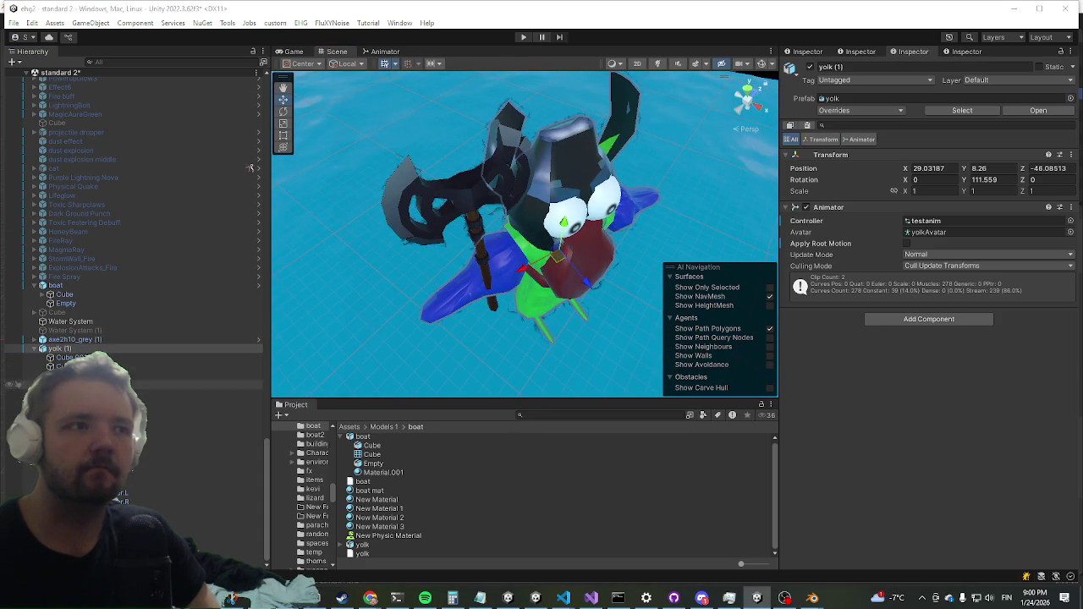
pyautogui.scroll(5, 220, 414)
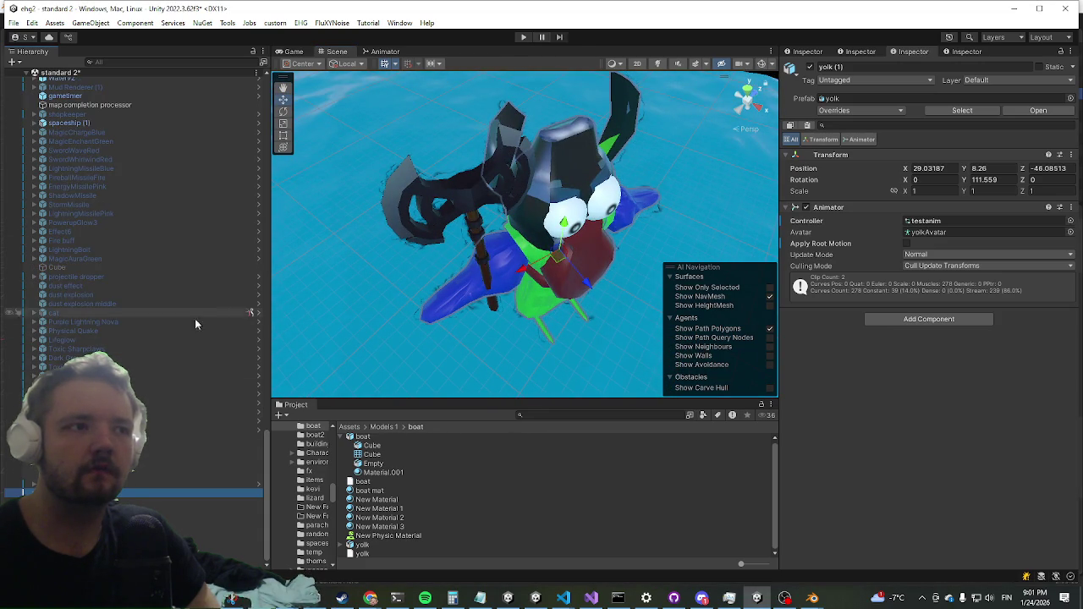
pyautogui.click(226, 24)
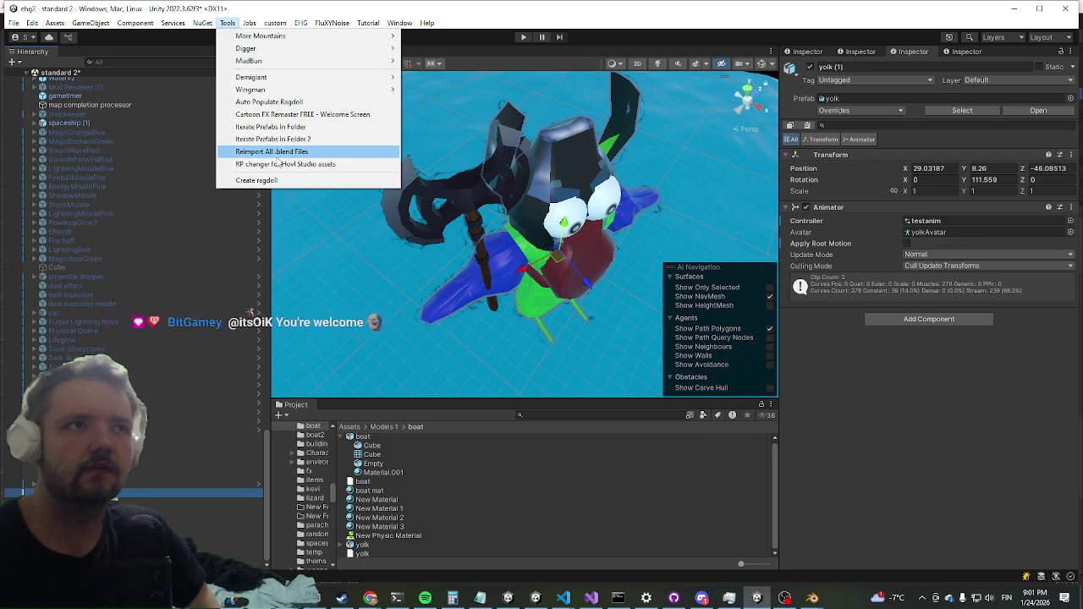
# Step: Open Auto Populate Ragdoll and duplicate yolk (1) to create yolk (2)
pyautogui.click(292, 102)
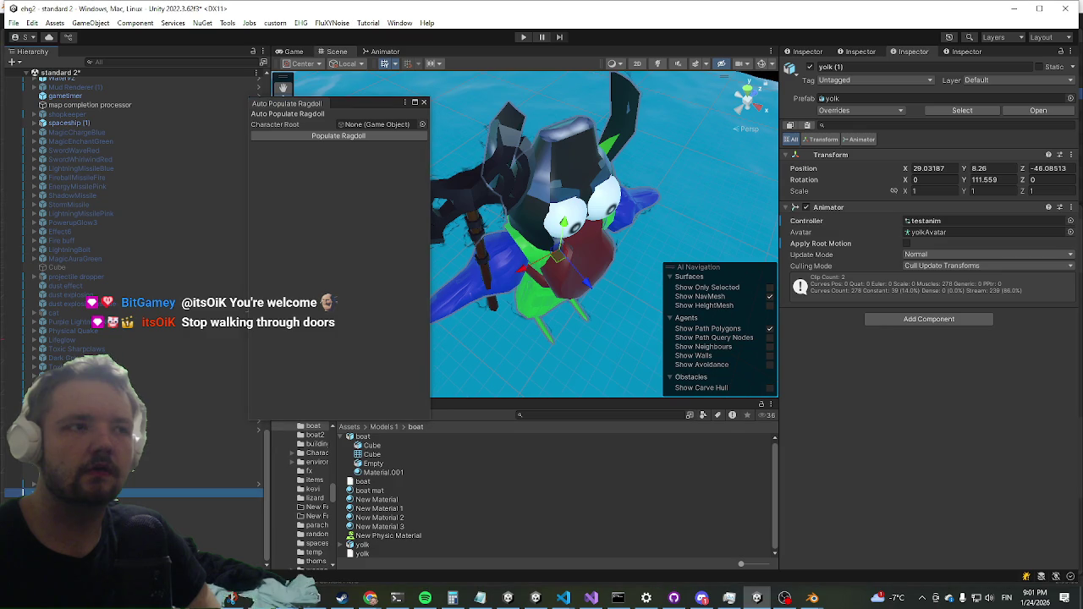
pyautogui.click(136, 492)
pyautogui.rightClick(53, 493)
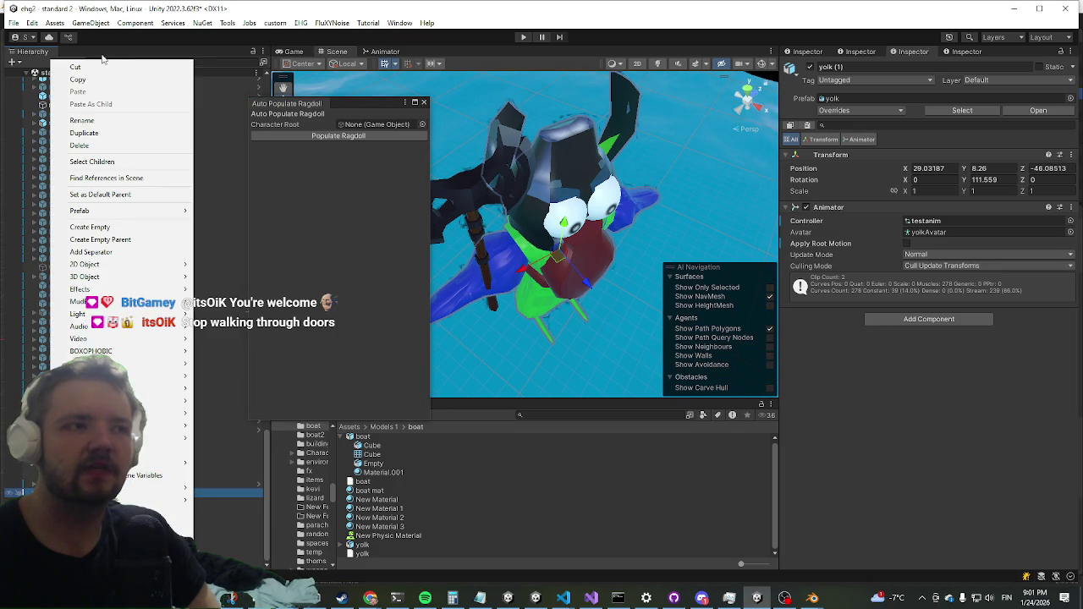
pyautogui.click(85, 142)
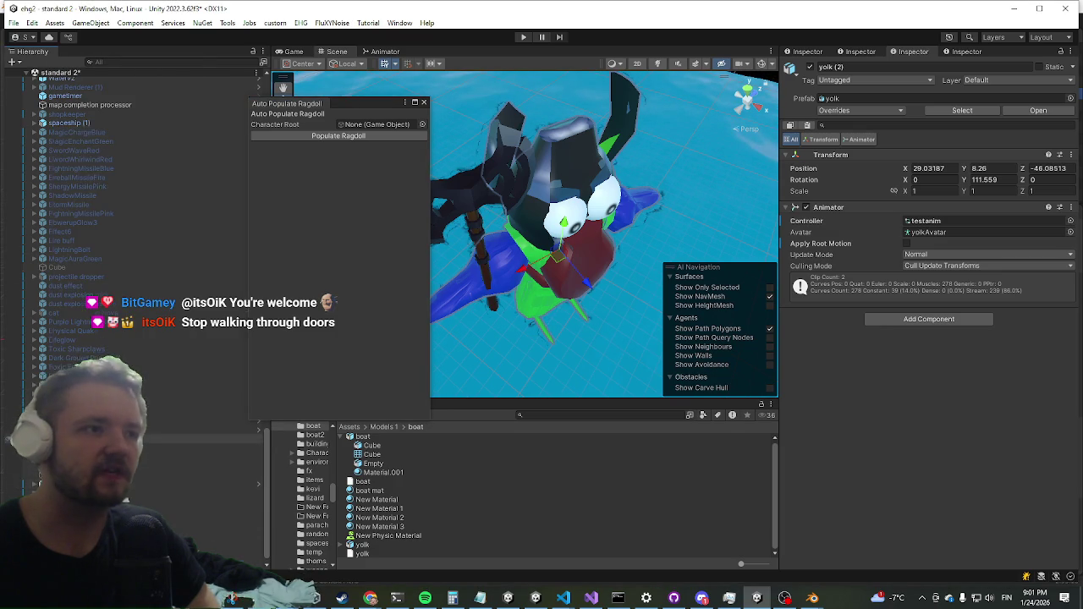
# Step: Set yolk (1) as the ragdoll's Character Root and auto-populate its bone slots
pyautogui.click(38, 485)
pyautogui.press('f')
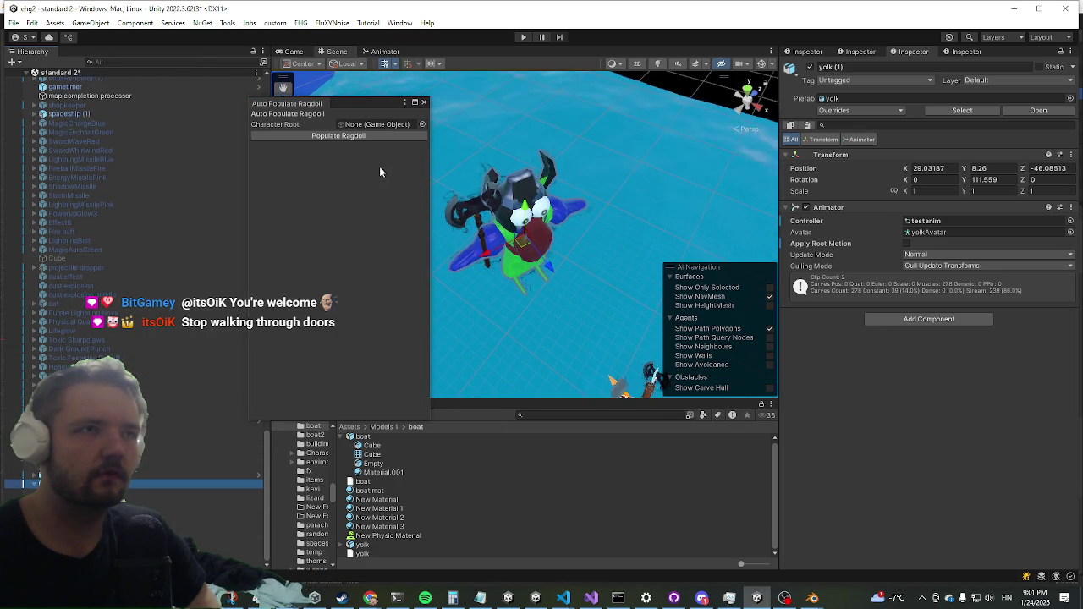
pyautogui.moveTo(17, 484); pyautogui.dragTo(381, 124)
pyautogui.click(362, 136)
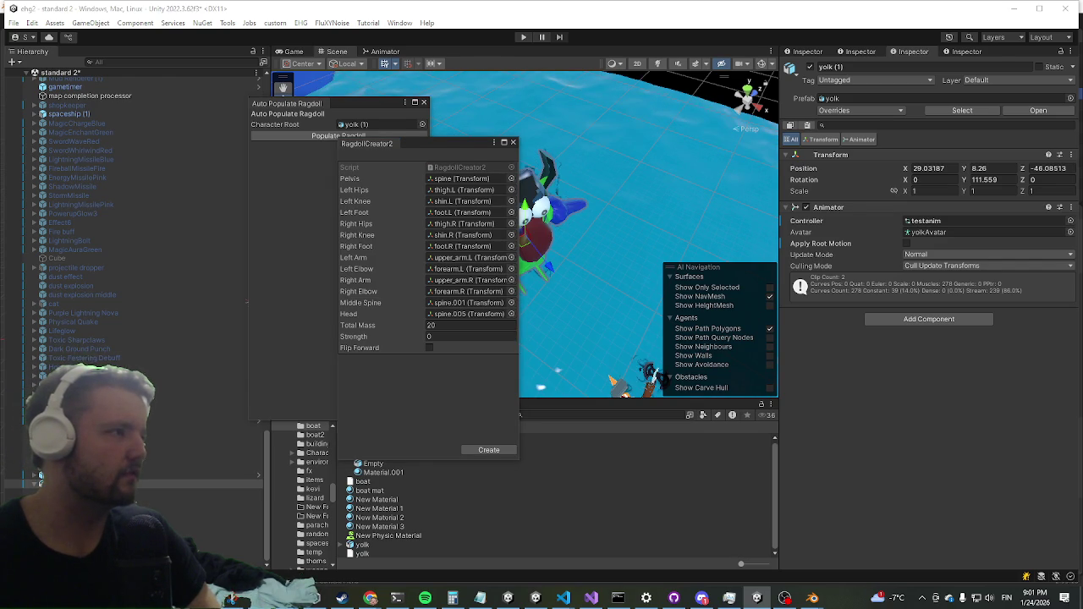
pyautogui.hotkey('alt', 'Tab')
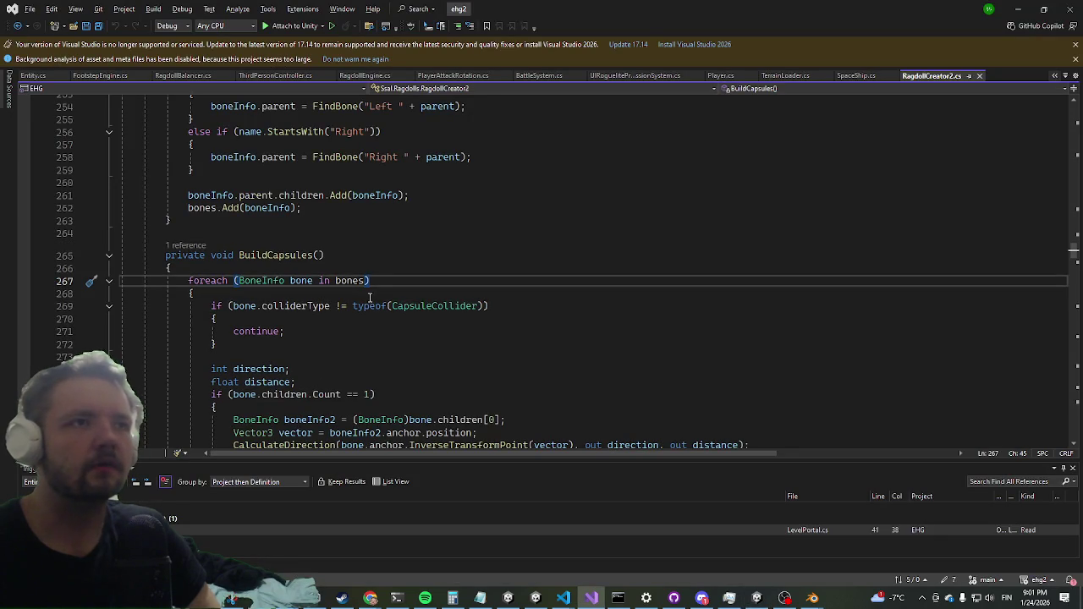
pyautogui.scroll(13, 370, 296)
pyautogui.scroll(-15, 337, 343)
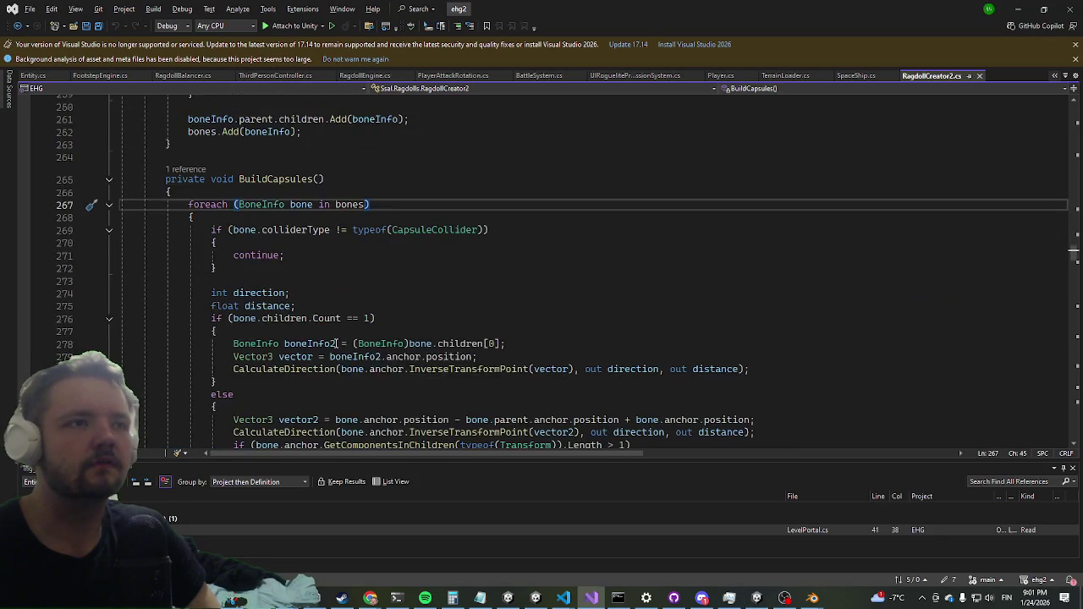
pyautogui.click(350, 207)
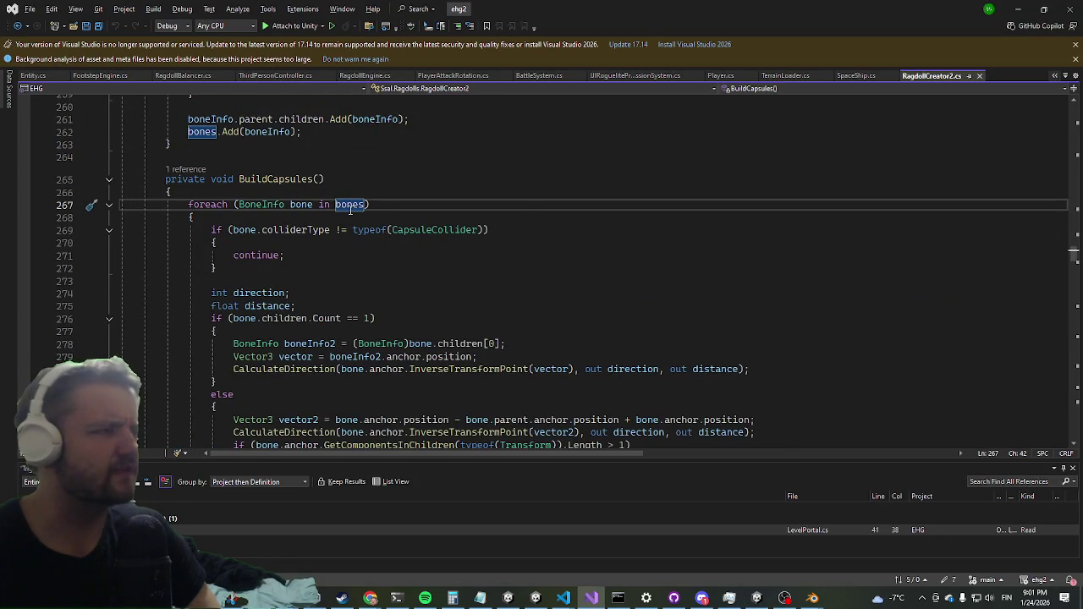
pyautogui.moveTo(351, 209)
pyautogui.scroll(20, 359, 268)
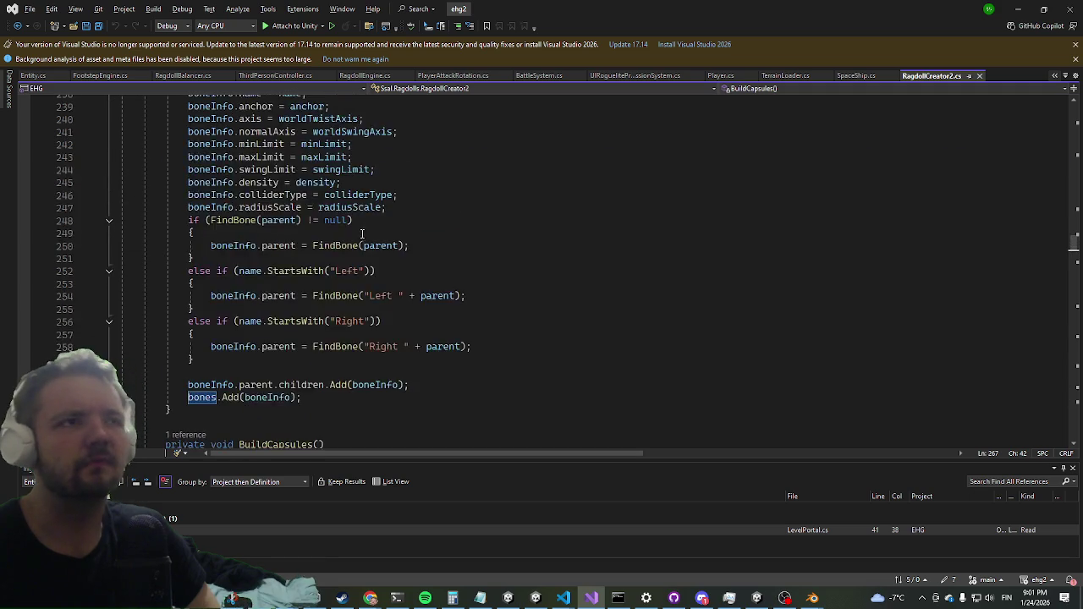
pyautogui.scroll(8, 354, 300)
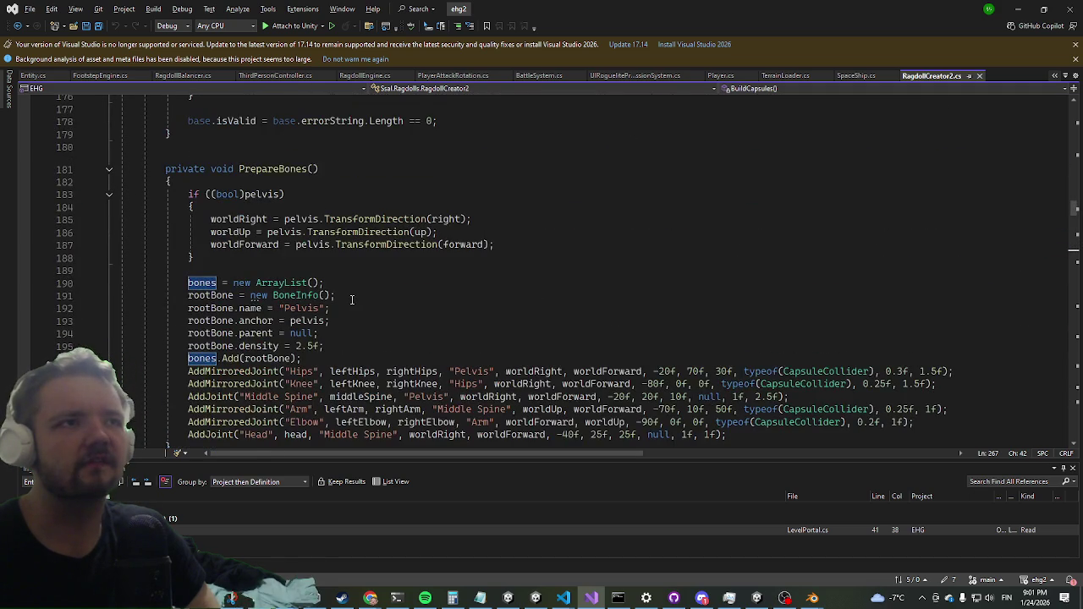
pyautogui.scroll(8, 352, 298)
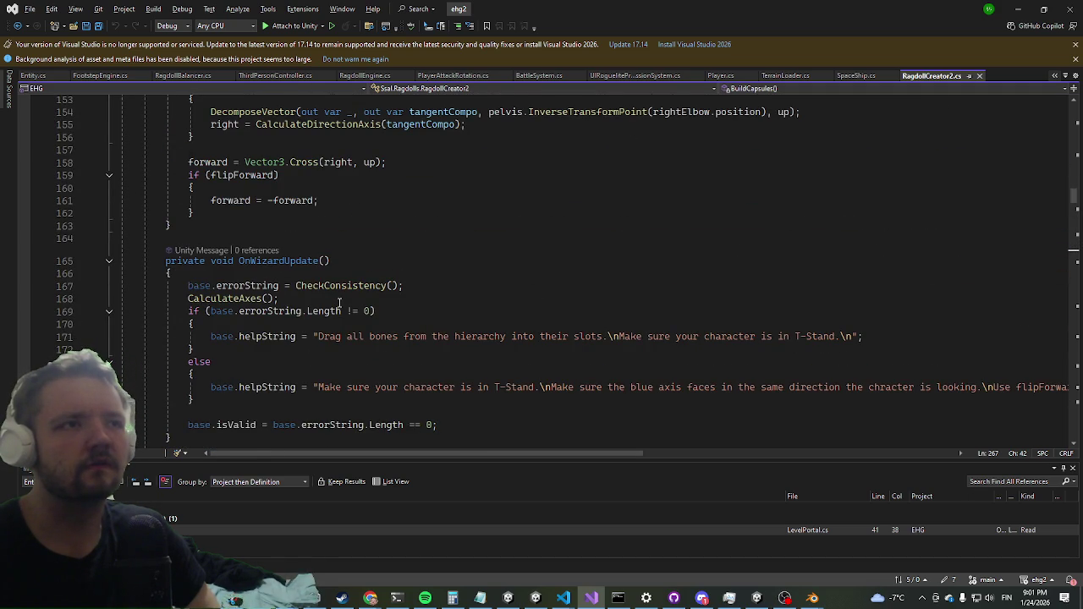
pyautogui.scroll(5, 337, 309)
pyautogui.scroll(15, 335, 313)
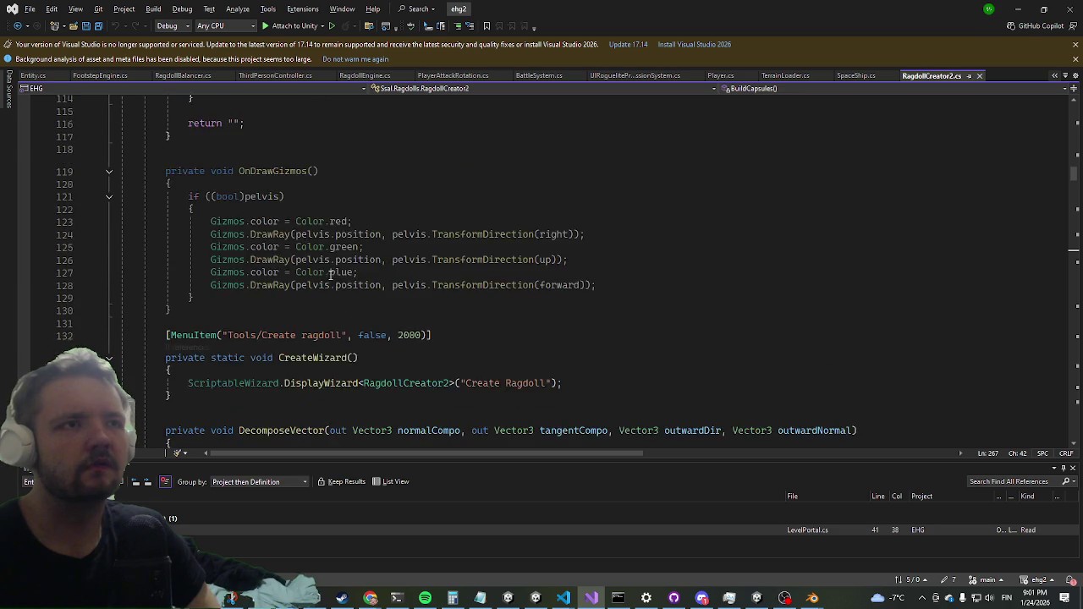
pyautogui.scroll(5, 325, 287)
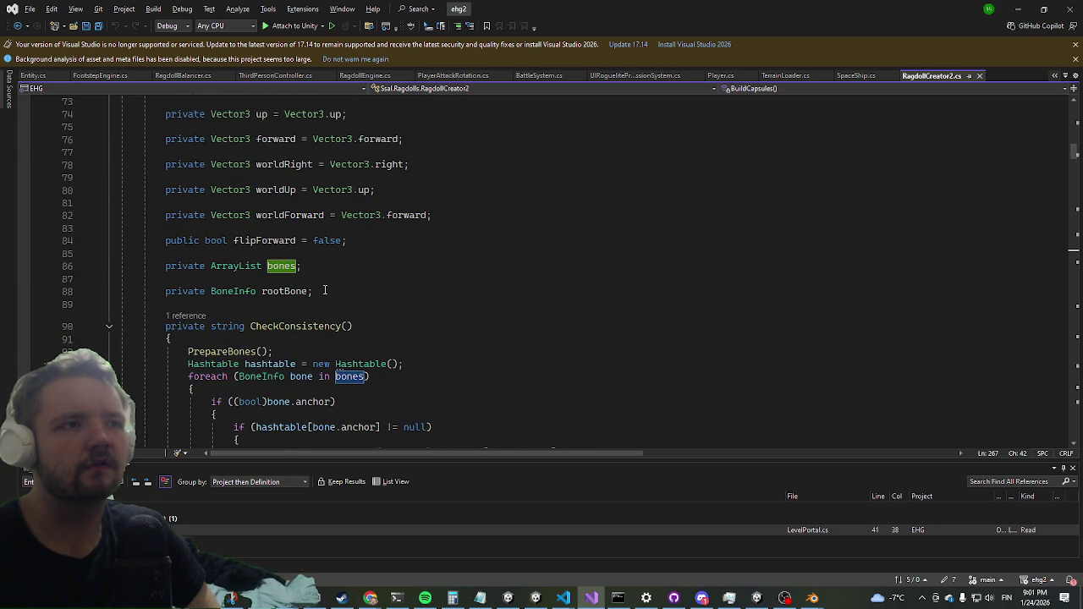
pyautogui.hotkey('alt', 'Tab')
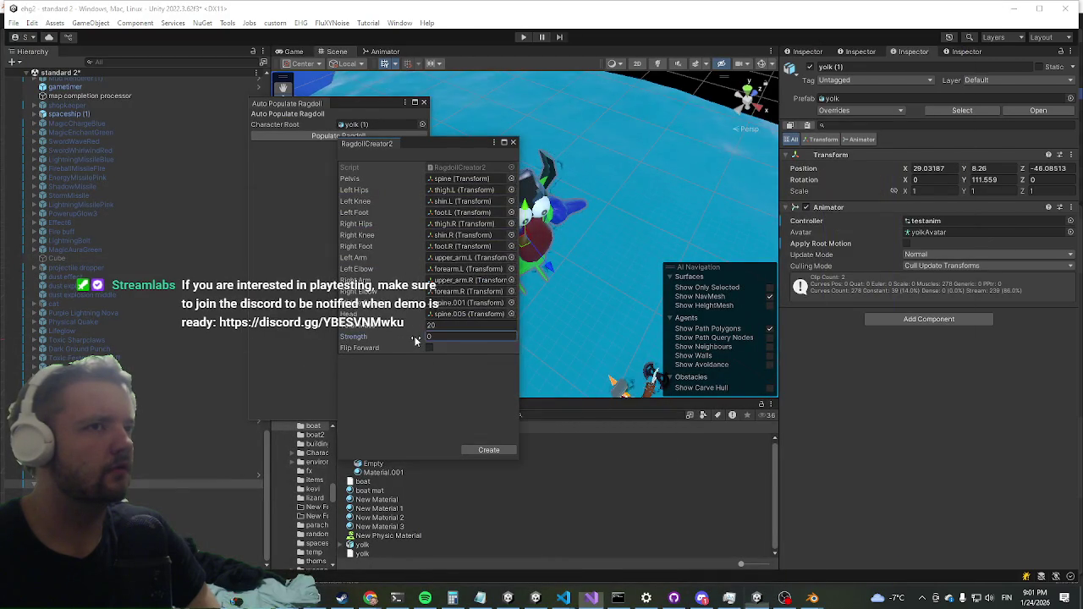
# Step: Set ragdoll Strength to 0 and create the ragdoll on yolk (1)
pyautogui.write('0')
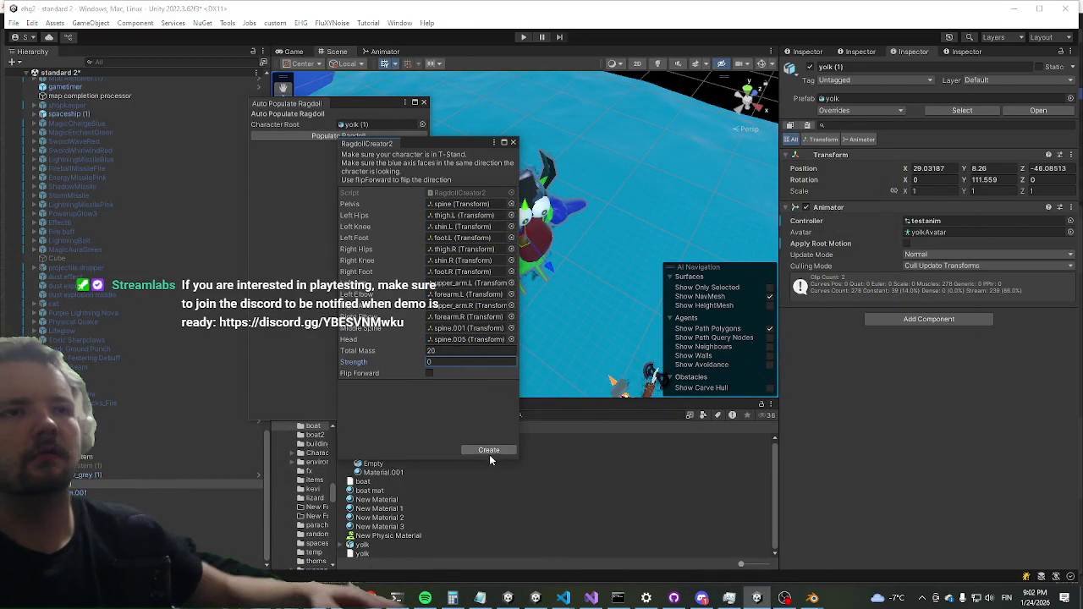
pyautogui.click(490, 451)
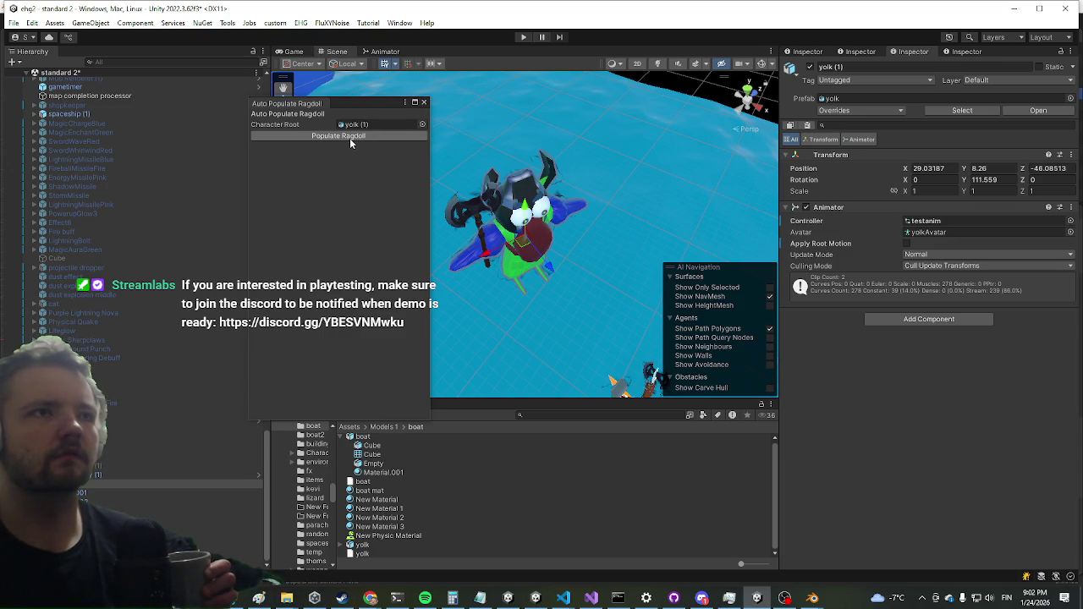
pyautogui.click(103, 486)
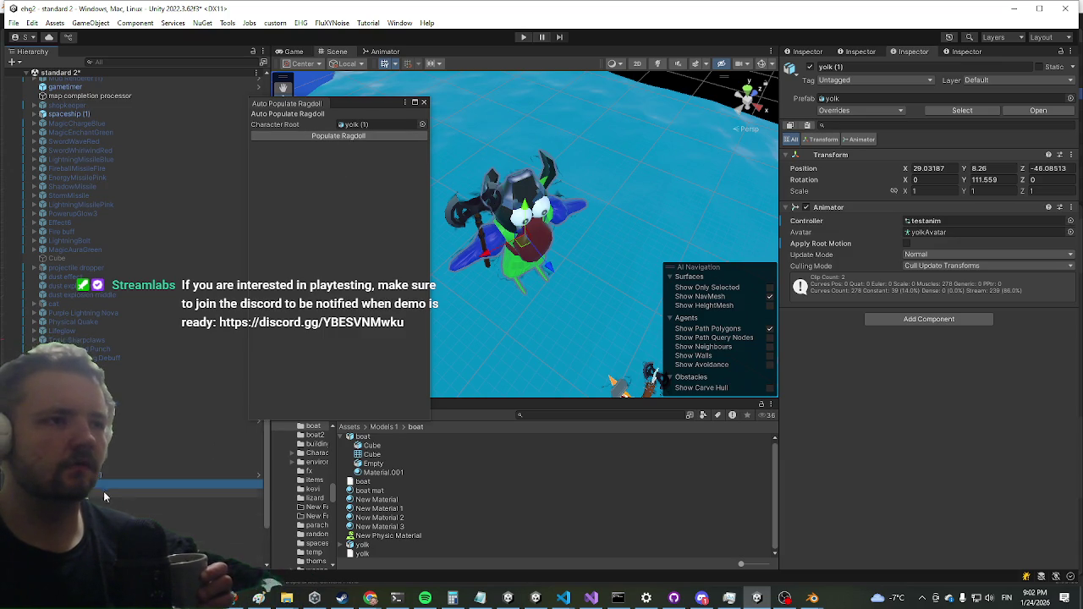
# Step: Browse yolk (1)'s rig in the Hierarchy, selecting shoulder.L, metarig, yolk (1) and its Empty
pyautogui.scroll(-5, 97, 492)
pyautogui.click(91, 486)
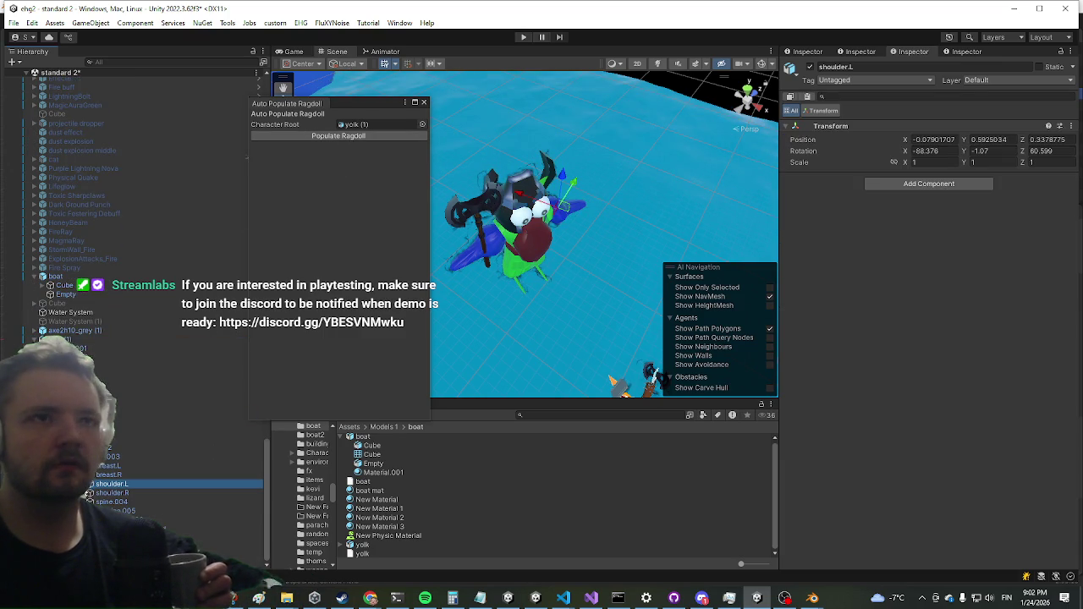
pyautogui.scroll(-1, 89, 501)
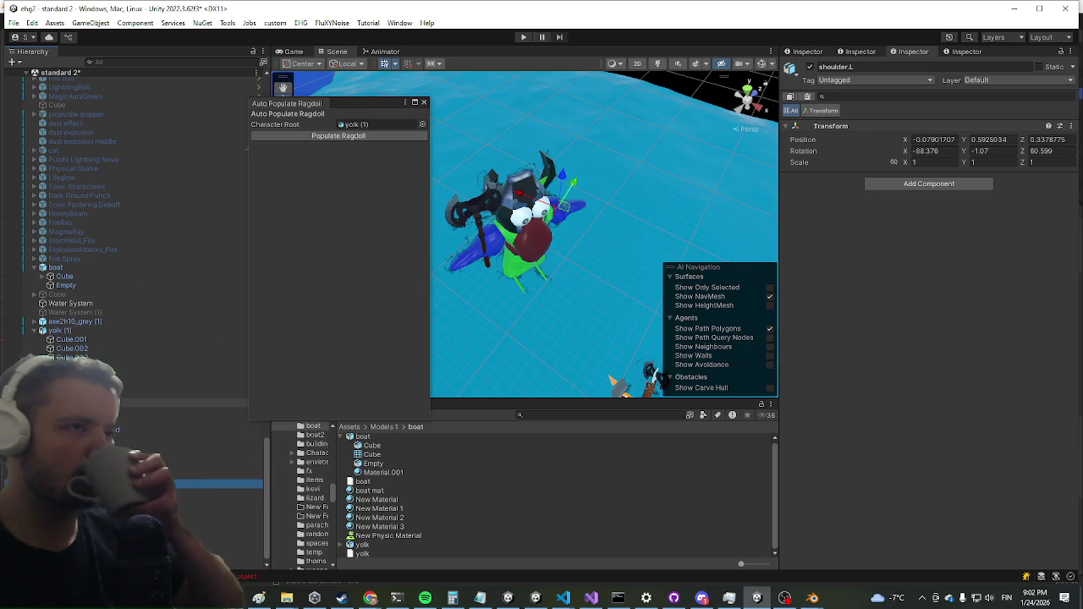
pyautogui.press('Left')
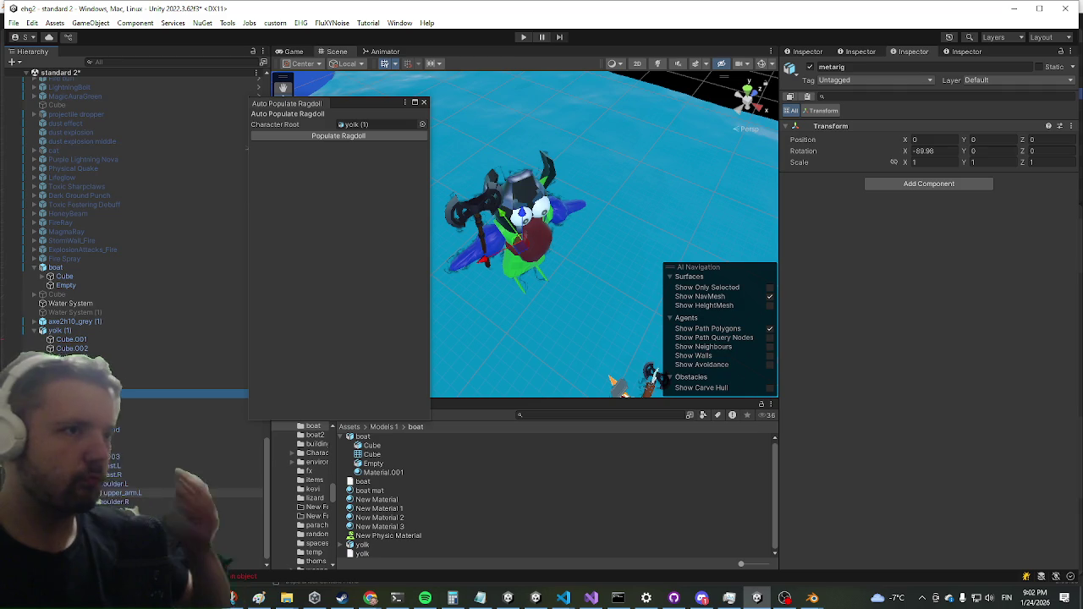
pyautogui.scroll(-1, 136, 381)
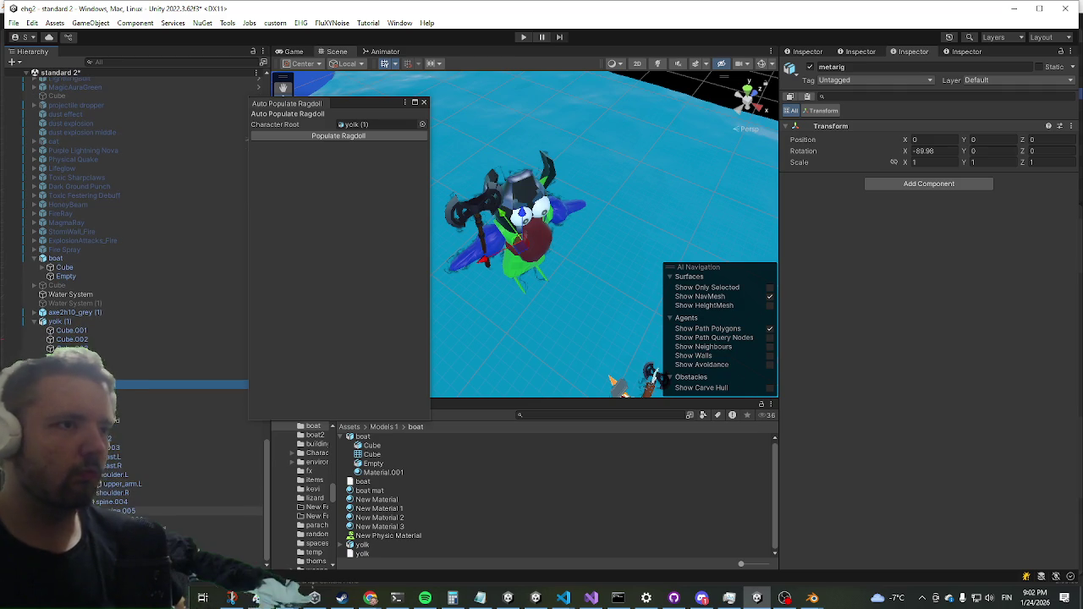
pyautogui.click(67, 325)
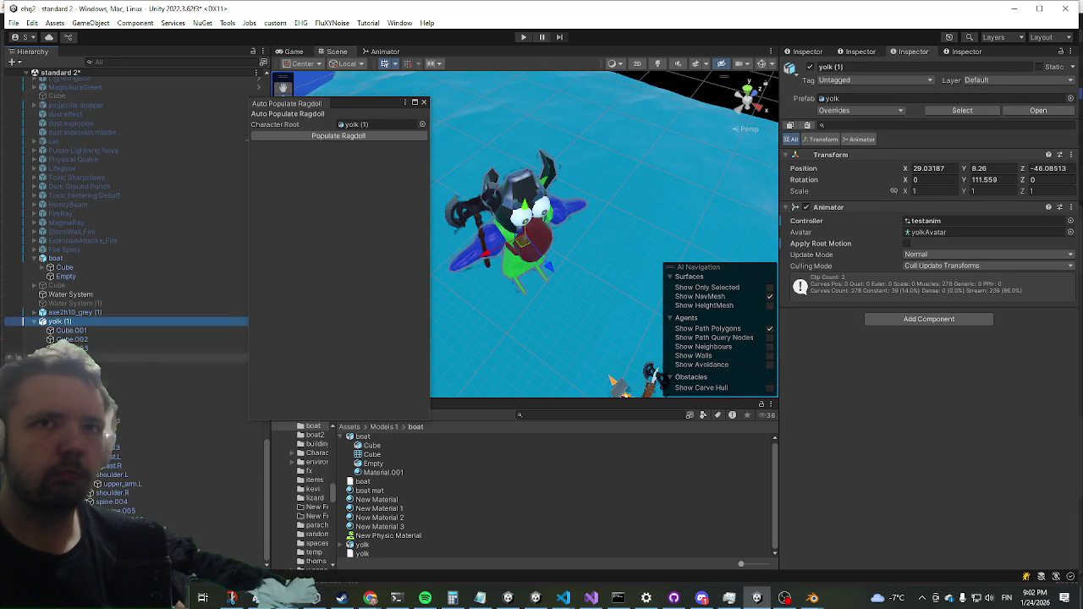
pyautogui.click(169, 366)
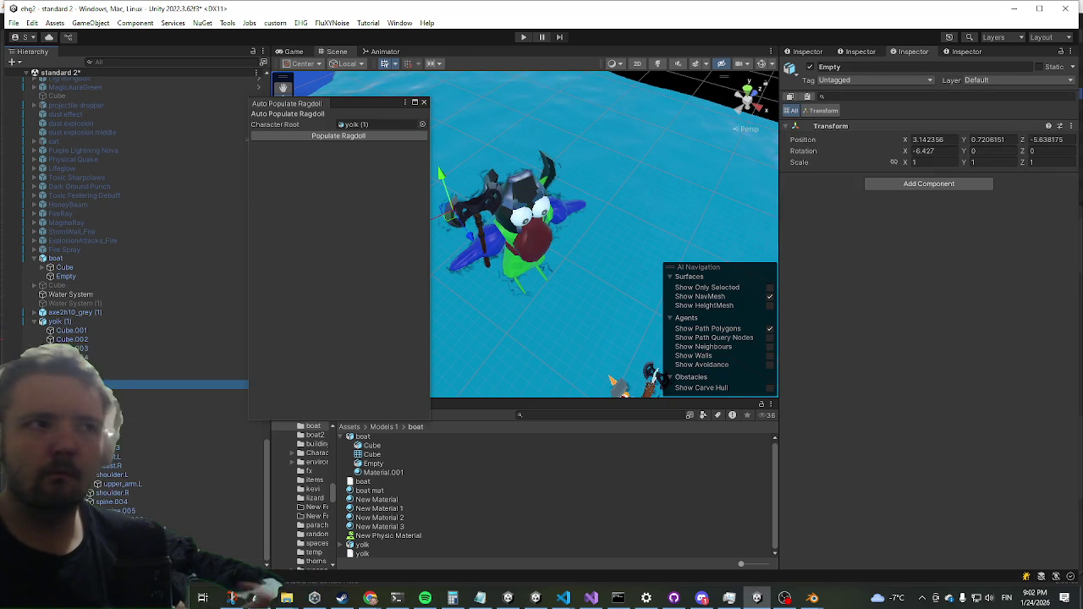
# Step: Step through pelvis, spine and arm bones to review upper_arm.L's Capsule Collider, Rigidbody and Character Joint
pyautogui.click(195, 419)
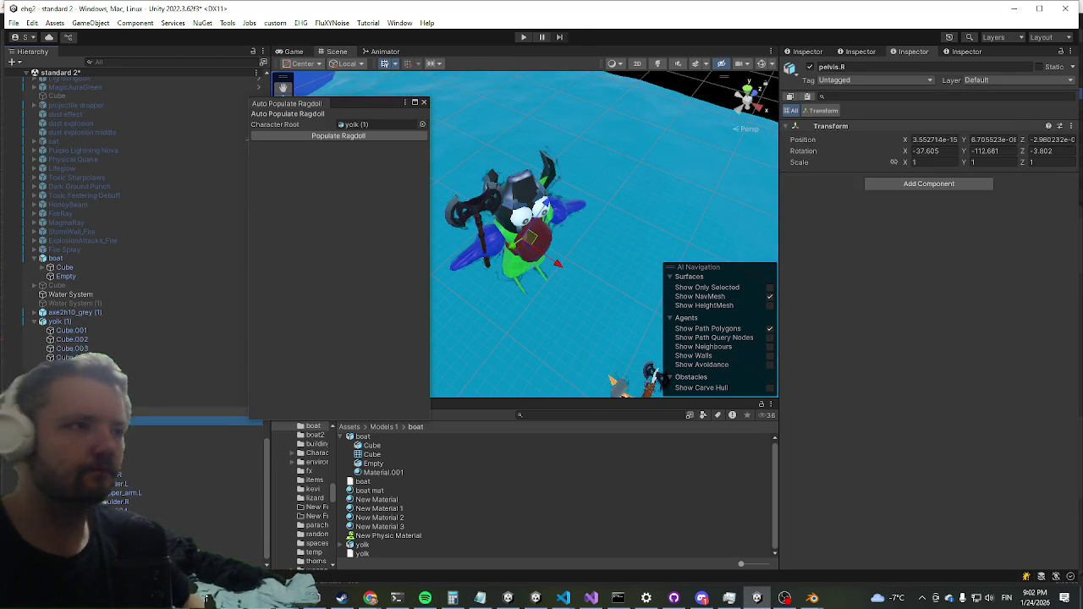
pyautogui.click(195, 412)
pyautogui.click(110, 430)
pyautogui.click(111, 448)
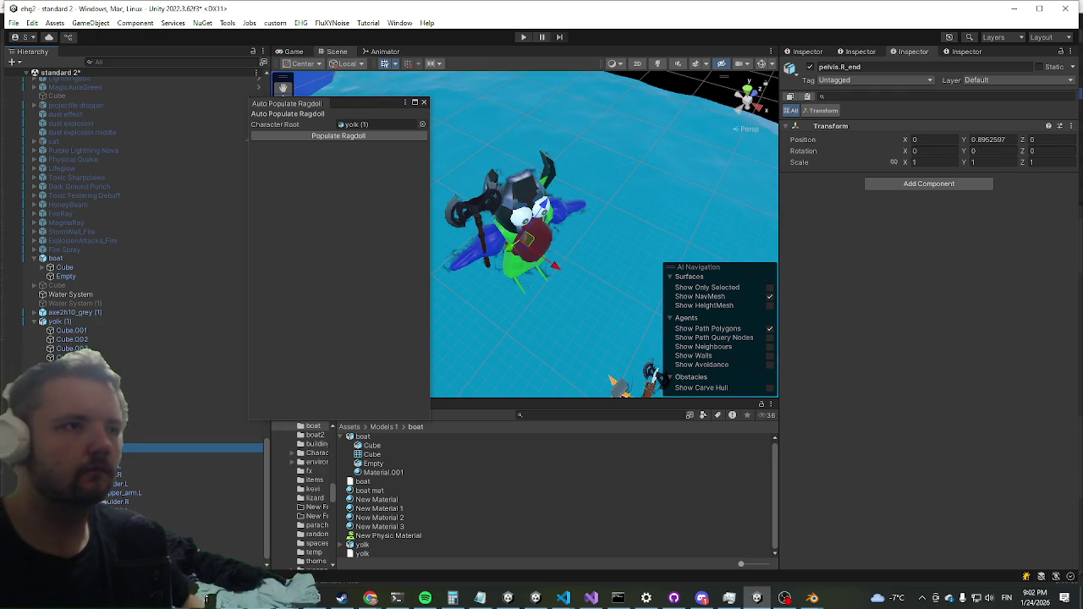
pyautogui.click(110, 492)
pyautogui.click(110, 502)
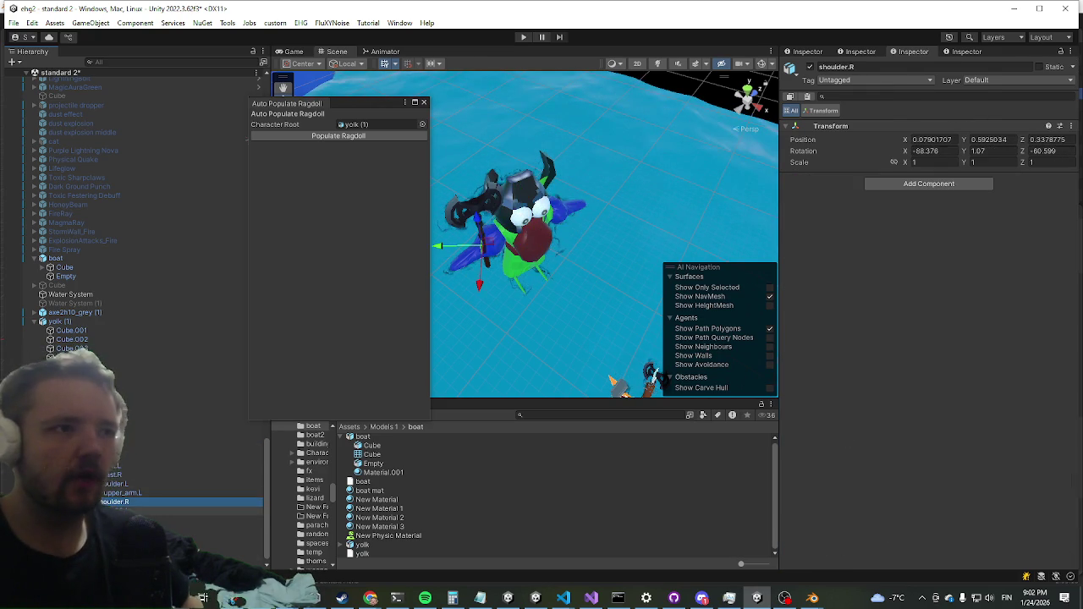
pyautogui.click(110, 492)
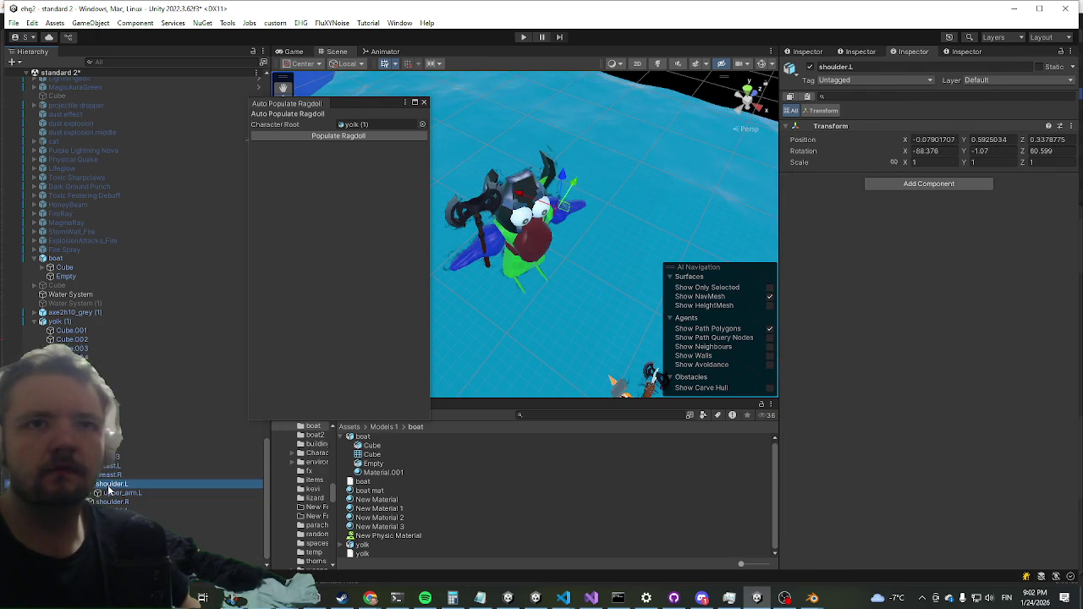
pyautogui.click(110, 493)
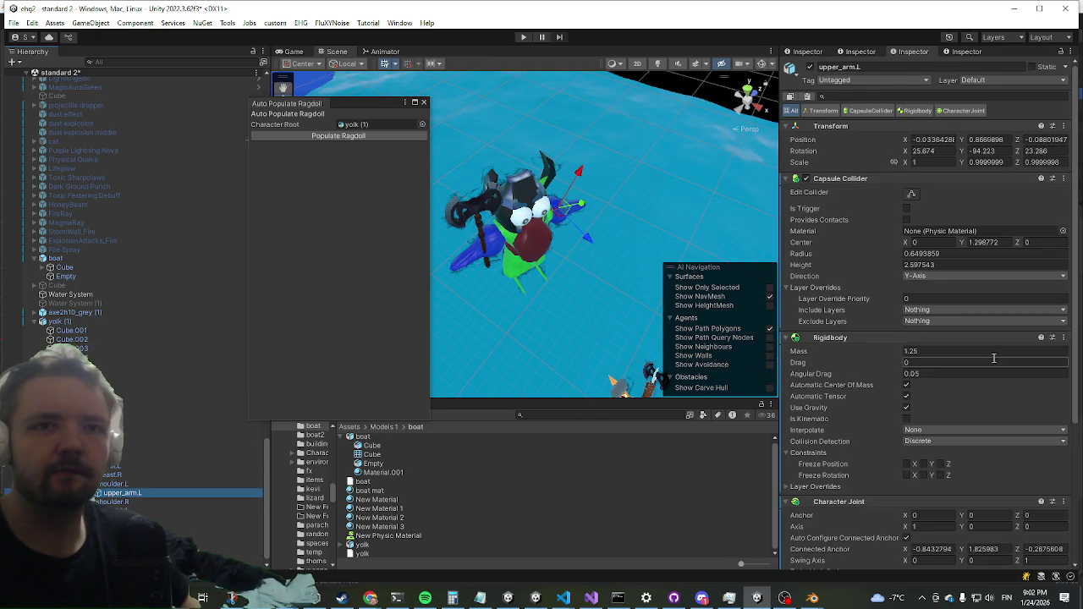
pyautogui.scroll(-5, 973, 389)
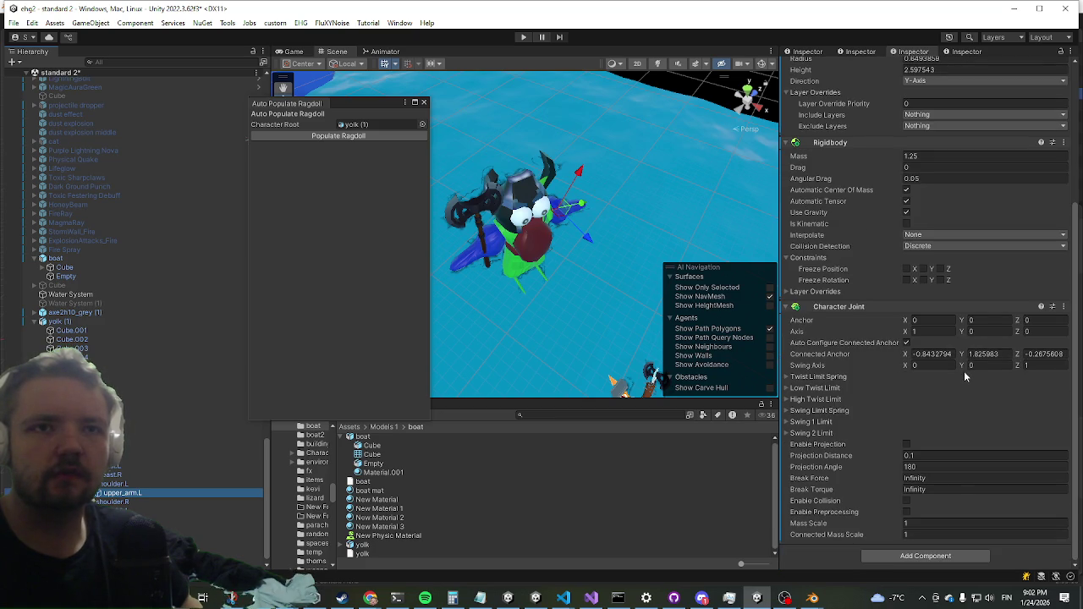
pyautogui.scroll(-1, 153, 457)
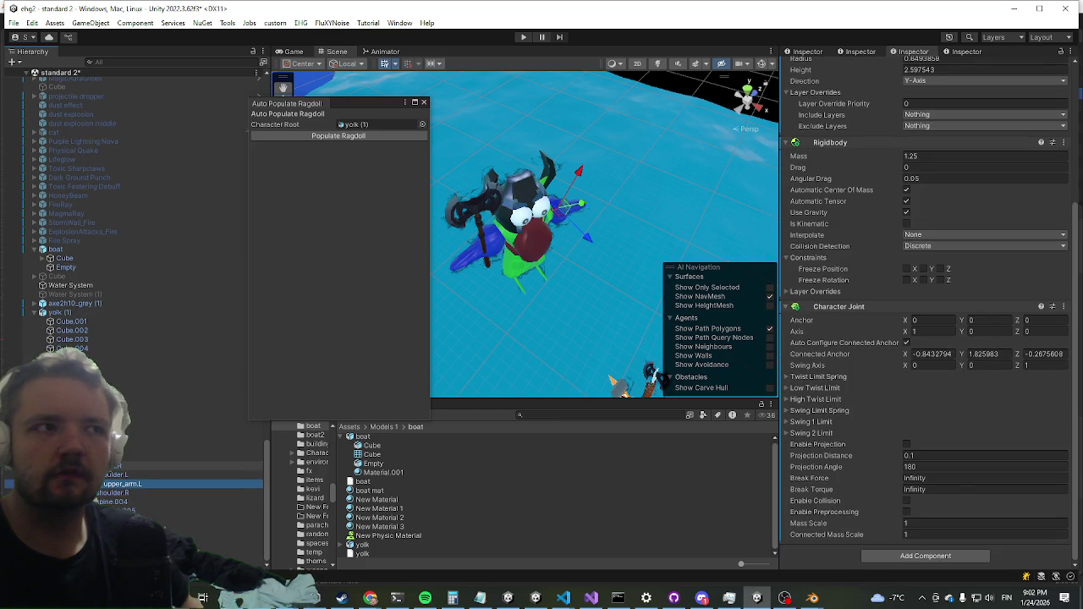
# Step: Duplicate yolk (1) into yolk (2) and search components for 'autoparentityr', then 'create'
pyautogui.click(37, 317)
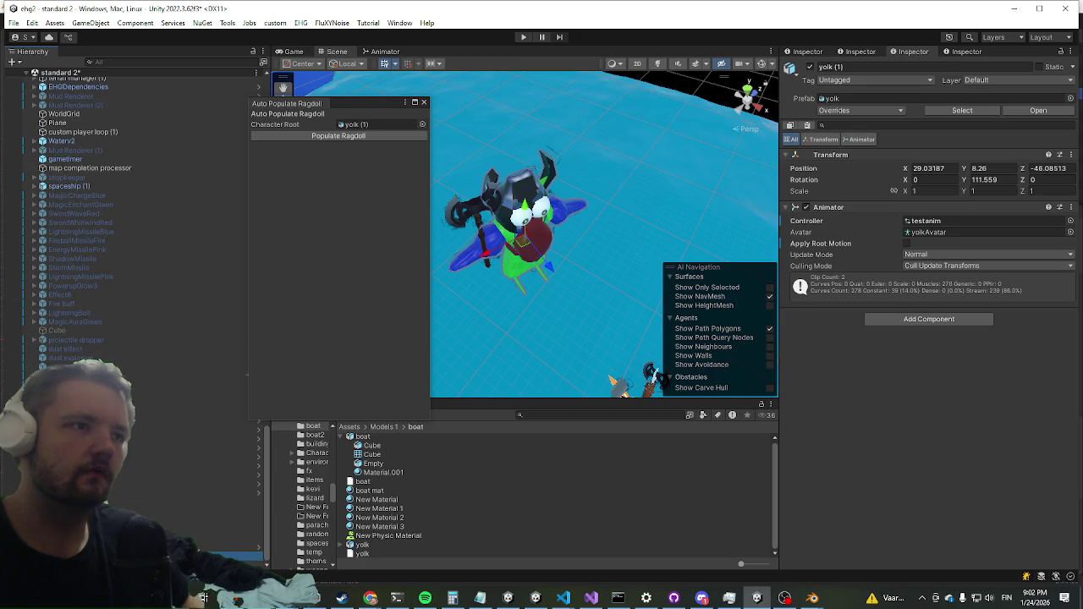
pyautogui.hotkey('ctrl', 'd')
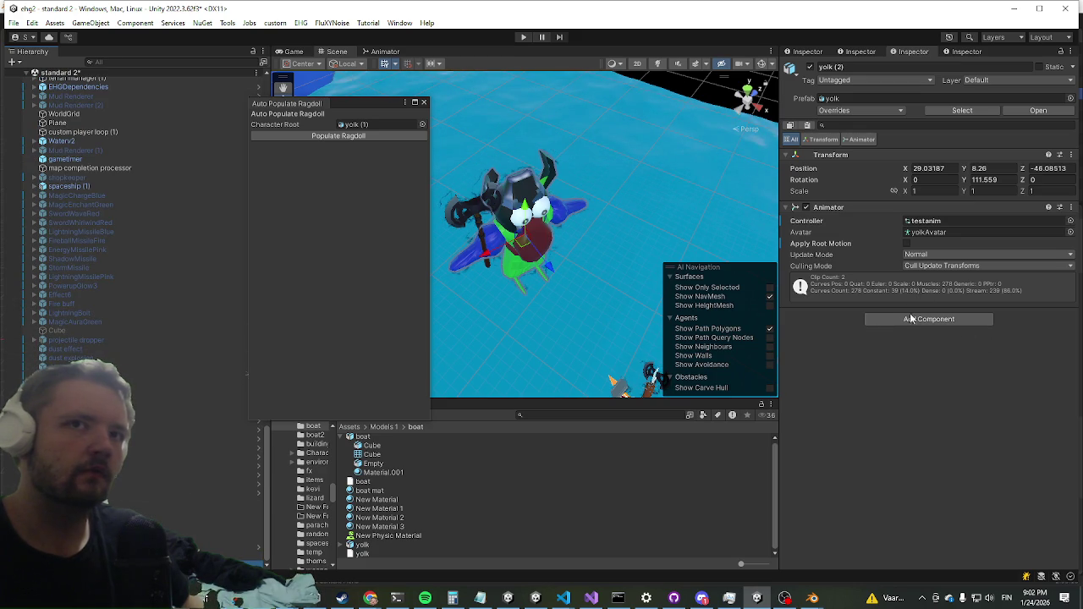
pyautogui.click(901, 319)
pyautogui.write('autopar')
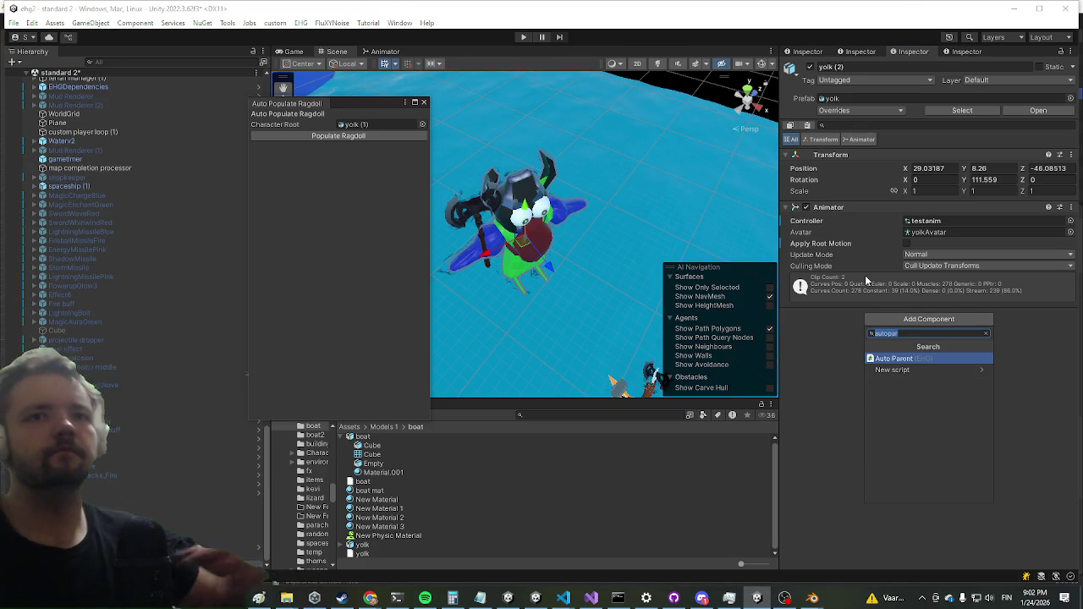
pyautogui.write('entityr')
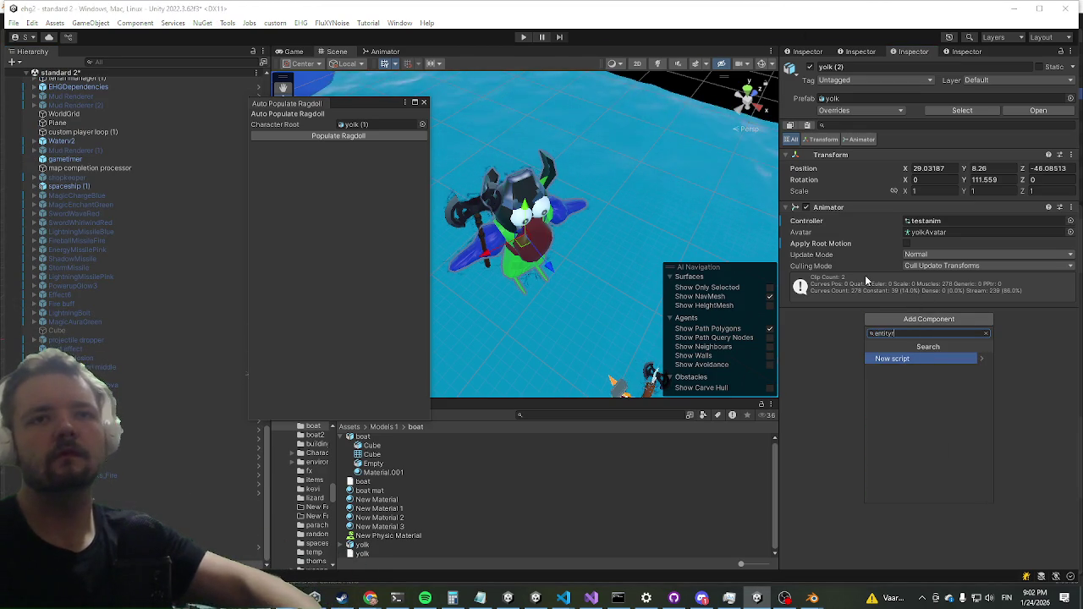
pyautogui.press('BackSpace')
pyautogui.press('BackSpace')
pyautogui.press('BackSpace')
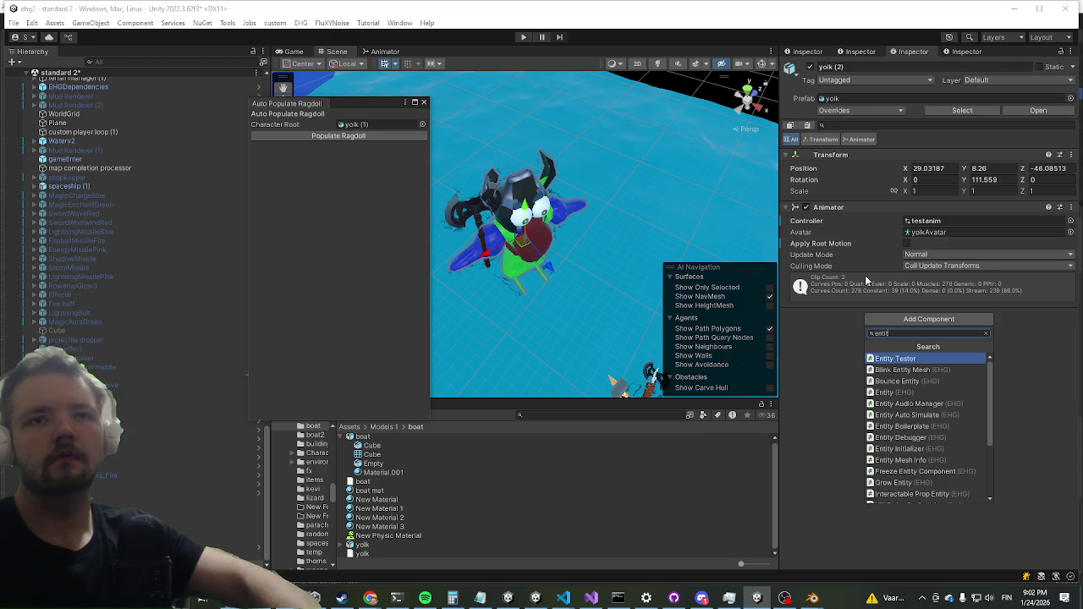
pyautogui.press('BackSpace')
pyautogui.press('BackSpace')
pyautogui.press('BackSpace')
pyautogui.write('createe')
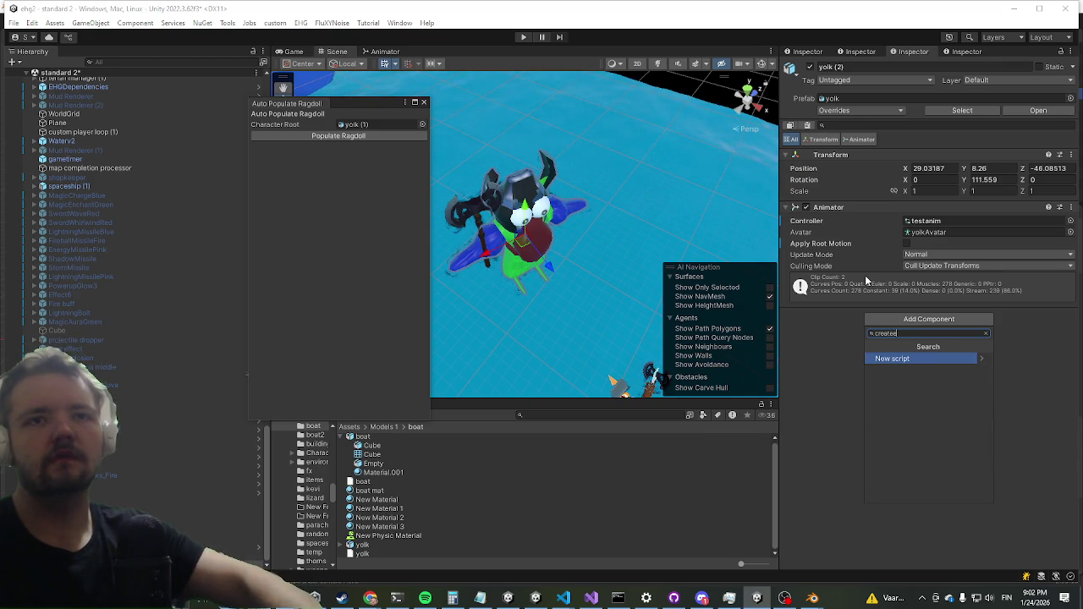
# Step: Search the component list for 'setup' and then 'entity', browsing results without adding one
pyautogui.hotkey('ctrl', 'a')
pyautogui.press('BackSpace')
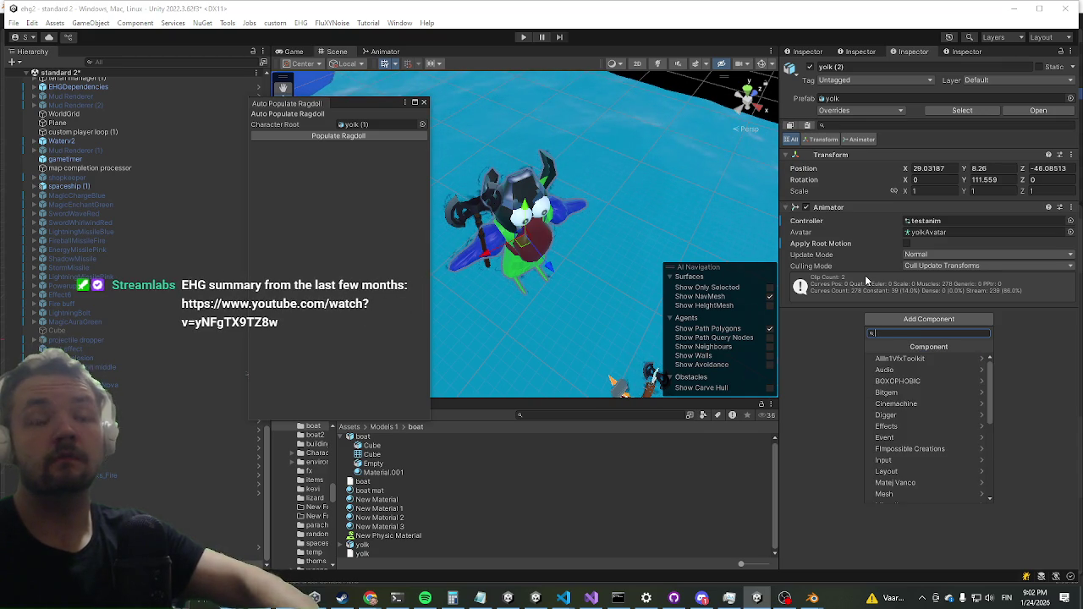
pyautogui.write('setup')
pyautogui.hotkey('ctrl', 'a')
pyautogui.press('BackSpace')
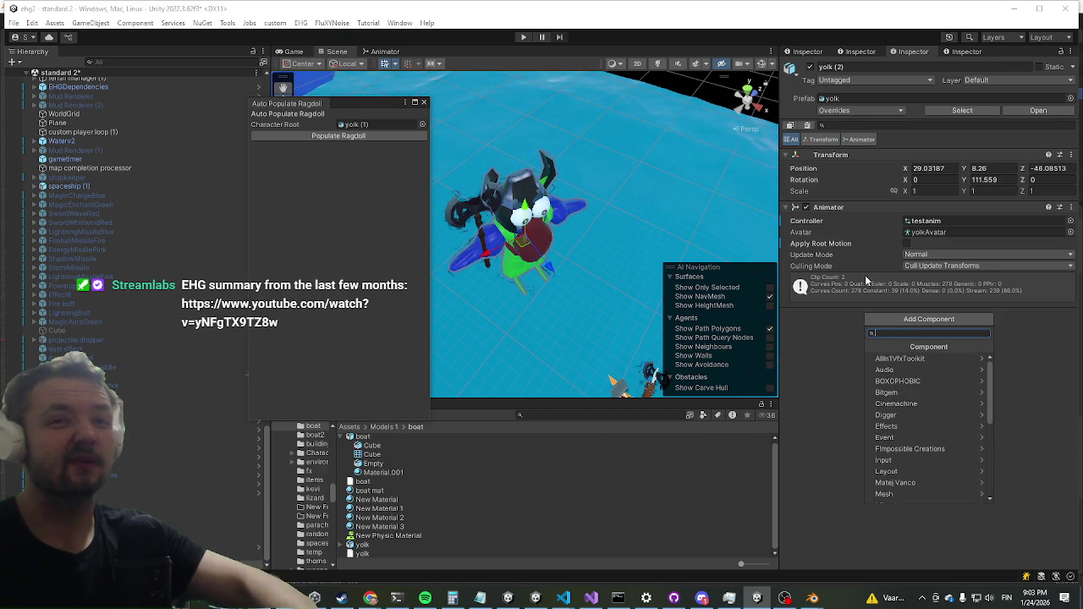
pyautogui.write('entity')
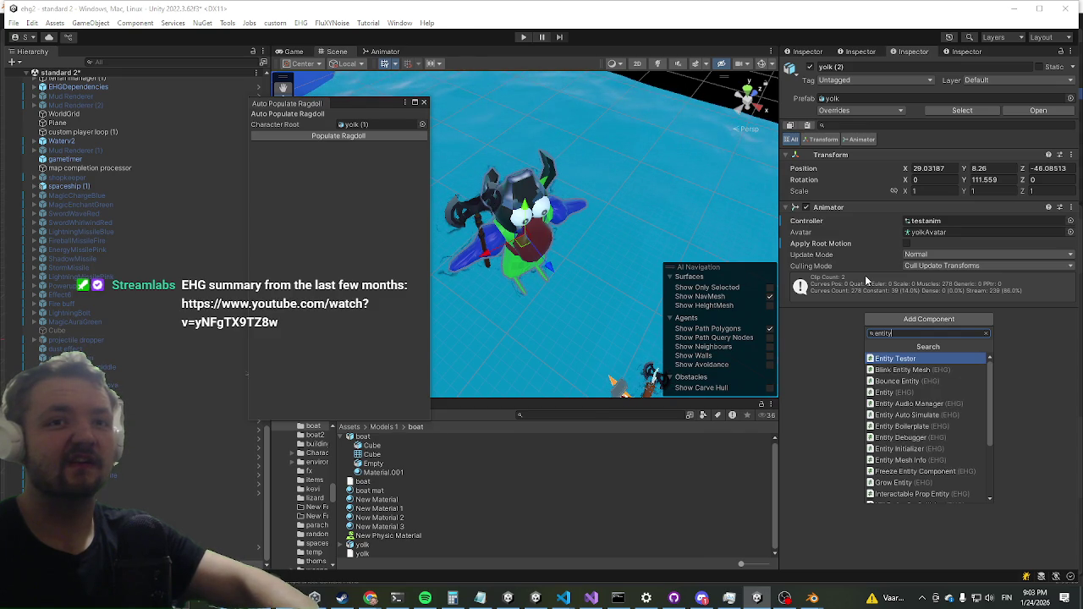
pyautogui.press('Down')
pyautogui.press('Down')
pyautogui.press('Down')
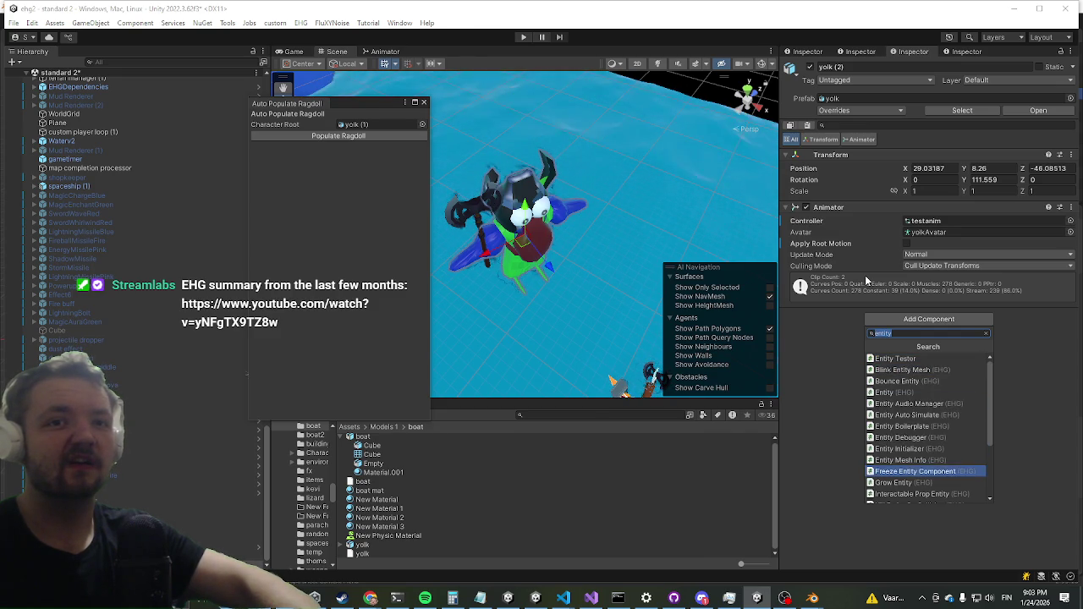
pyautogui.press('Up')
pyautogui.press('Up')
pyautogui.press('Up')
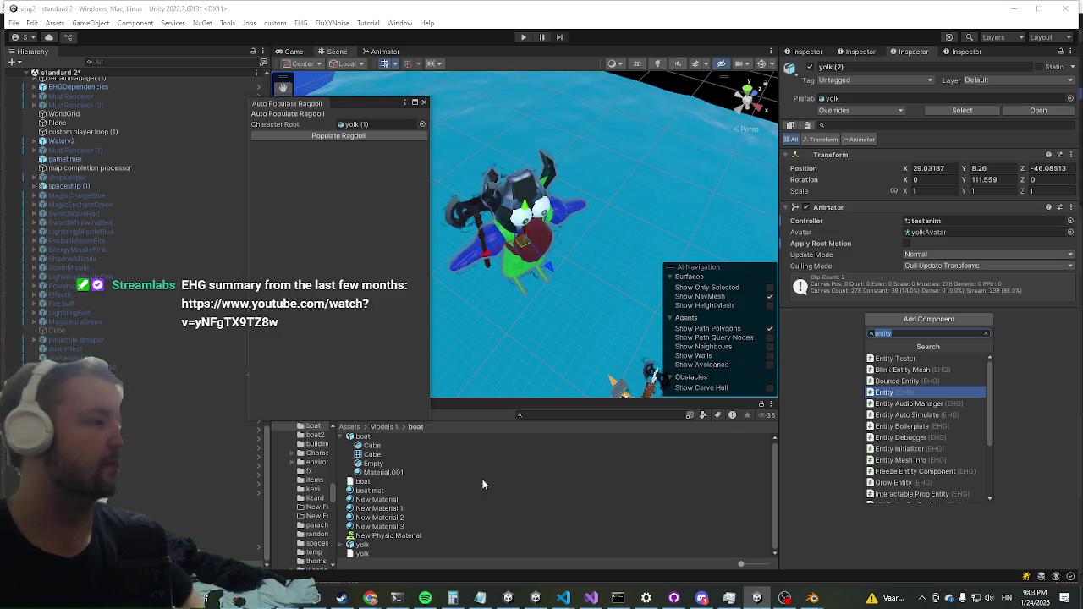
pyautogui.press('Escape')
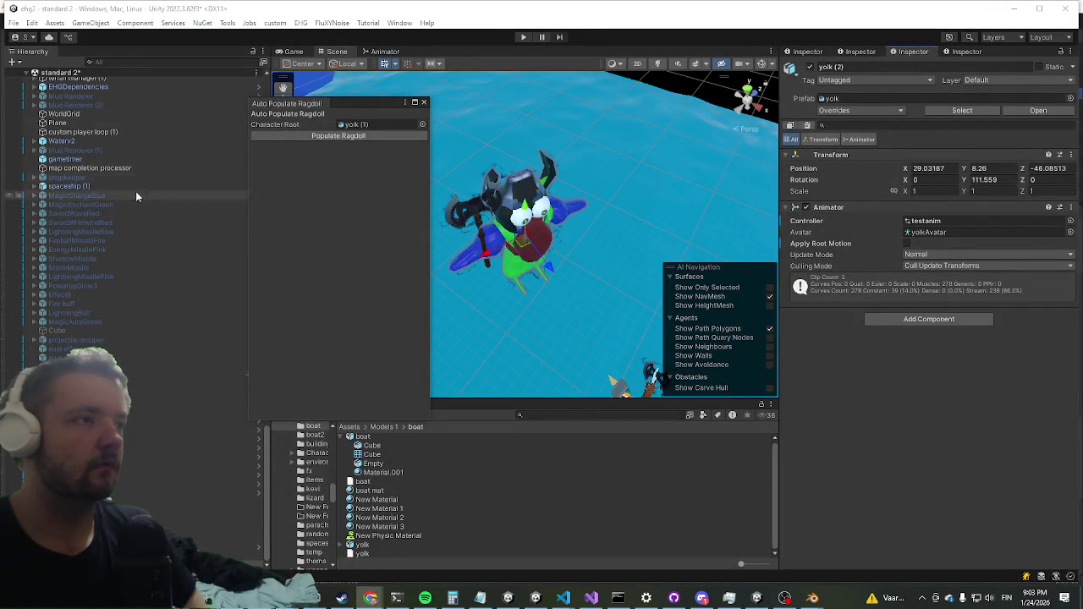
# Step: Add the Entity Initializer component to yolk (2)
pyautogui.click(916, 320)
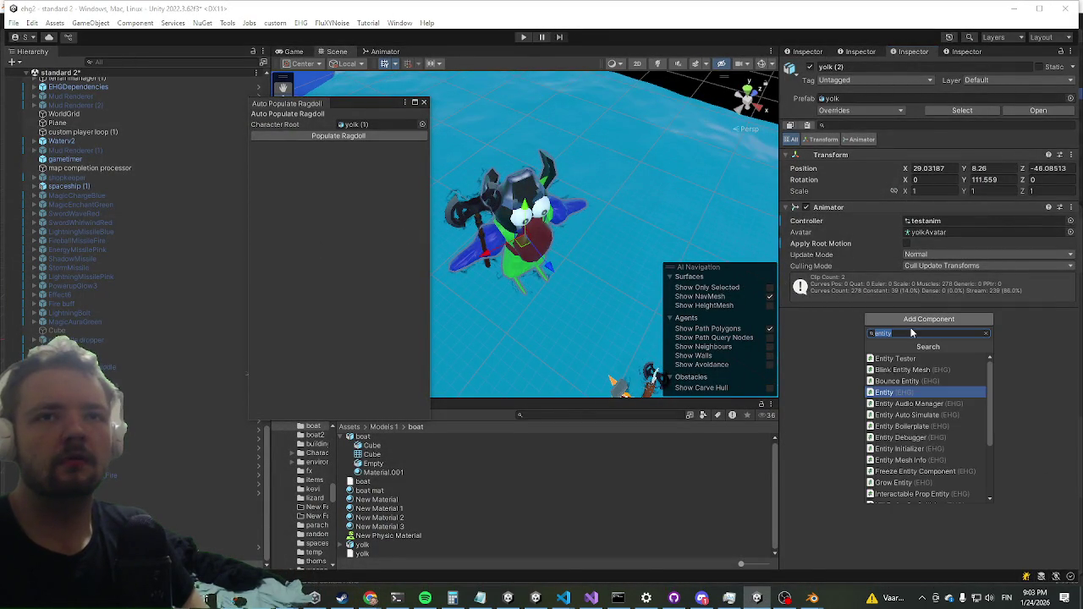
pyautogui.click(915, 458)
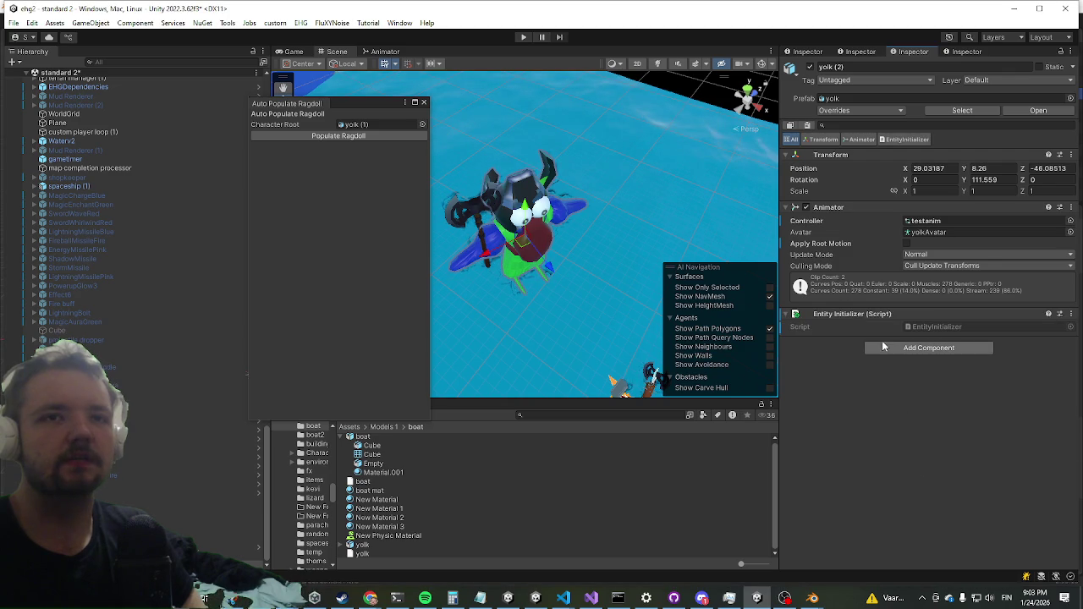
pyautogui.rightClick(854, 314)
# Step: Run Entity Initializer's init, remove the Entity Initializer, and review the added character components
pyautogui.click(897, 519)
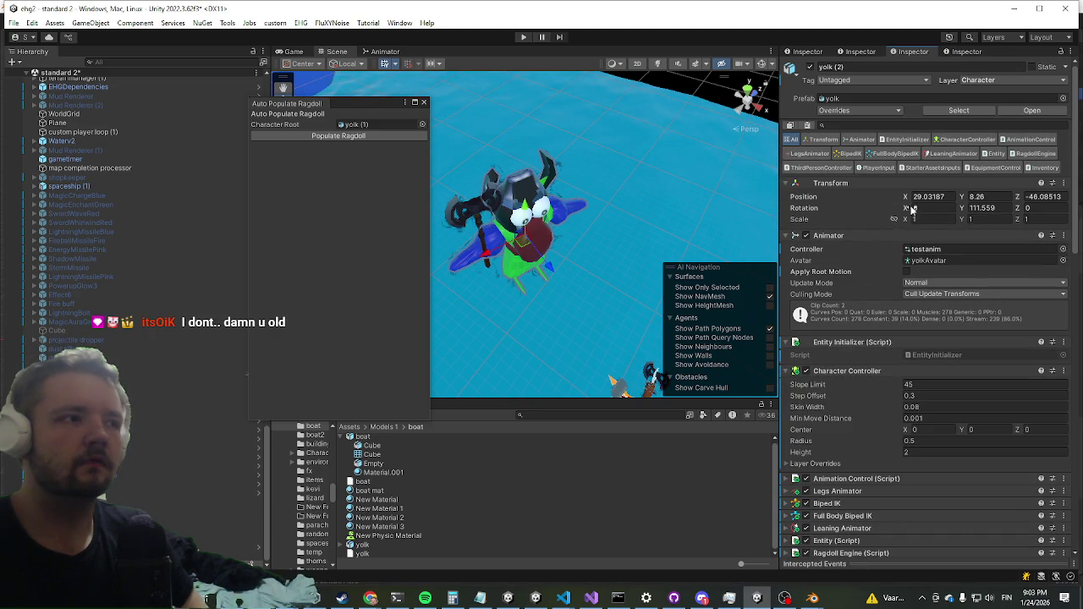
pyautogui.rightClick(849, 344)
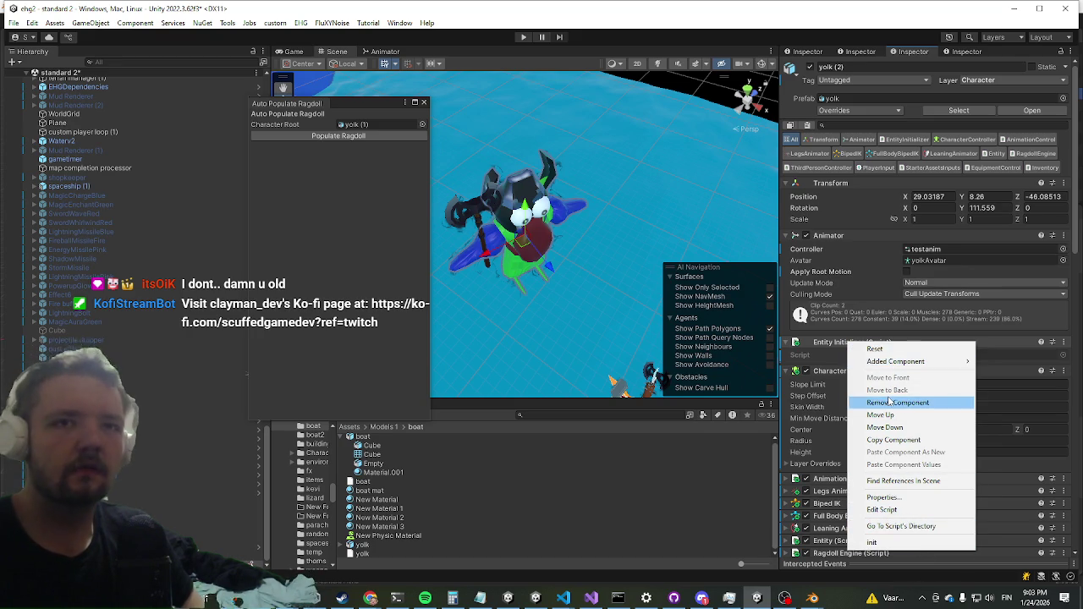
pyautogui.click(895, 402)
pyautogui.scroll(-5, 848, 329)
pyautogui.scroll(-5, 847, 326)
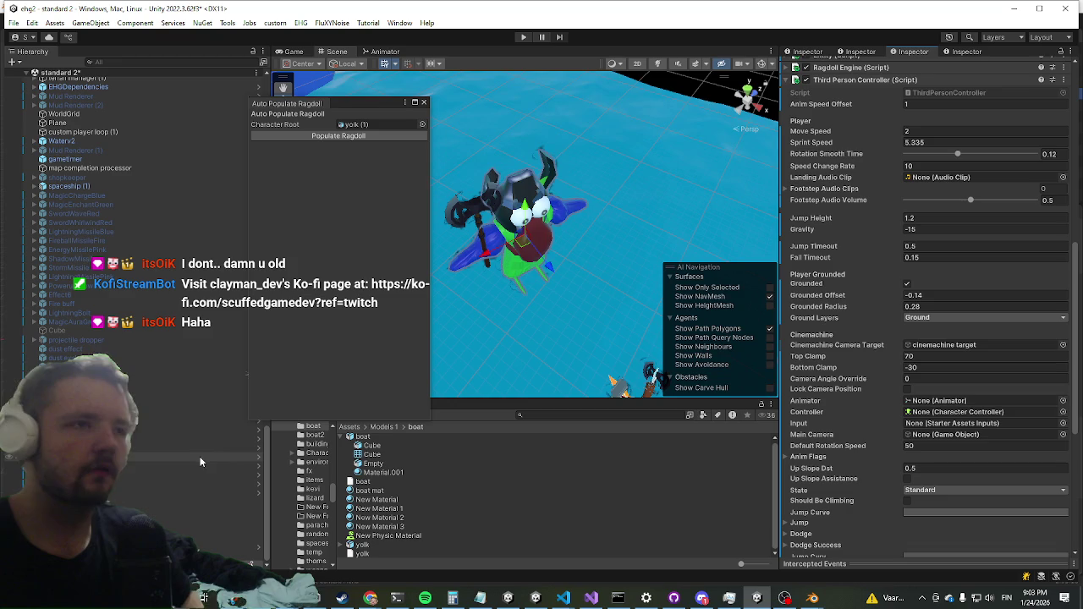
pyautogui.scroll(-3, 906, 290)
pyautogui.scroll(-4, 906, 289)
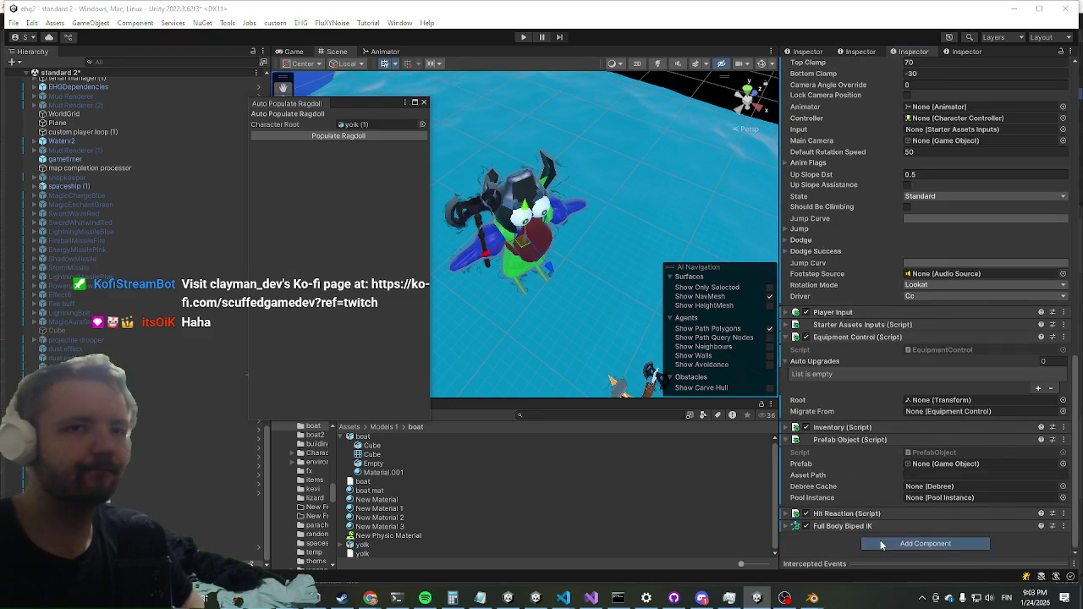
# Step: Attach a Grid Pathfinder script to yolk (2), then scroll back to the top of the Inspector
pyautogui.click(879, 544)
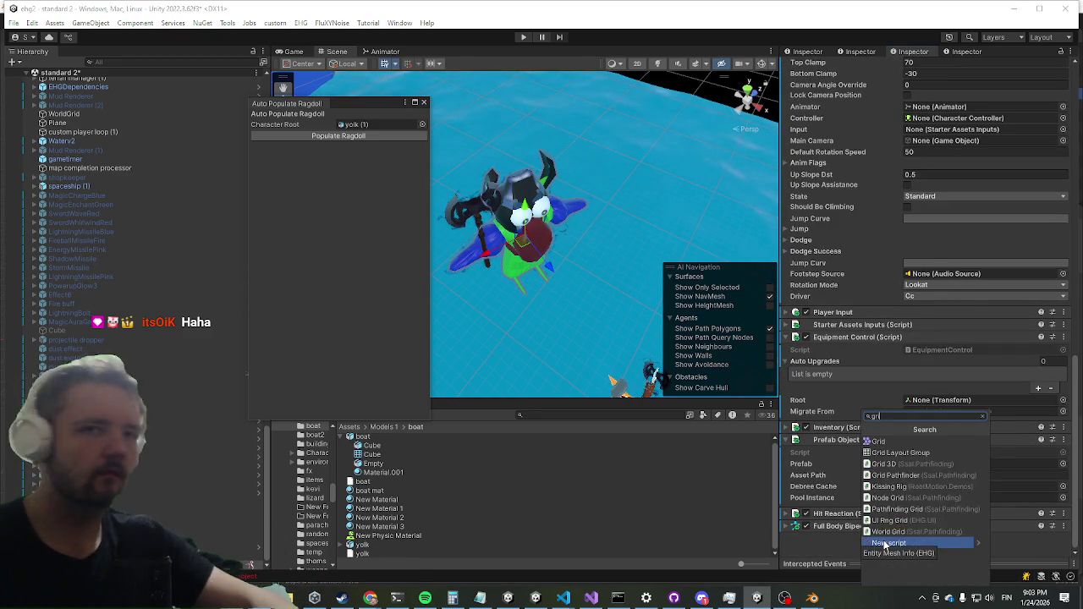
pyautogui.click(884, 543)
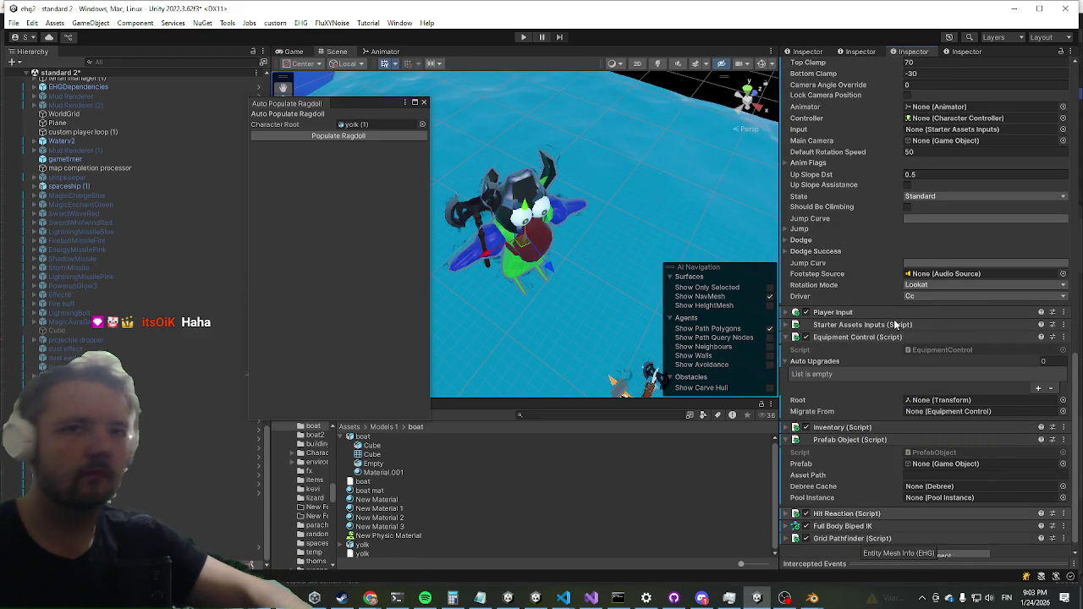
pyautogui.click(906, 544)
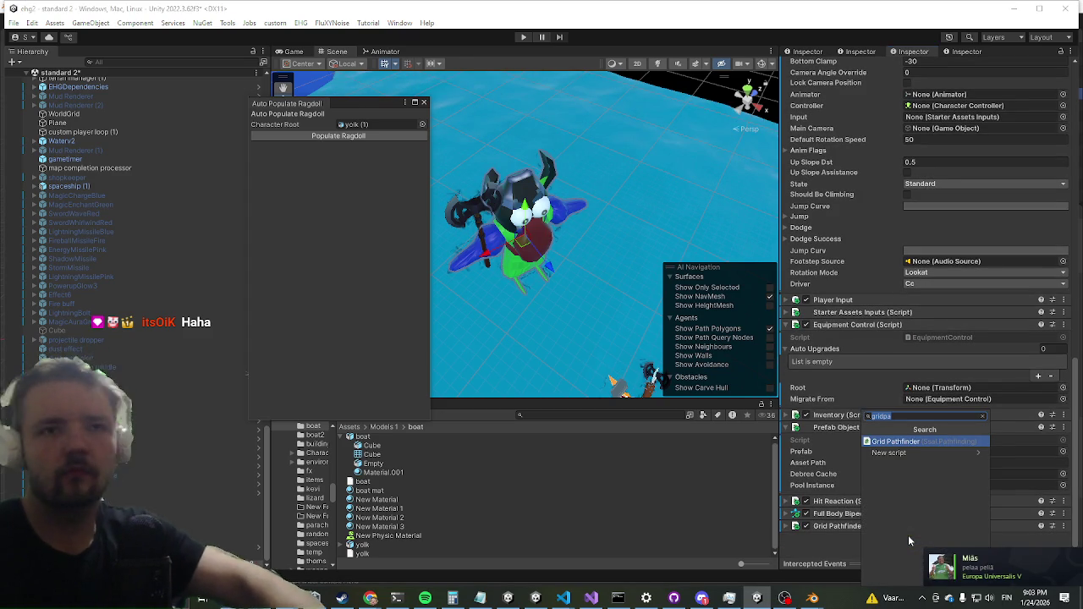
pyautogui.click(909, 538)
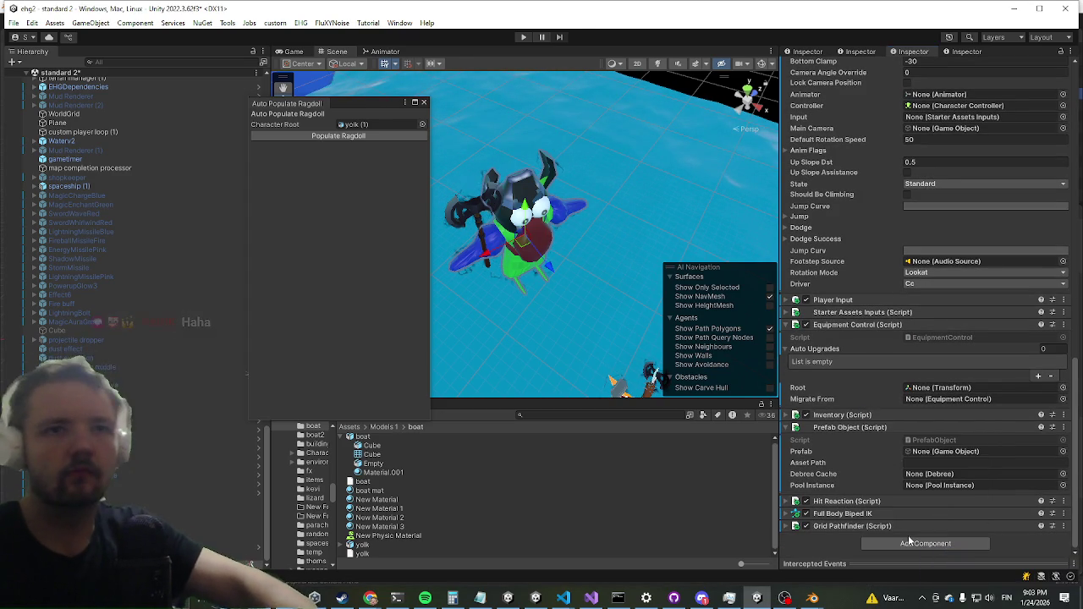
pyautogui.scroll(5, 882, 198)
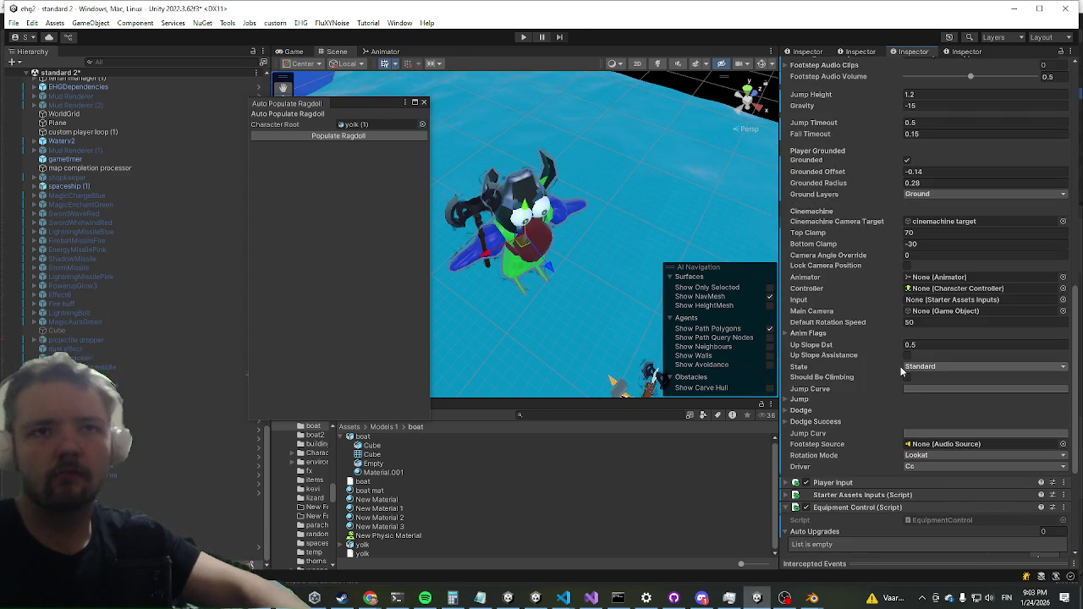
pyautogui.scroll(10, 914, 379)
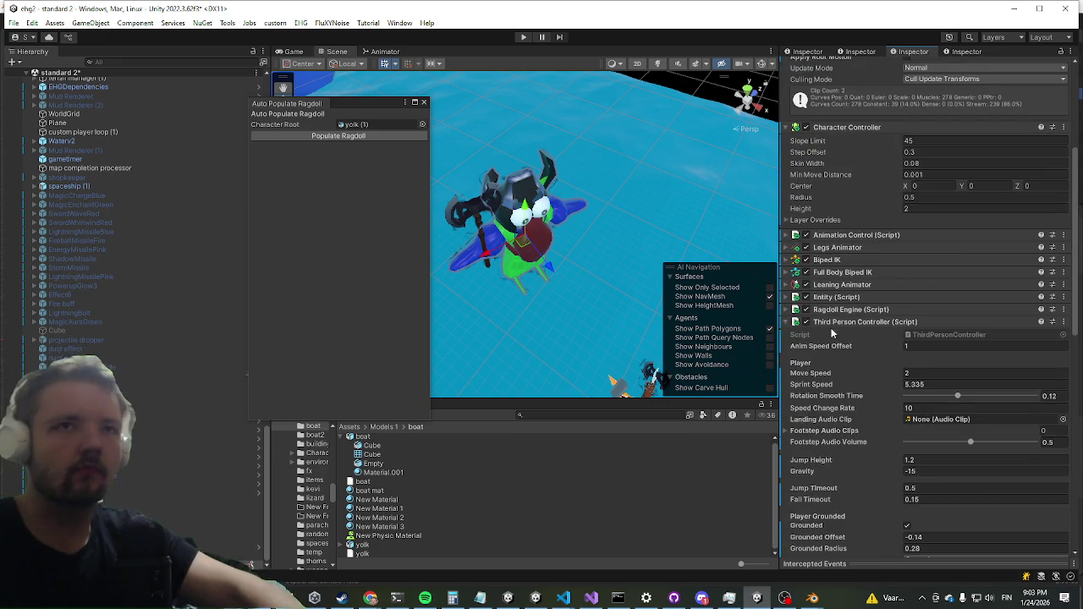